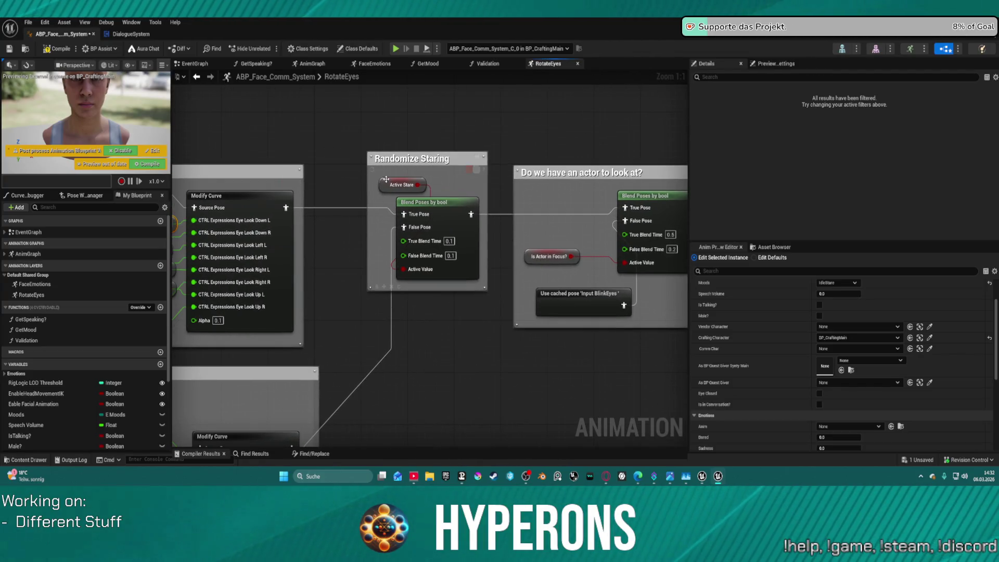
Step: Create a new Eyes category and put the Active Stare variable in it
right_click(386, 179)
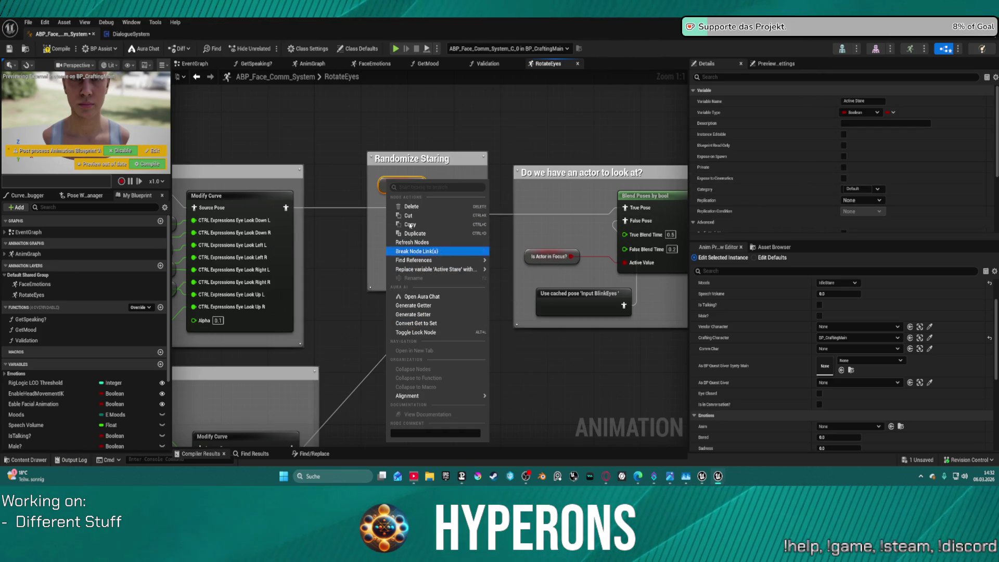
click(412, 173)
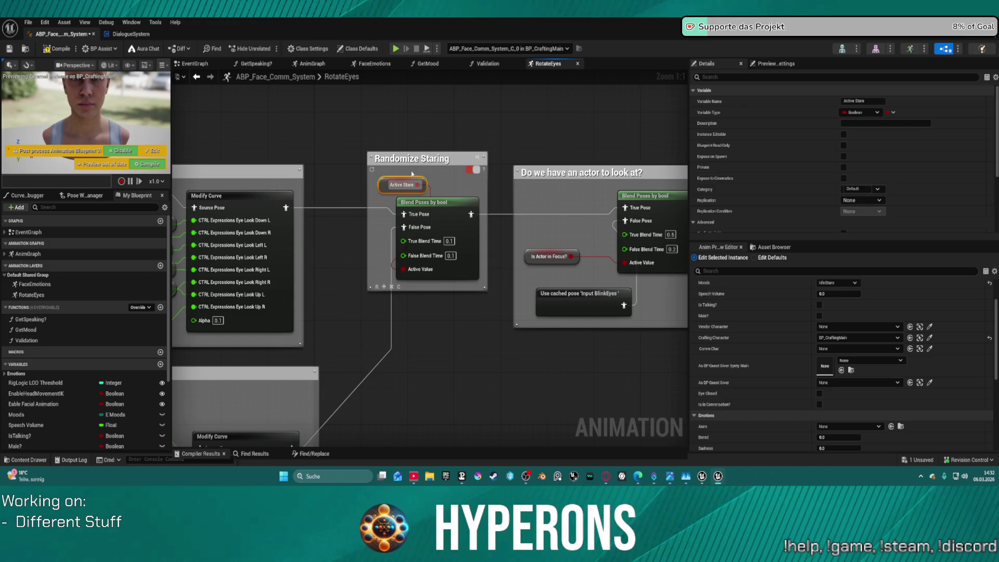
click(871, 189)
click(868, 189)
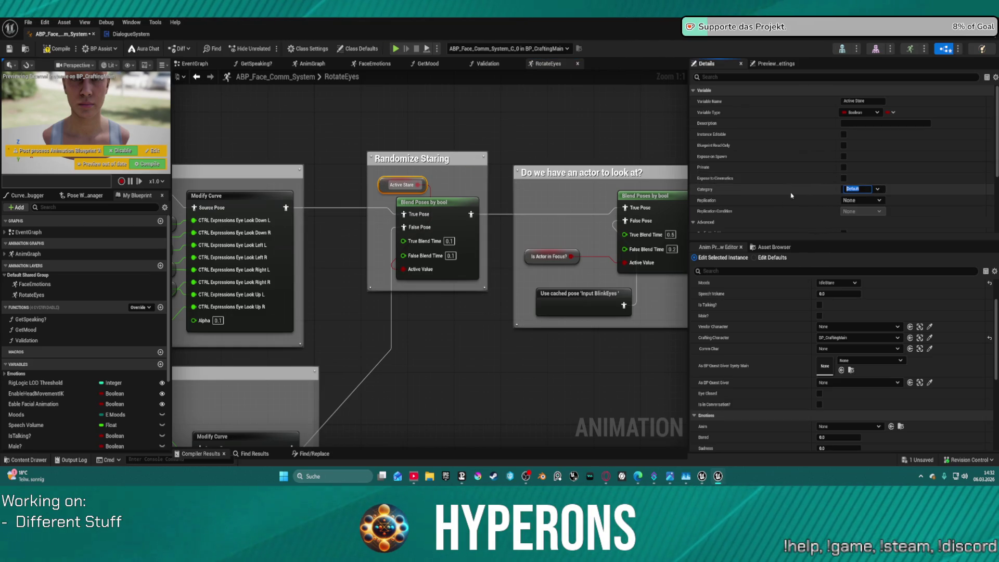
text(Eye)
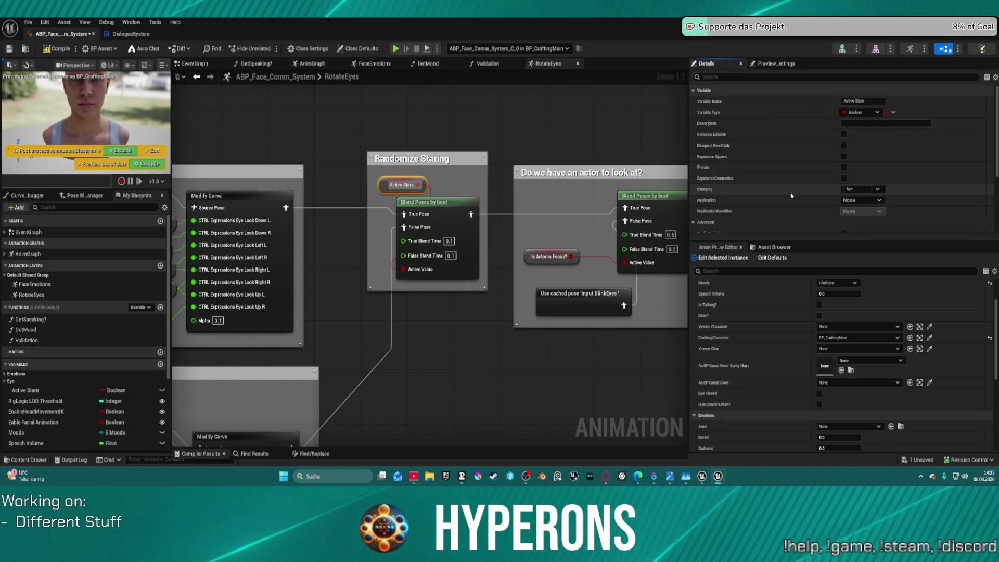
key(Return)
click(853, 189)
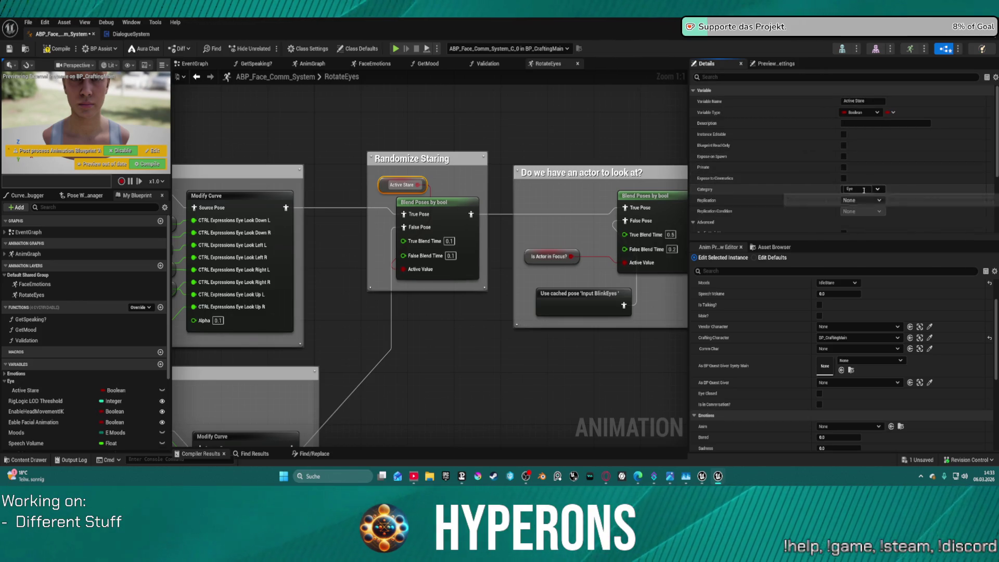
text(s)
key(Return)
Step: Move the Is Actor in Focus? variable into the Eyes category
click(550, 256)
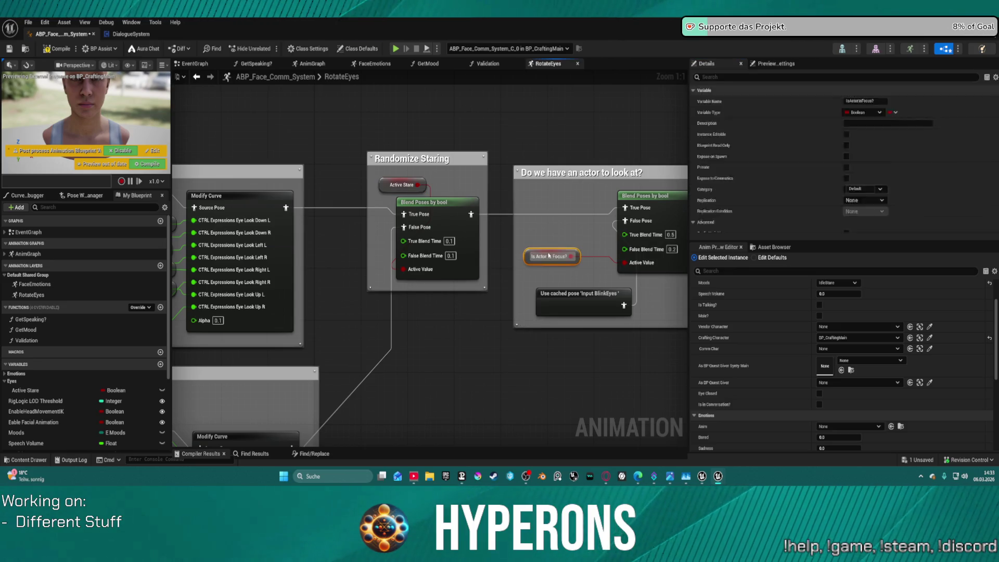
click(878, 190)
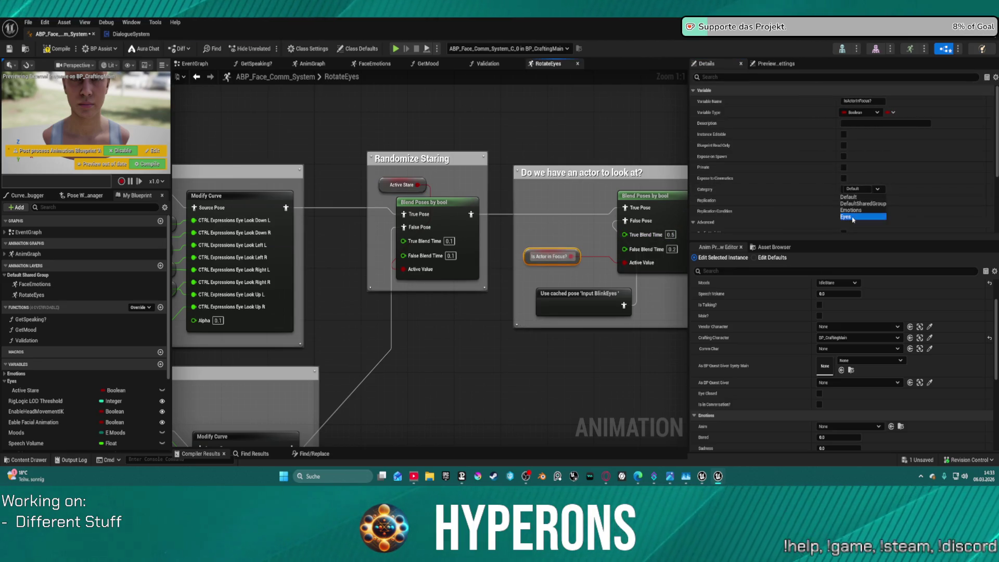
click(861, 216)
drag(513, 180, 605, 147)
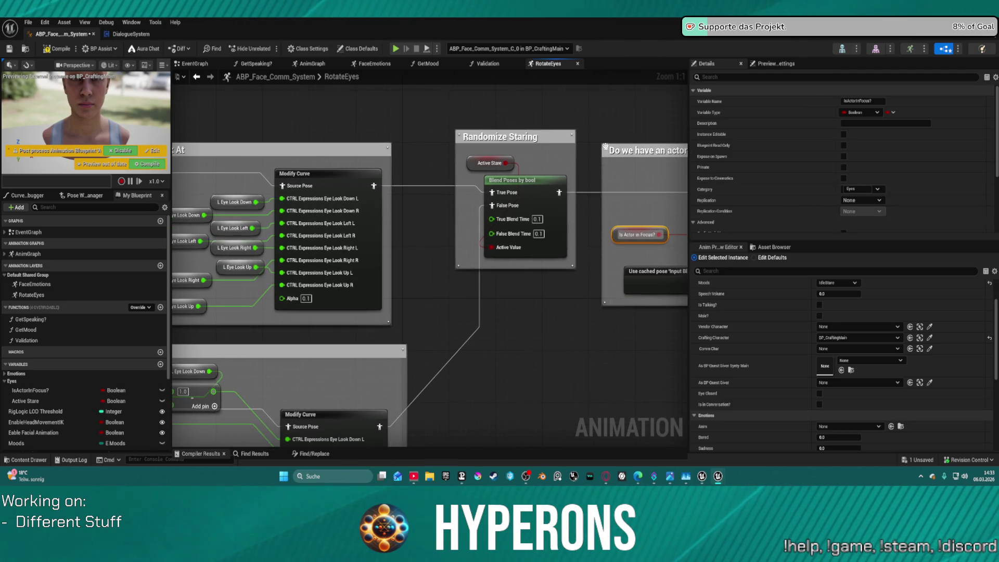
Step: Create Float variables from the L and R Eye Look Down and Eye Look Left nodes
drag(517, 268, 645, 230)
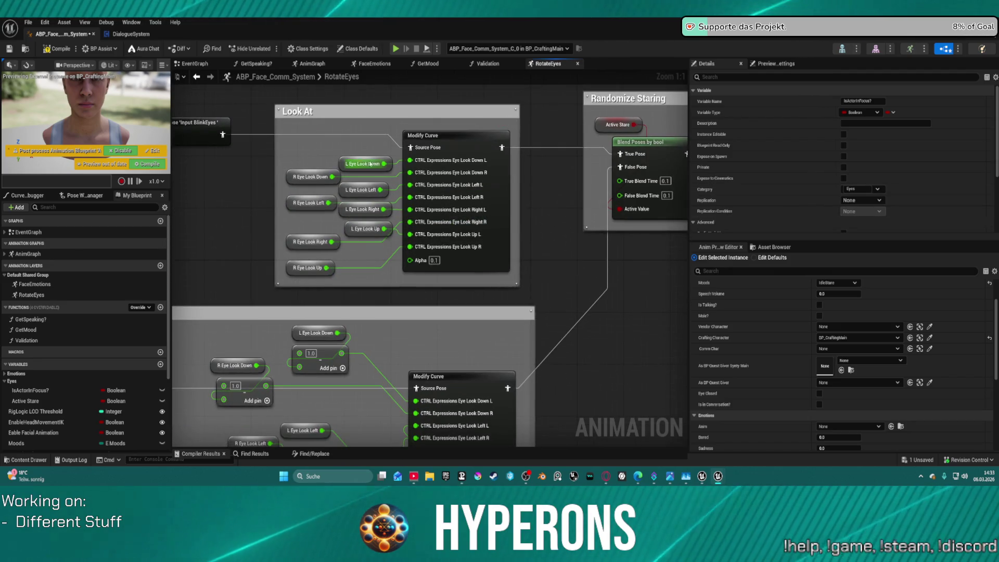
click(346, 161)
right_click(346, 162)
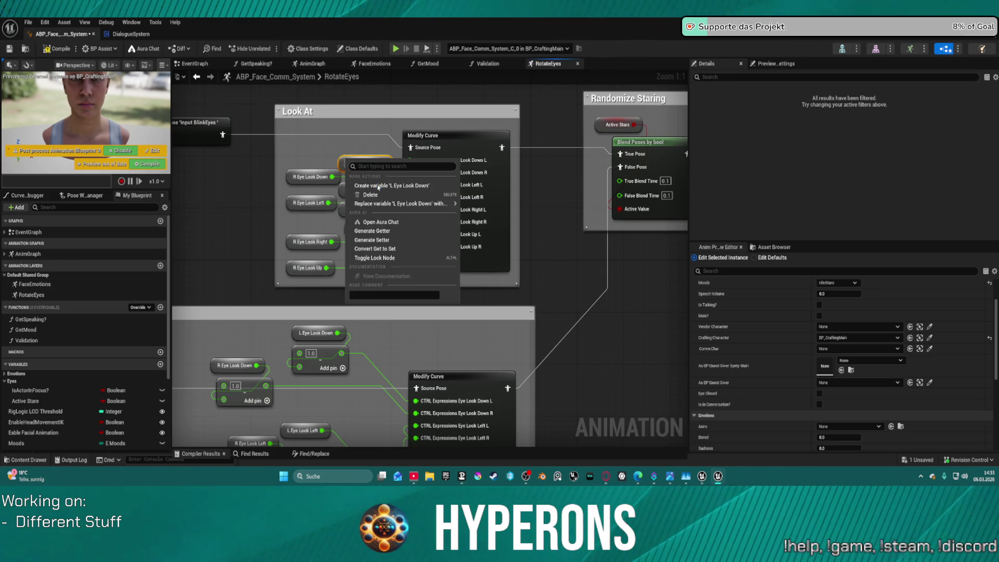
key(Escape)
right_click(322, 176)
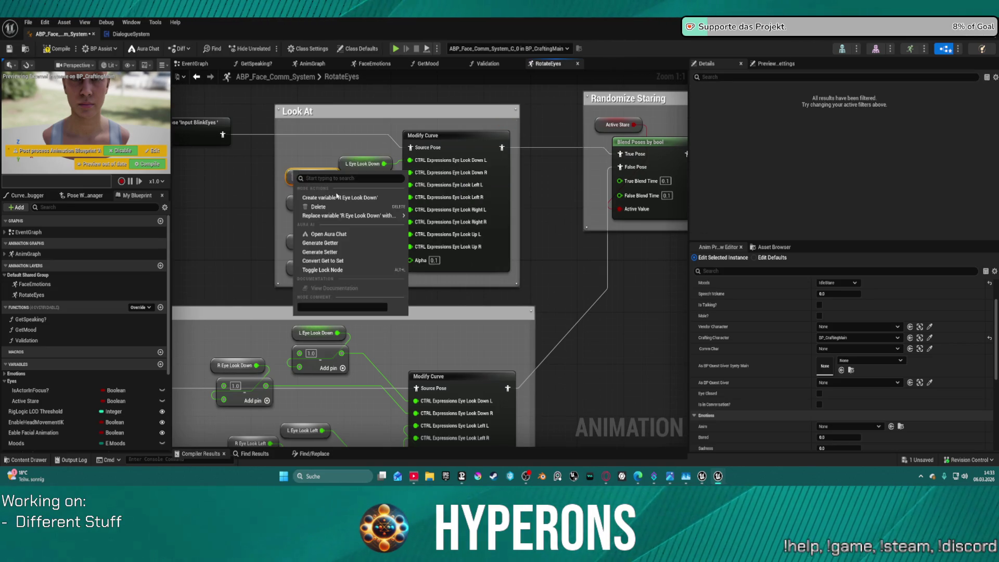
key(Escape)
right_click(354, 183)
key(Escape)
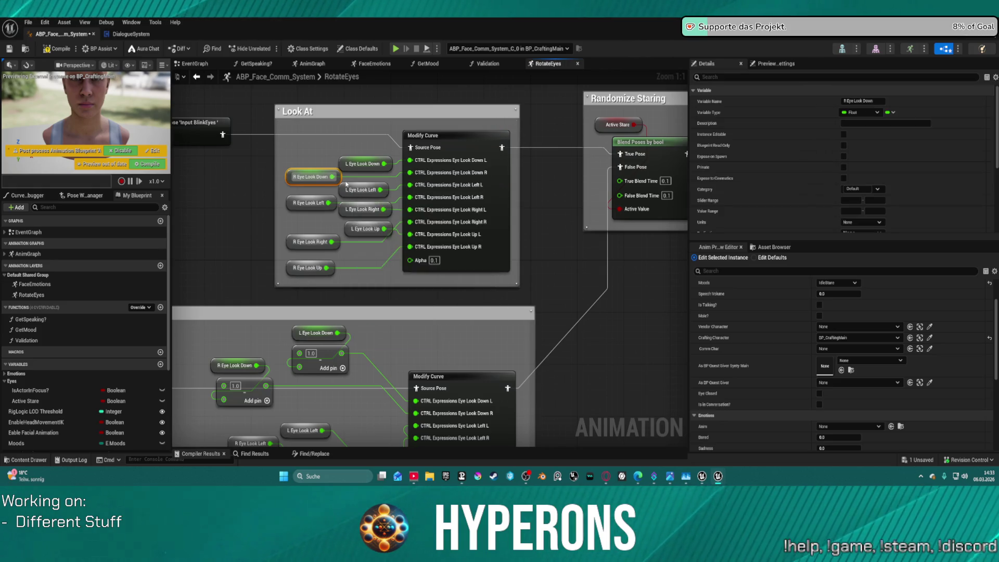
right_click(354, 183)
key(Escape)
right_click(341, 188)
click(310, 193)
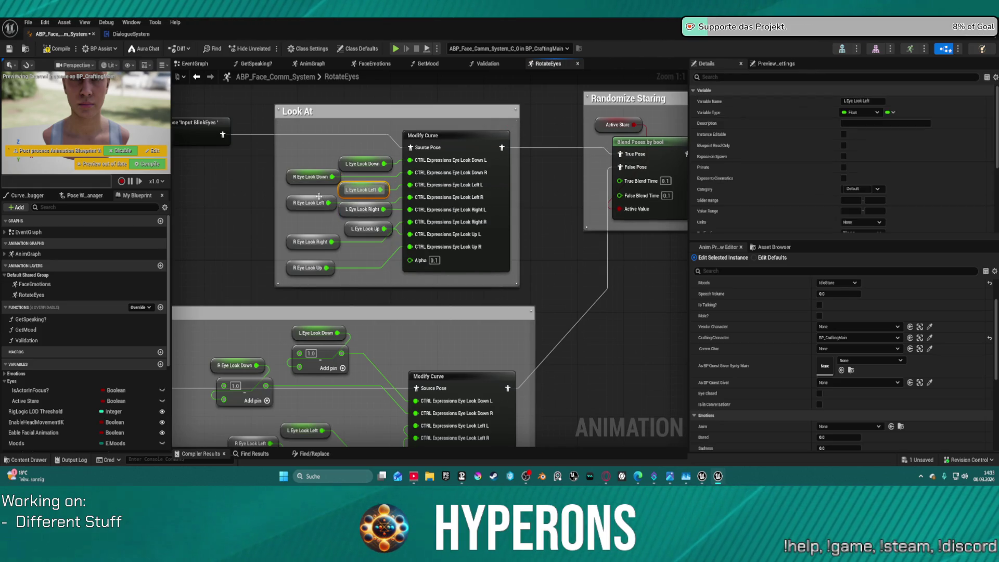
right_click(310, 200)
click(365, 209)
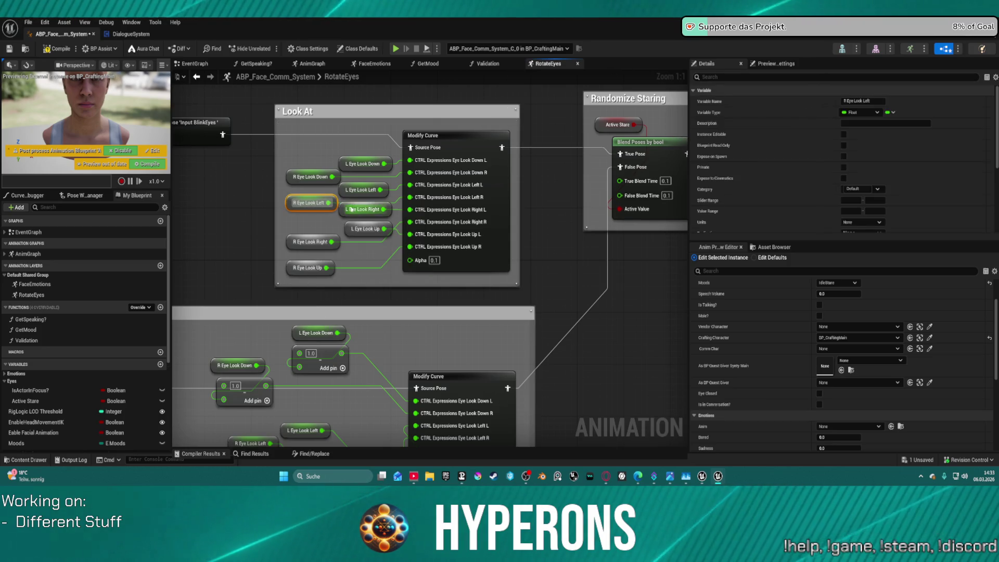
Step: Create Float variables from the L and R Eye Look Right and Eye Look Up nodes
right_click(353, 209)
click(367, 229)
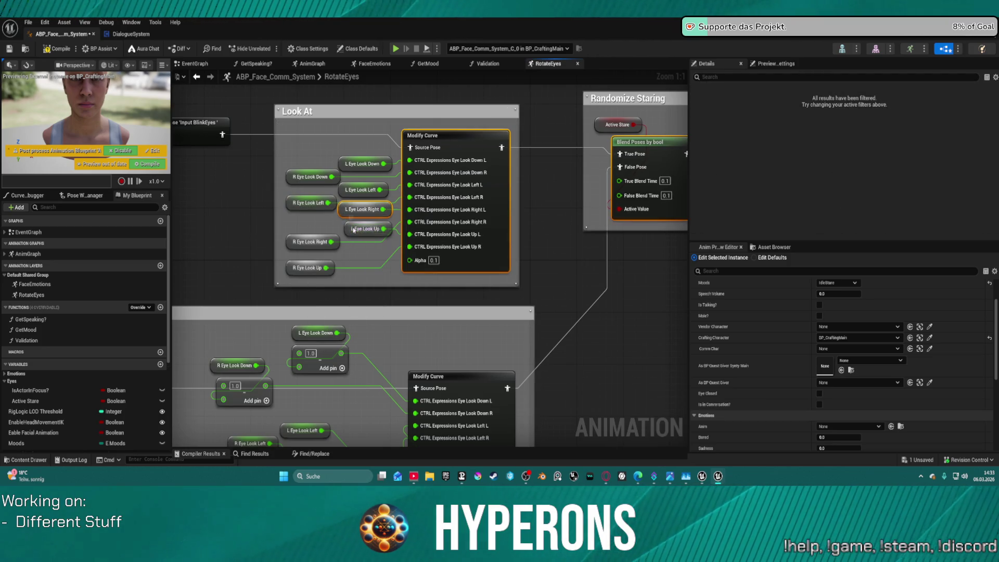
right_click(354, 230)
click(364, 209)
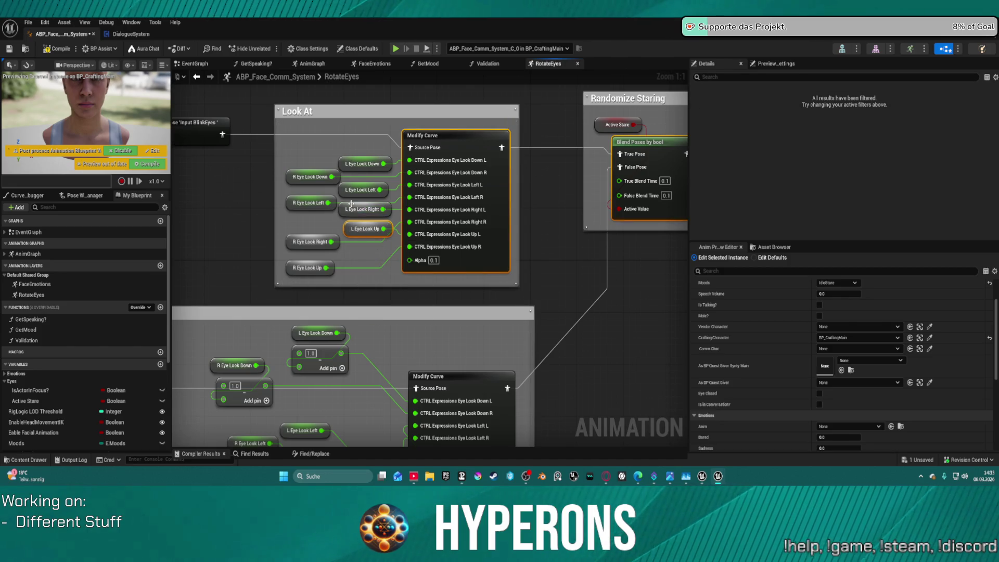
right_click(353, 208)
click(386, 232)
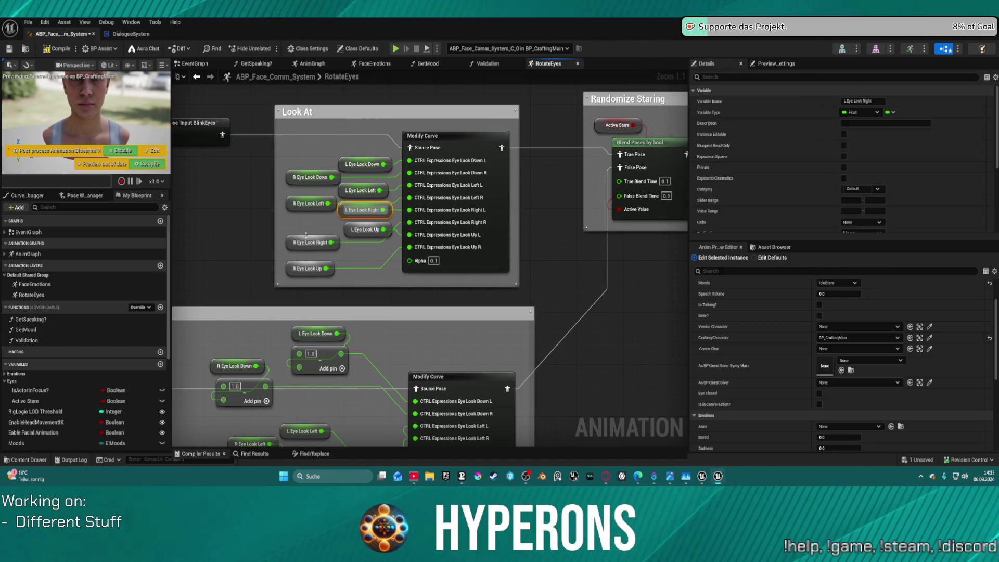
right_click(309, 242)
click(351, 262)
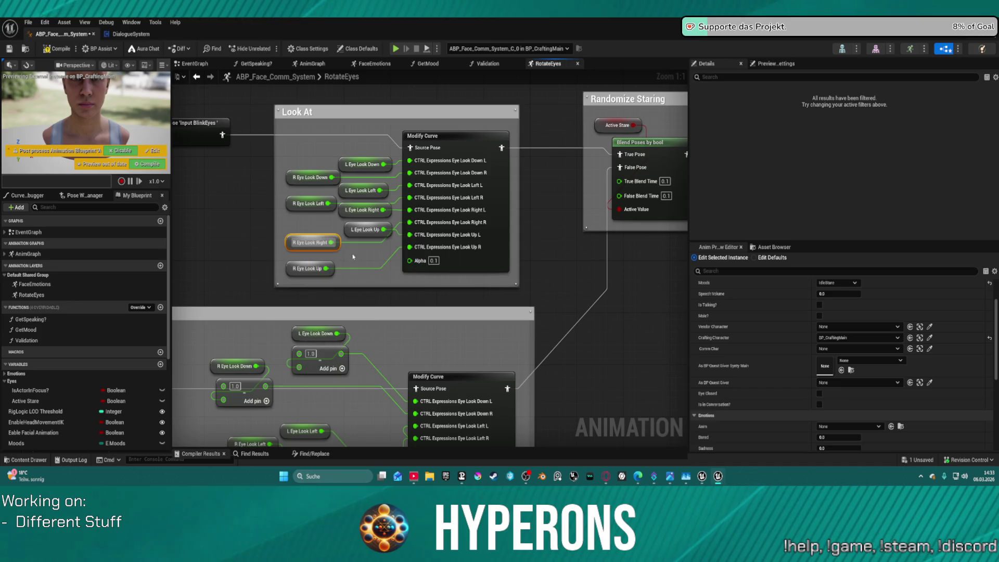
right_click(353, 228)
click(383, 249)
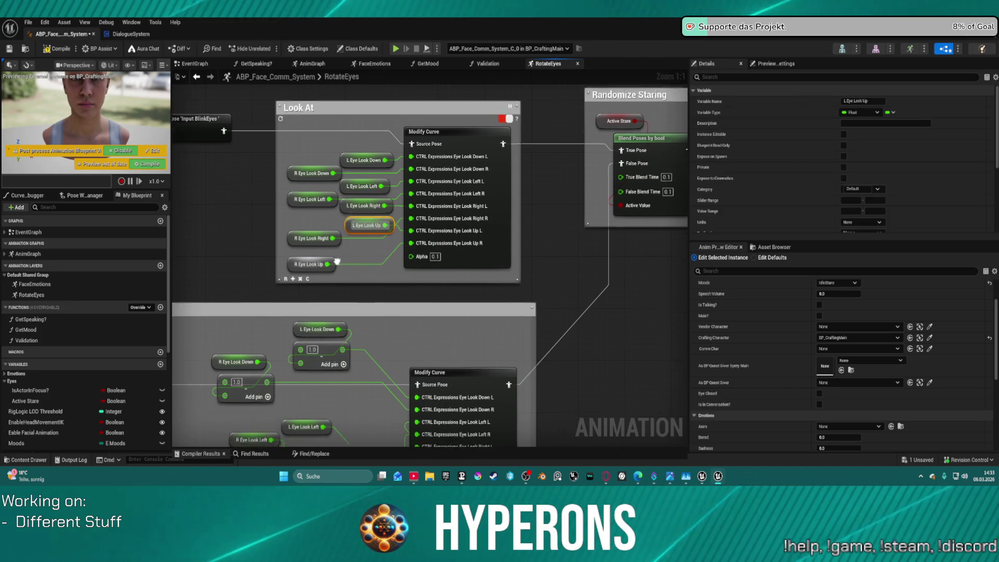
right_click(334, 207)
click(363, 228)
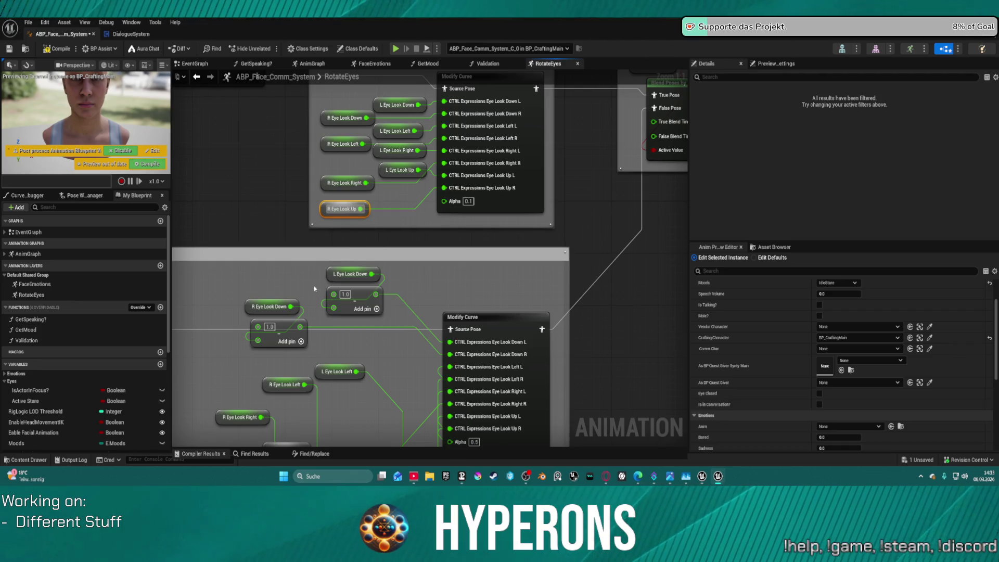
scroll(395, 212, down, 6)
scroll(395, 212, up, 3)
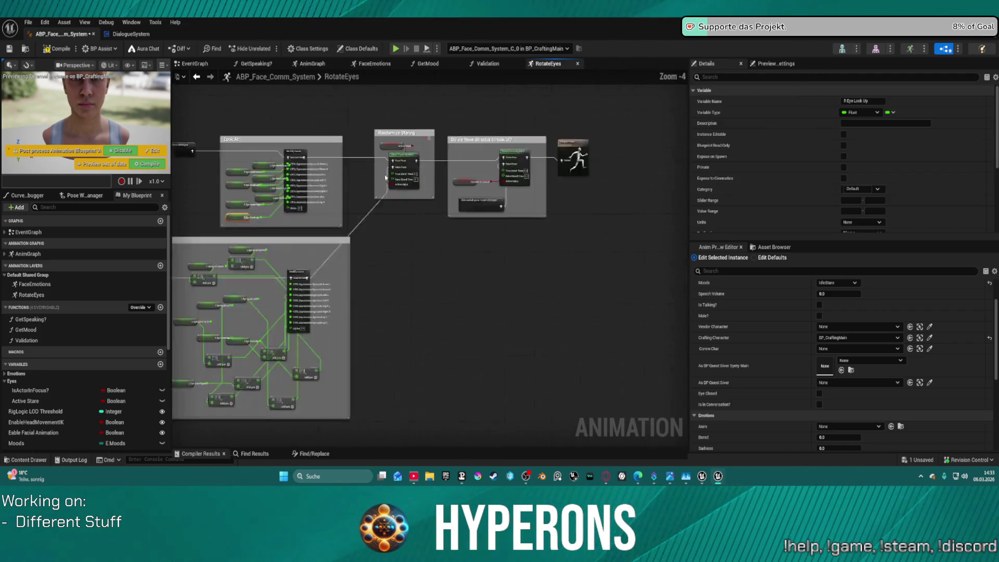
Step: Zoom the RotateEyes graph out and back in to review the blended eye setups
scroll(78, 364, down, 6)
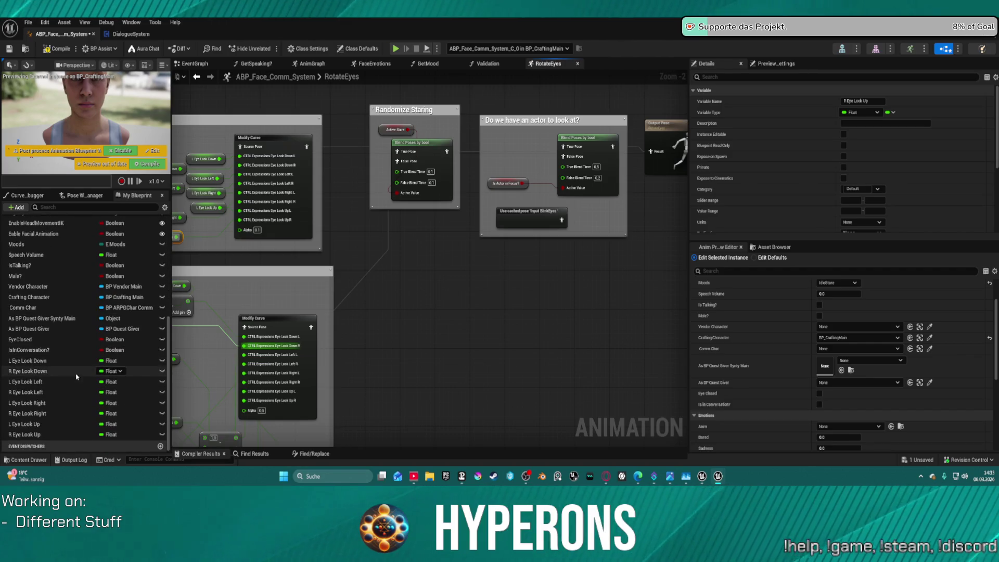
scroll(38, 368, up, 3)
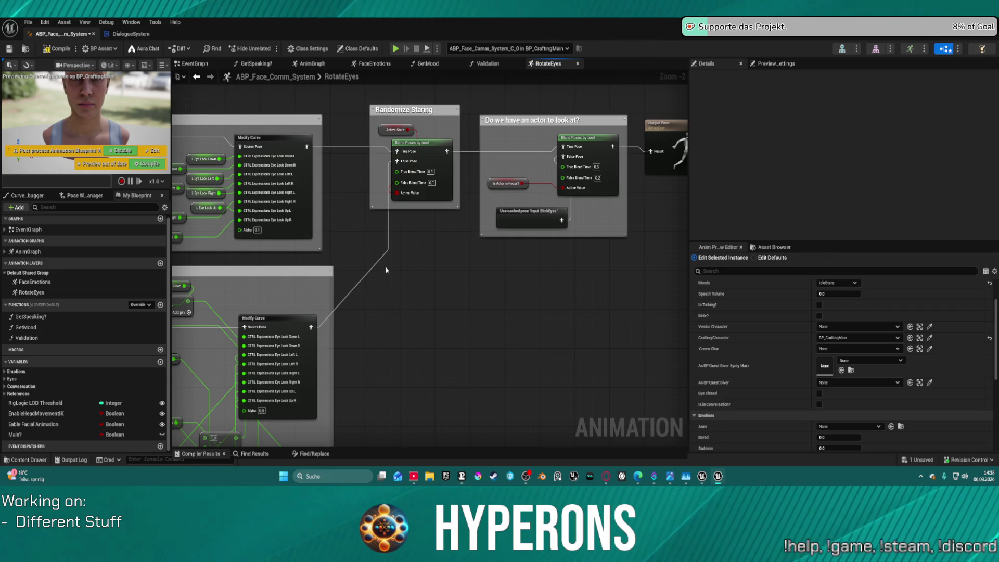
scroll(390, 270, down, 4)
scroll(394, 276, up, 2)
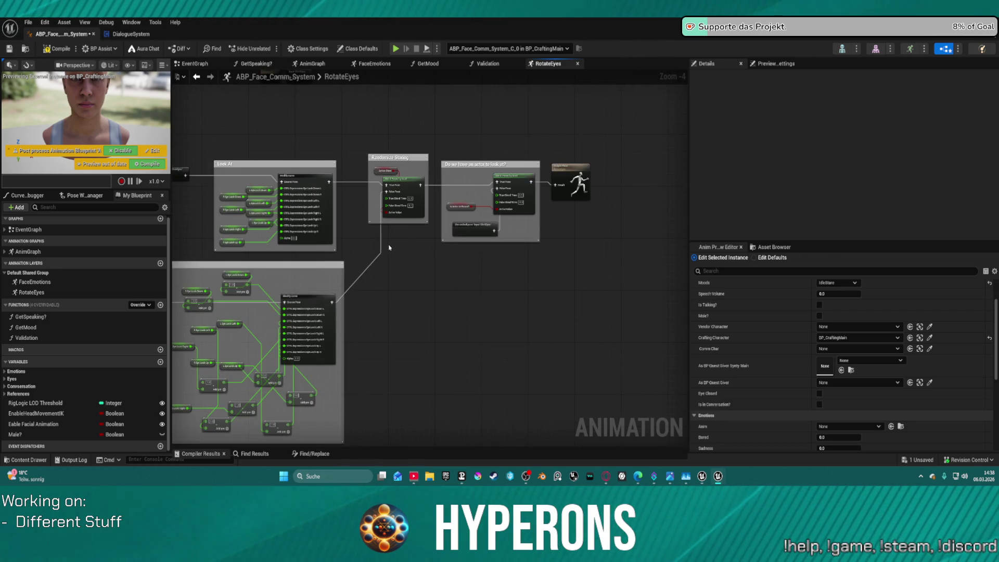
Step: Compile the face animation blueprint and test the eyes in a play session
click(61, 51)
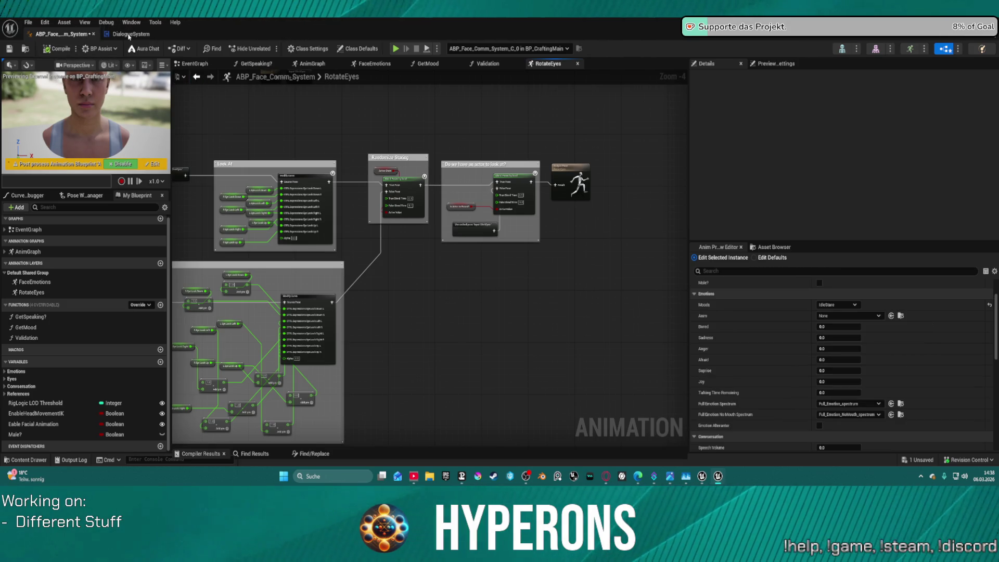
mouse_move(298, 34)
mouse_down()
mouse_move(364, 40)
mouse_move(543, 163)
mouse_up()
click(599, 24)
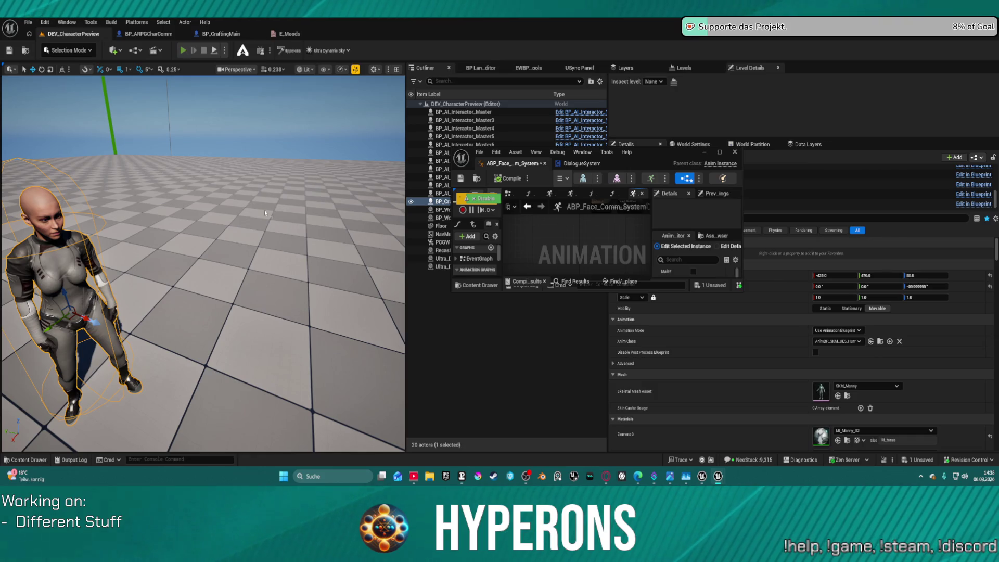
key(alt+p)
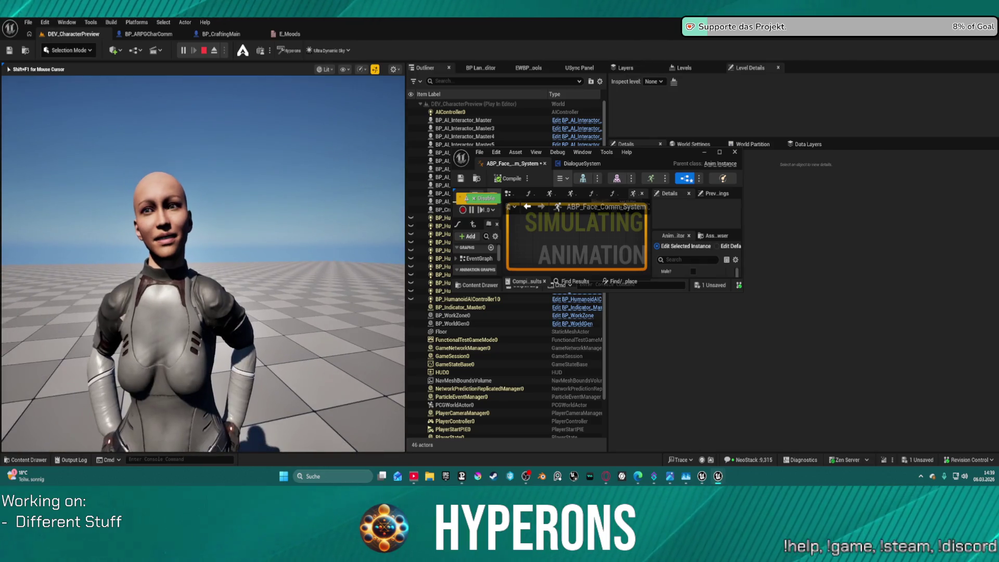
key(super)
key(super)
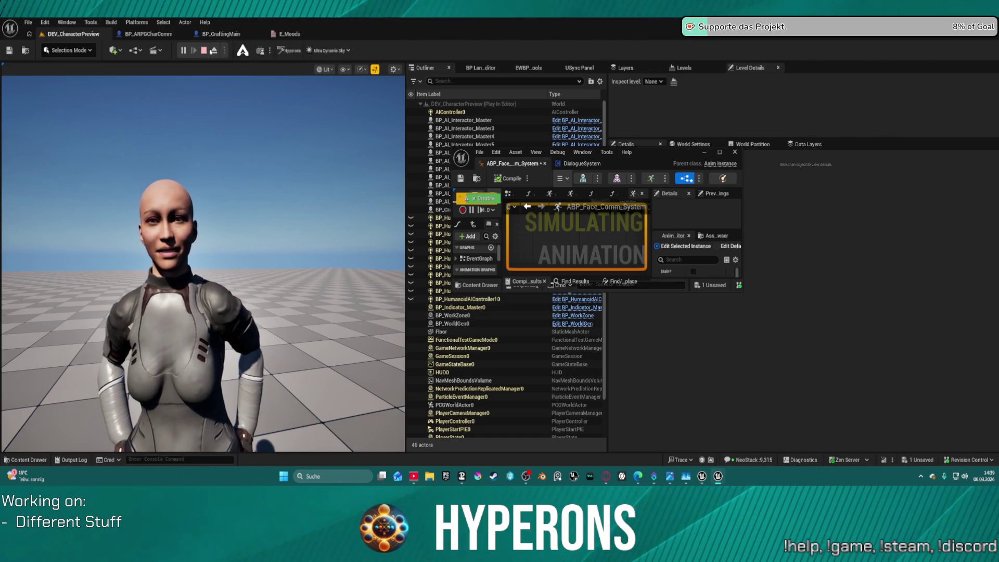
key(Escape)
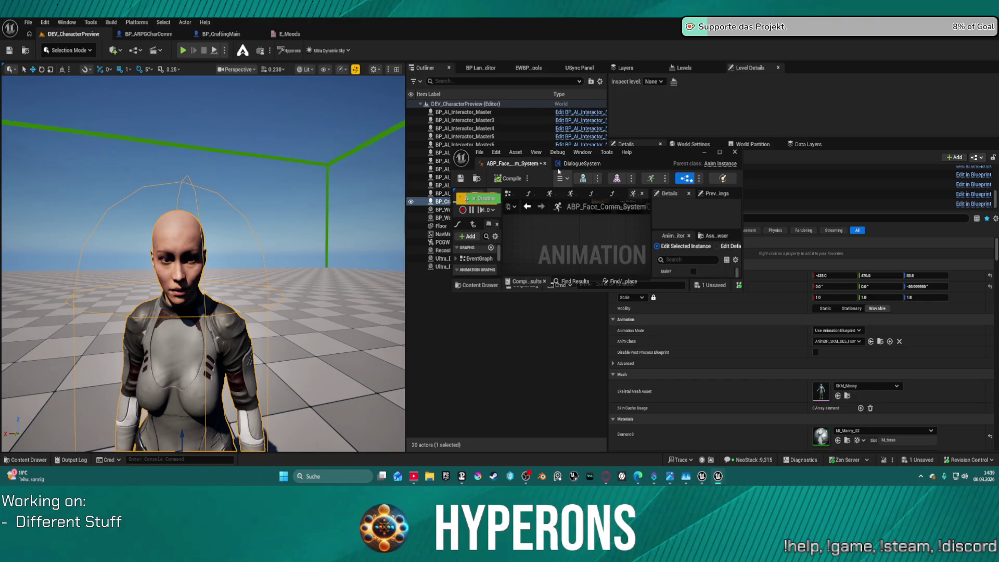
Step: Set the DialogueSystem component's Moods to IdleStare
drag(668, 155, 438, 111)
click(645, 184)
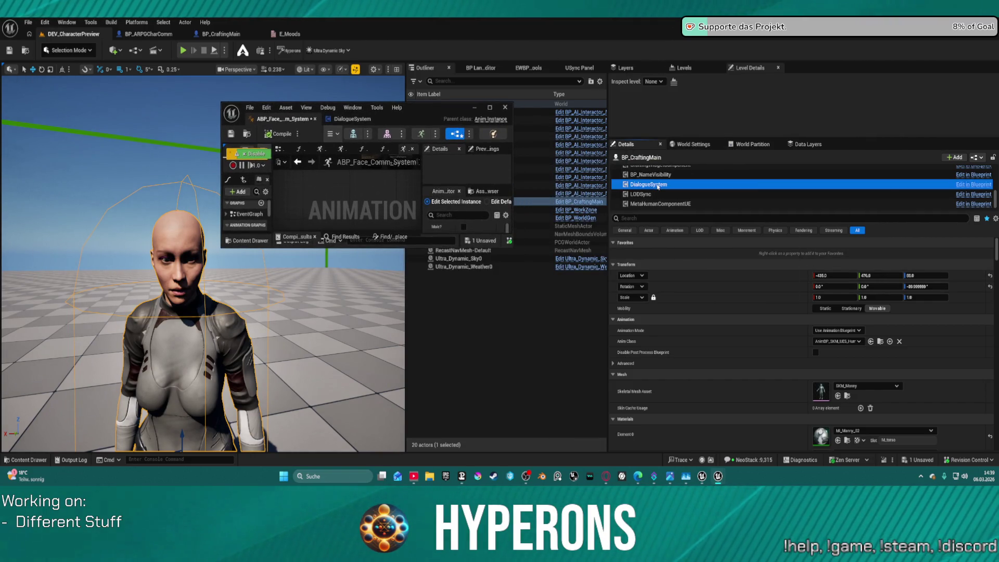
click(833, 297)
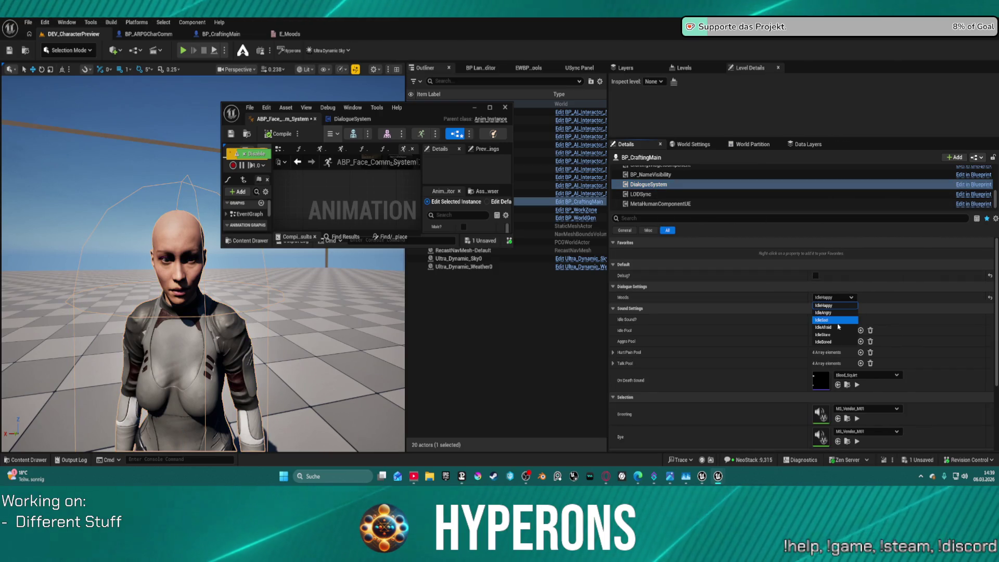
click(842, 335)
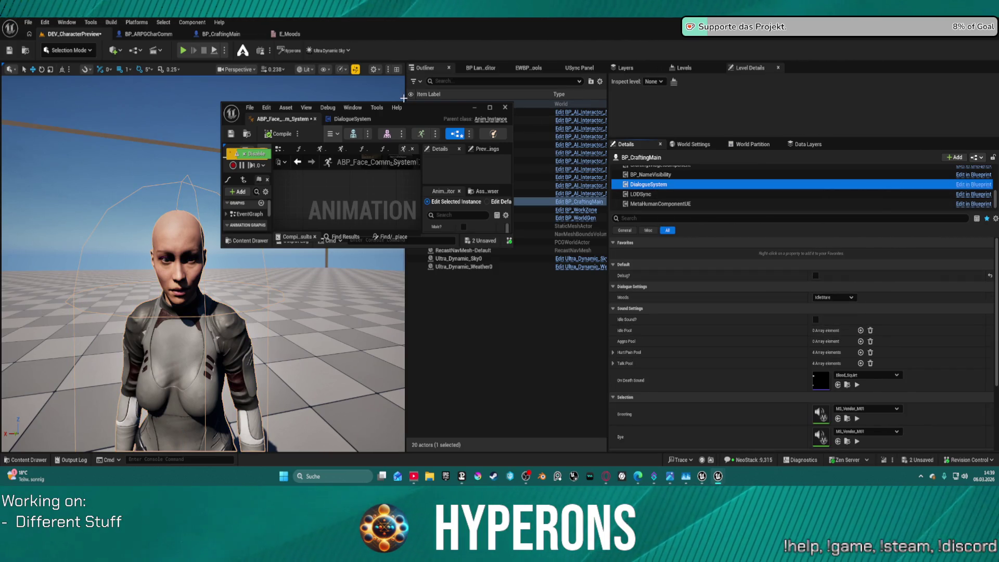
Step: Play-test the IdleStare mood, then maximize the animation blueprint editor
mouse_move(425, 108)
mouse_down()
mouse_move(611, 114)
mouse_move(853, 141)
mouse_up()
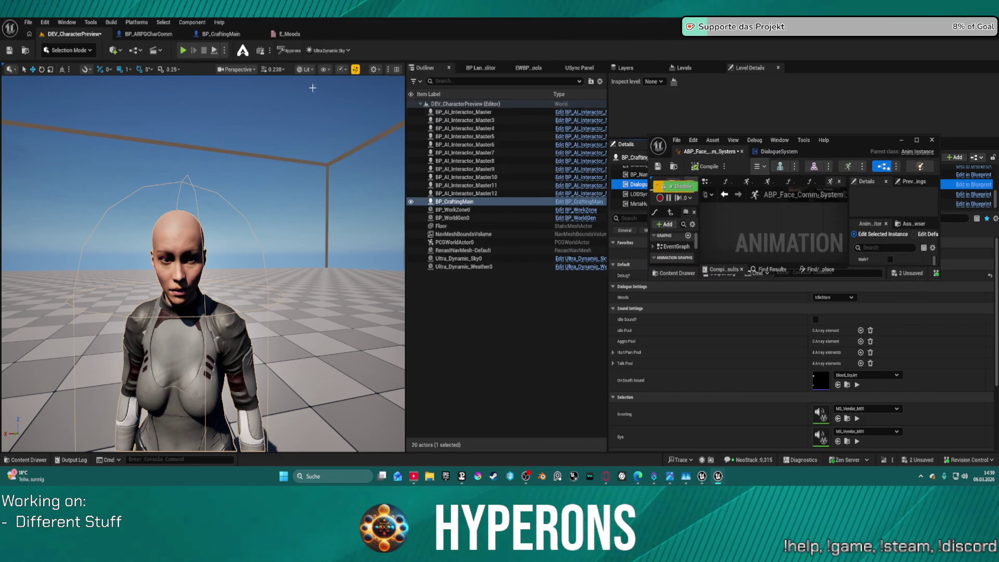
click(214, 51)
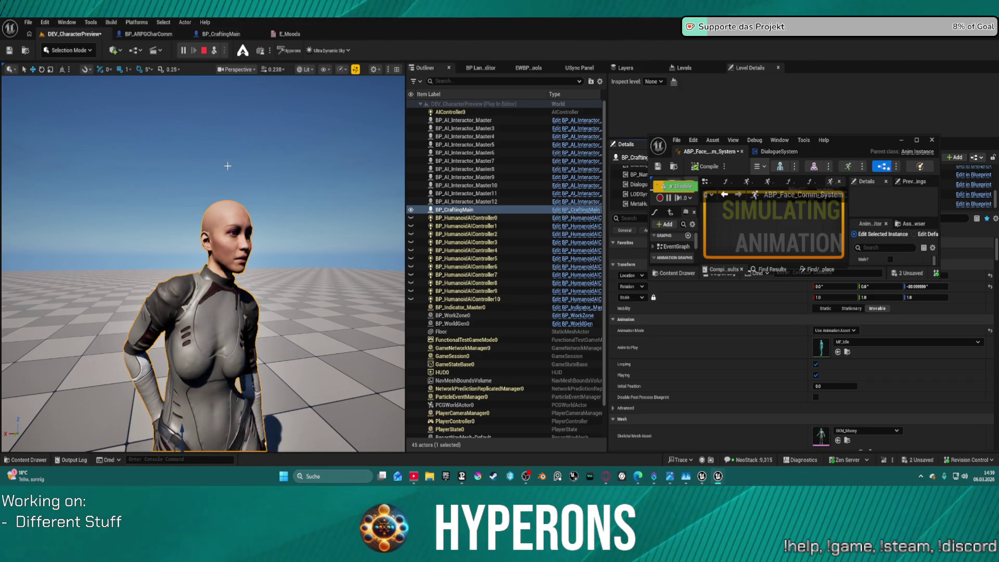
key(Escape)
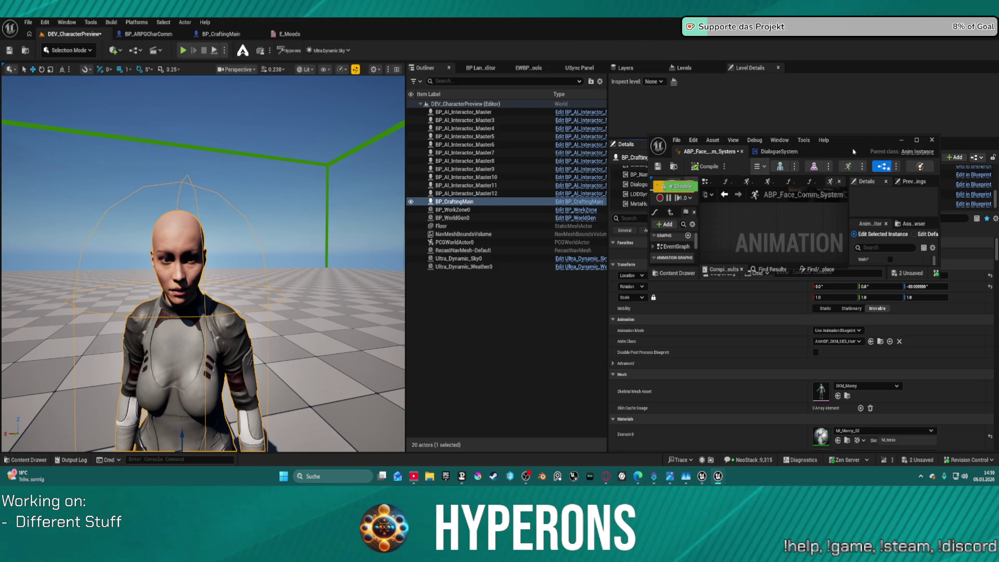
click(916, 141)
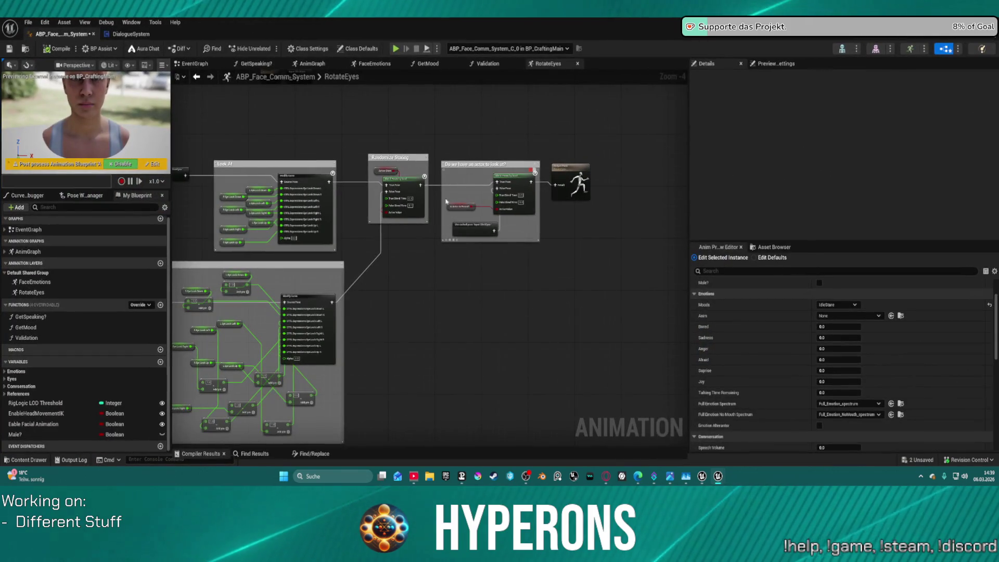
Step: Review the RotateEyes Look At nodes and EventGraph, then add a new function
scroll(361, 190, up, 3)
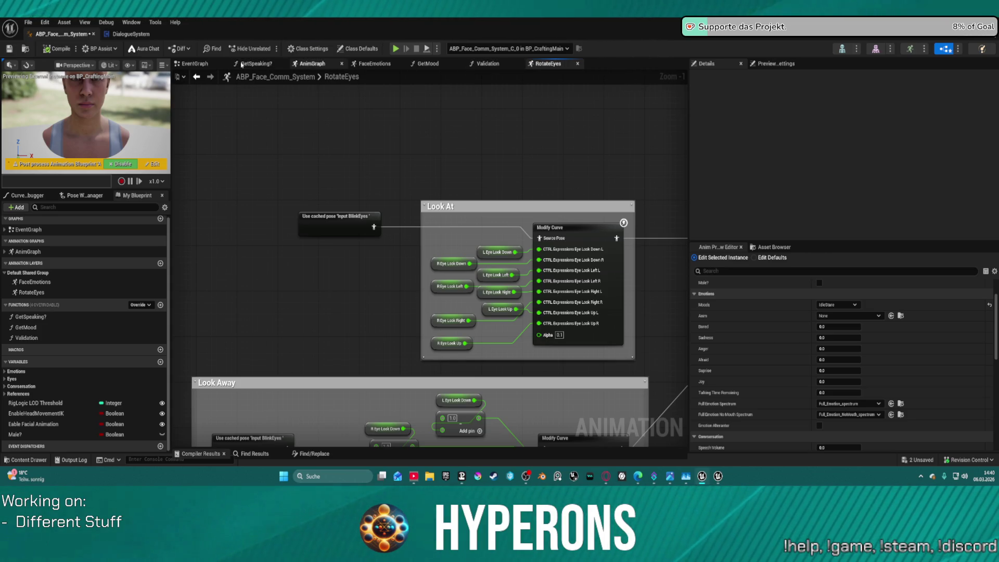
click(193, 64)
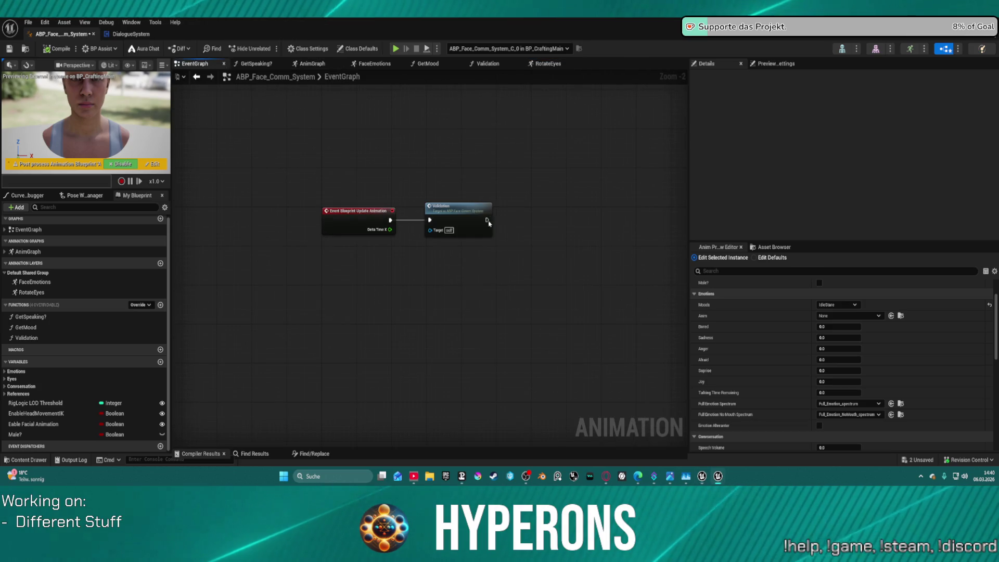
mouse_move(31, 292)
mouse_down()
mouse_move(592, 206)
mouse_move(486, 213)
mouse_move(38, 295)
mouse_move(49, 283)
mouse_up()
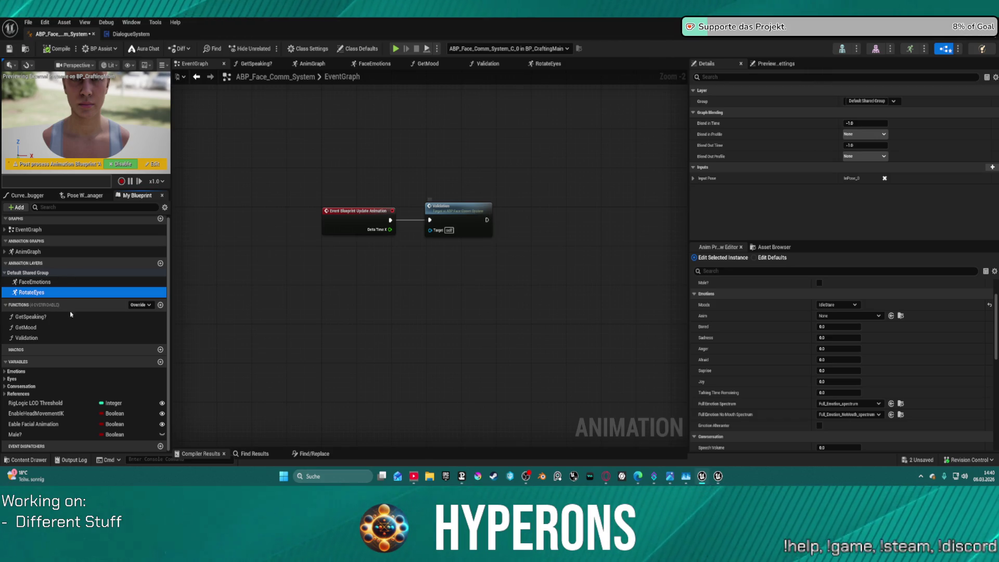
click(160, 305)
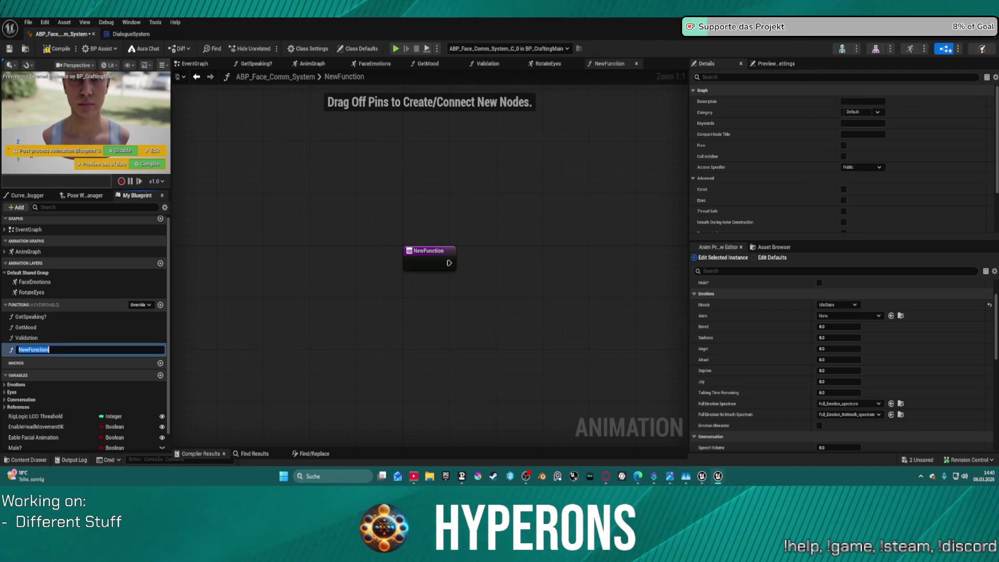
Step: Name the function SetEyeRotation and connect its entry to a Sequence node
text(SetEye)
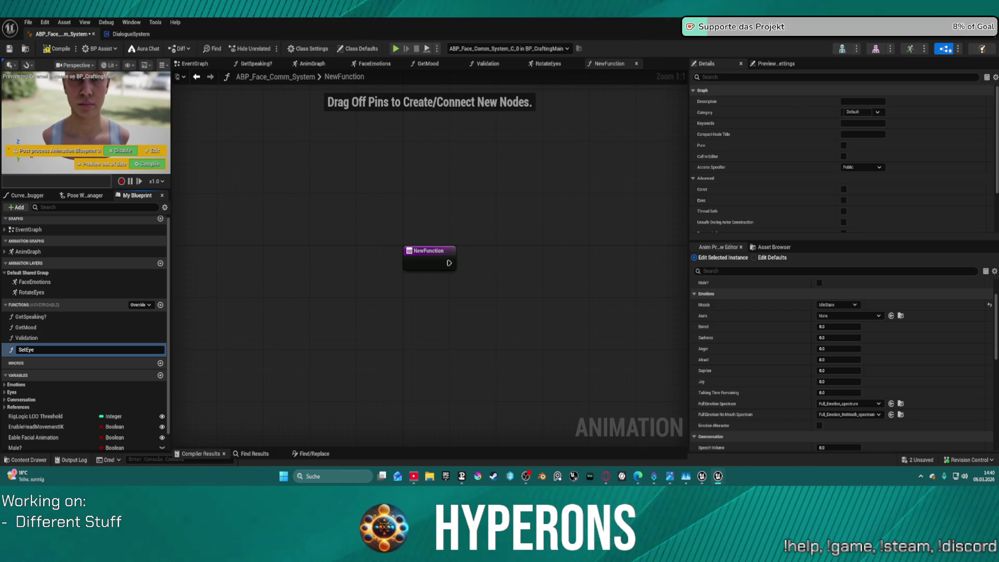
text(Rotation)
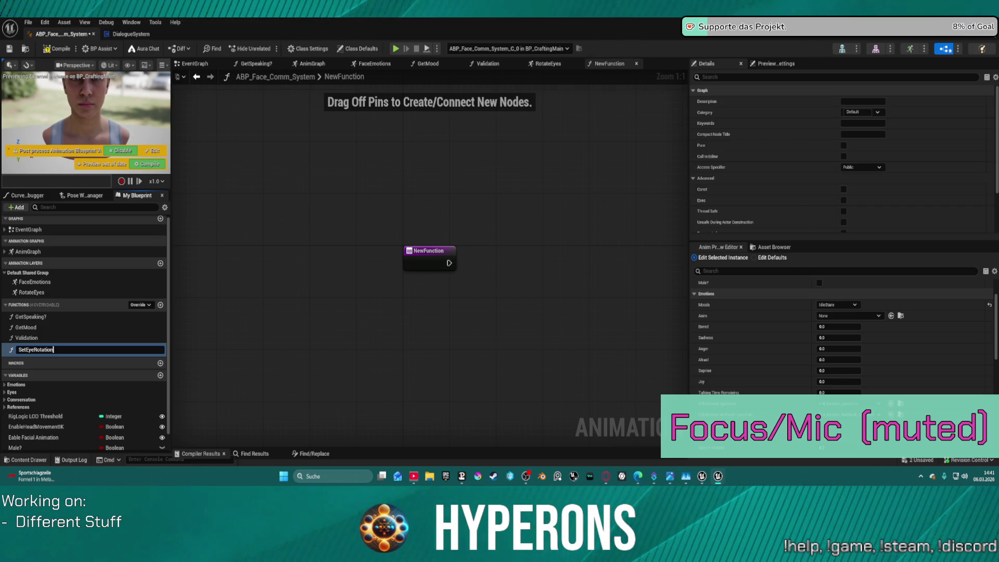
key(Return)
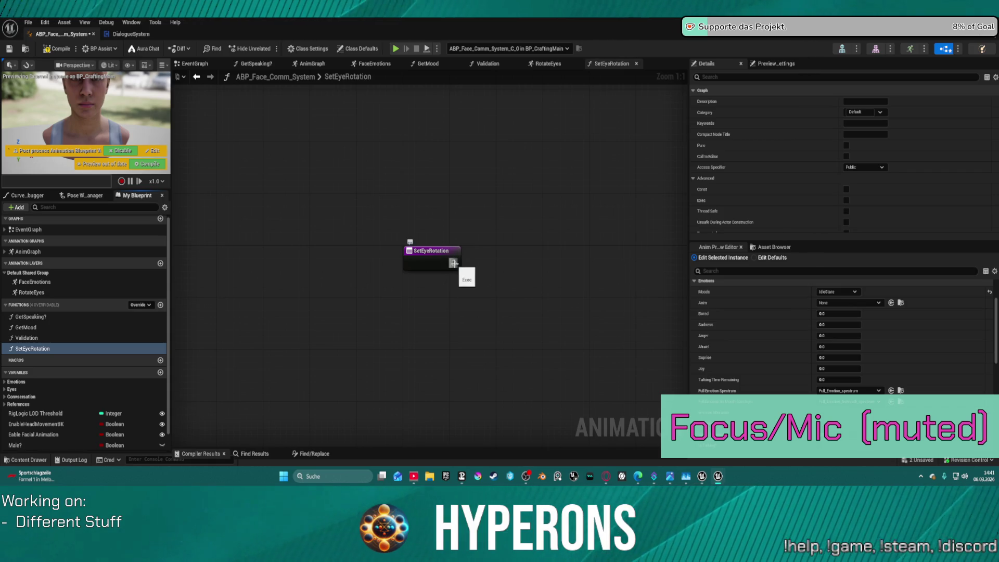
mouse_move(454, 263)
mouse_down()
mouse_move(508, 301)
mouse_move(539, 305)
mouse_up()
text(sequa)
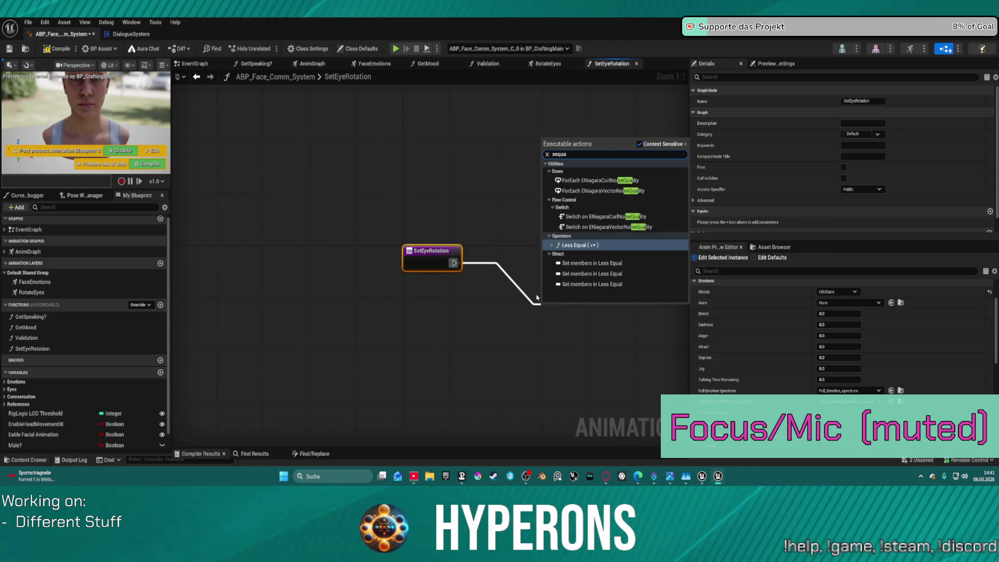
key(BackSpace)
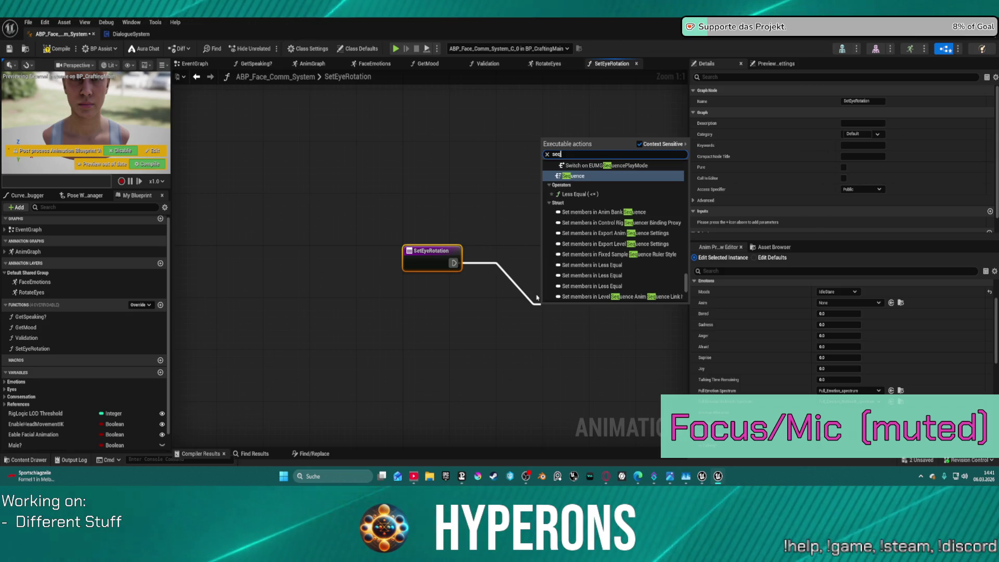
key(Return)
mouse_move(545, 309)
mouse_down()
mouse_move(520, 281)
mouse_move(409, 225)
mouse_move(500, 188)
mouse_move(508, 169)
mouse_move(490, 169)
mouse_up()
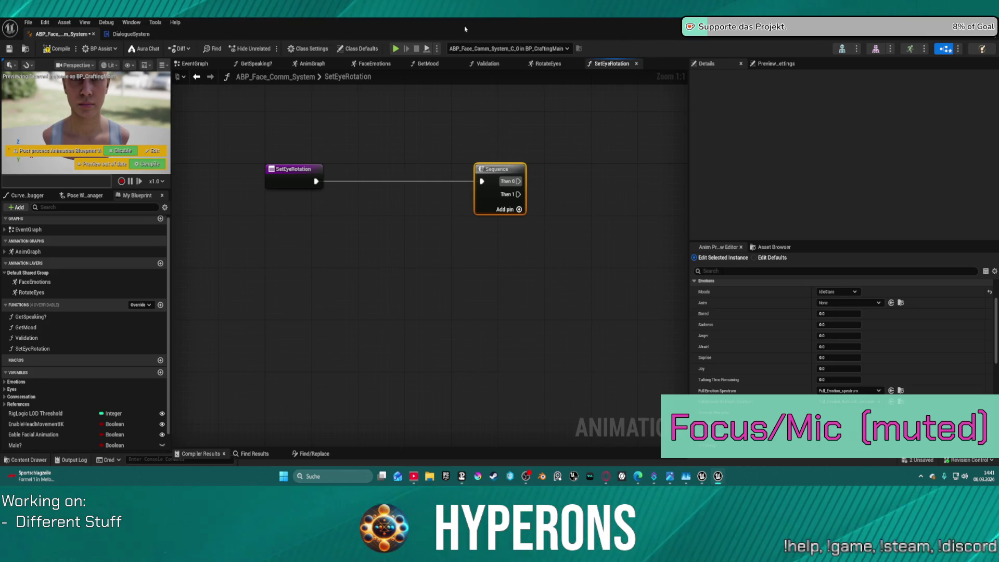
Step: Expand the Eyes variable category and add a new variable
scroll(102, 366, down, 2)
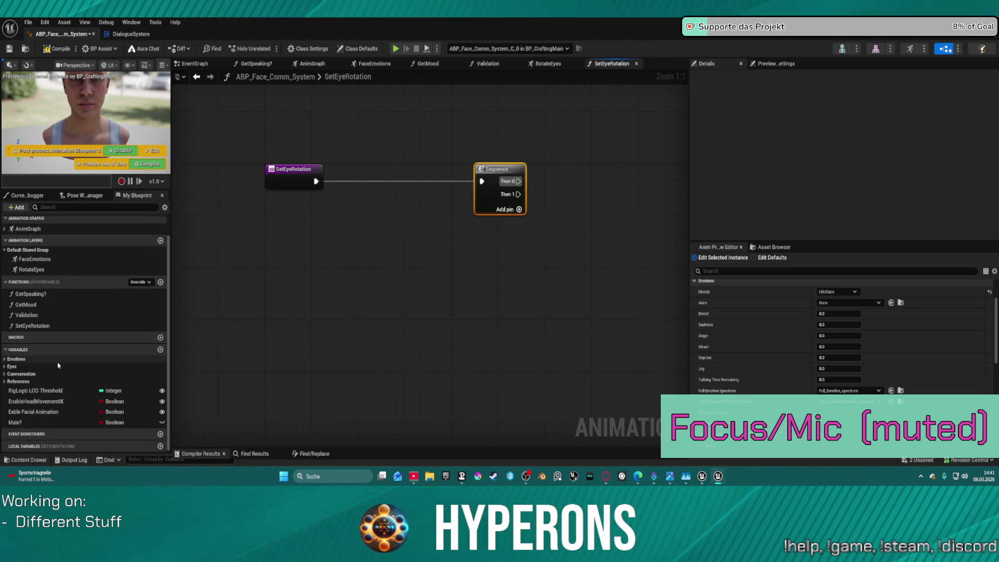
click(4, 367)
scroll(31, 386, down, 5)
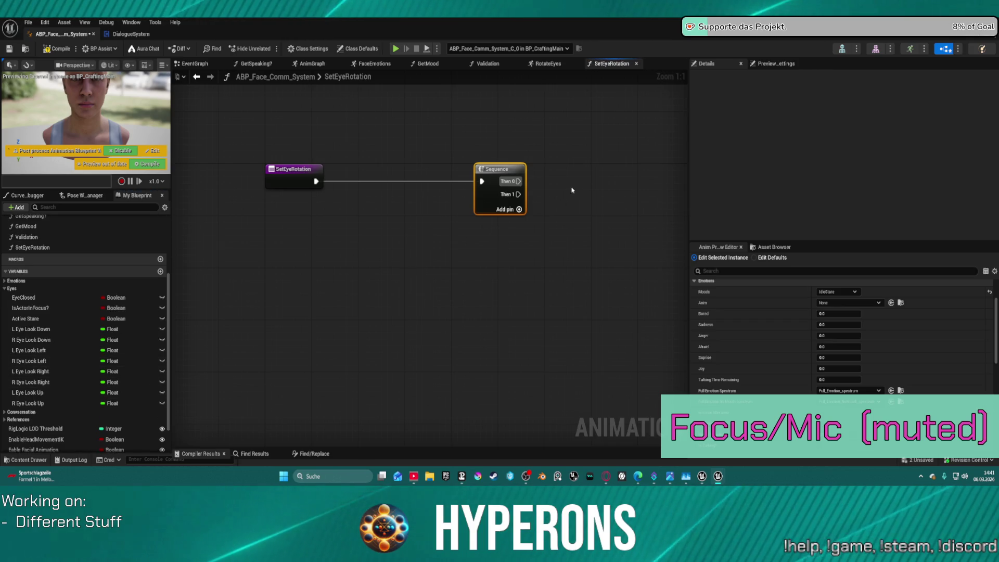
drag(573, 189, 464, 206)
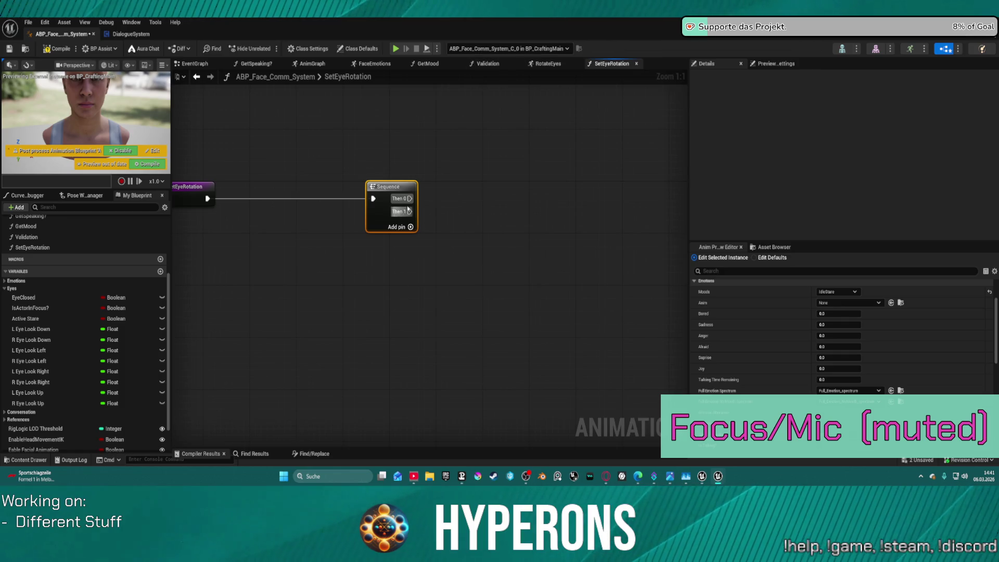
click(160, 271)
text(R)
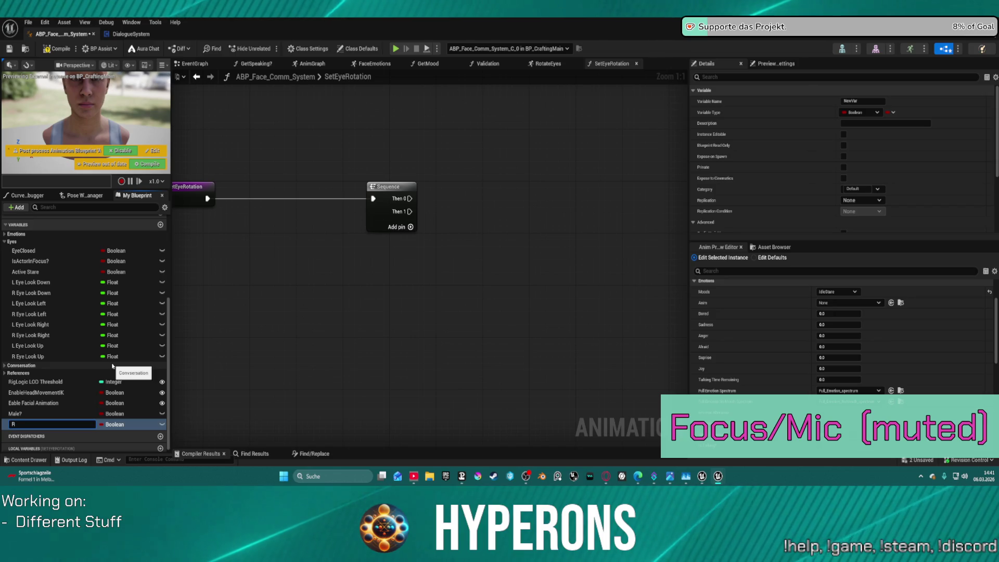
Step: Name the new variable R_EyeRotation and make it a Rotator
text(Eye Rotation)
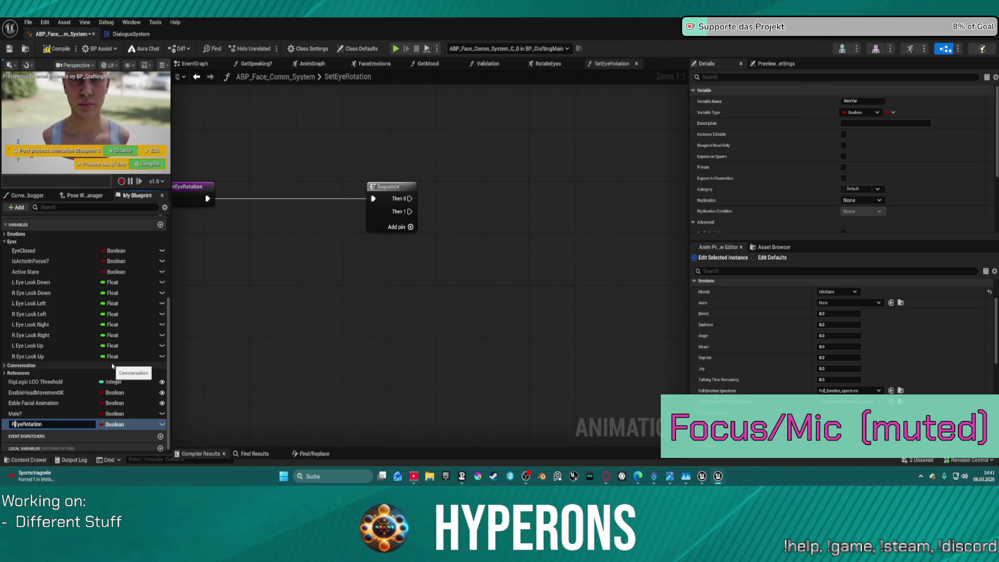
key(Return)
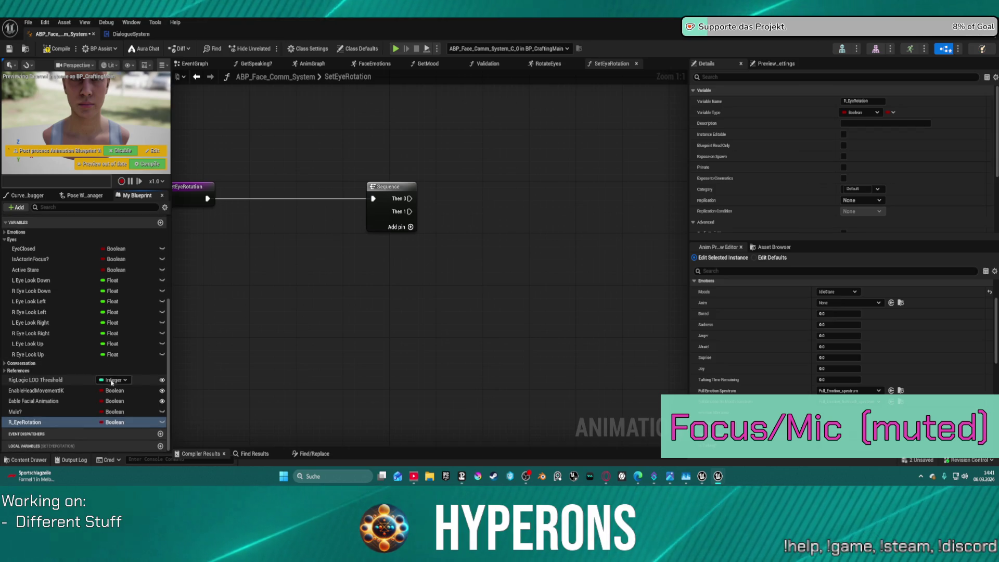
click(862, 112)
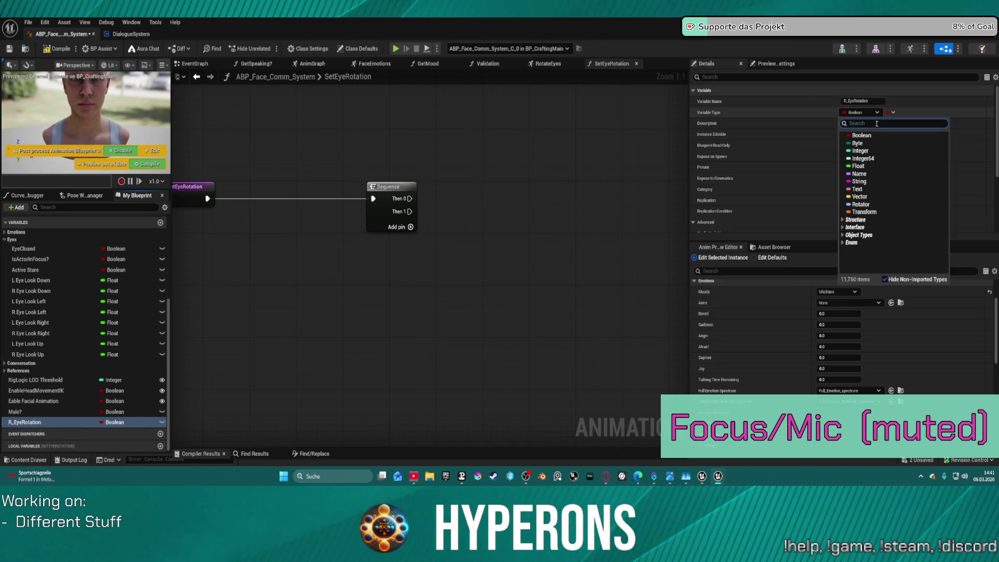
click(860, 204)
Step: Duplicate it as L_EyeRotation_0 and place a SET R Eye Rotation node in the graph
double_click(41, 424)
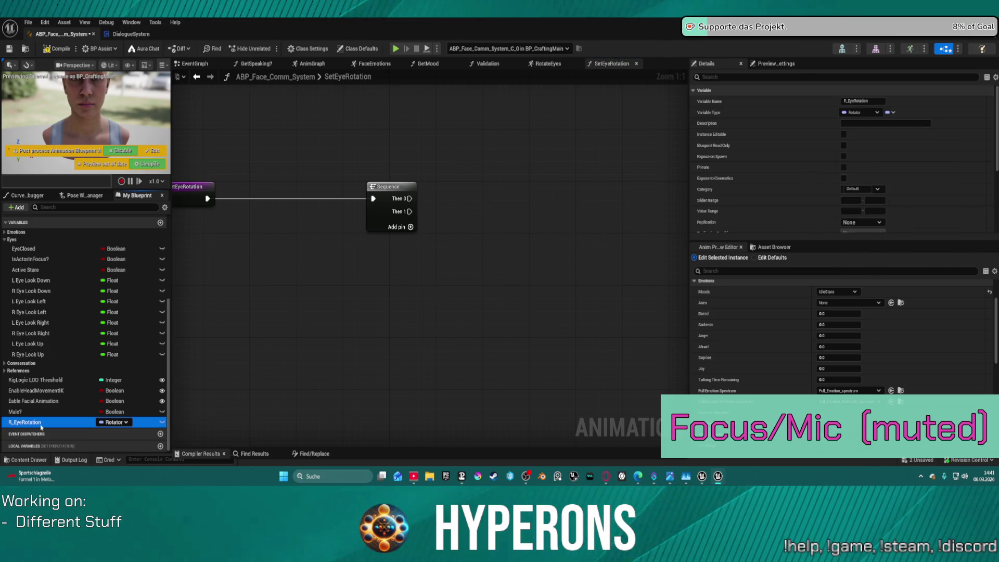
key(ctrl+w)
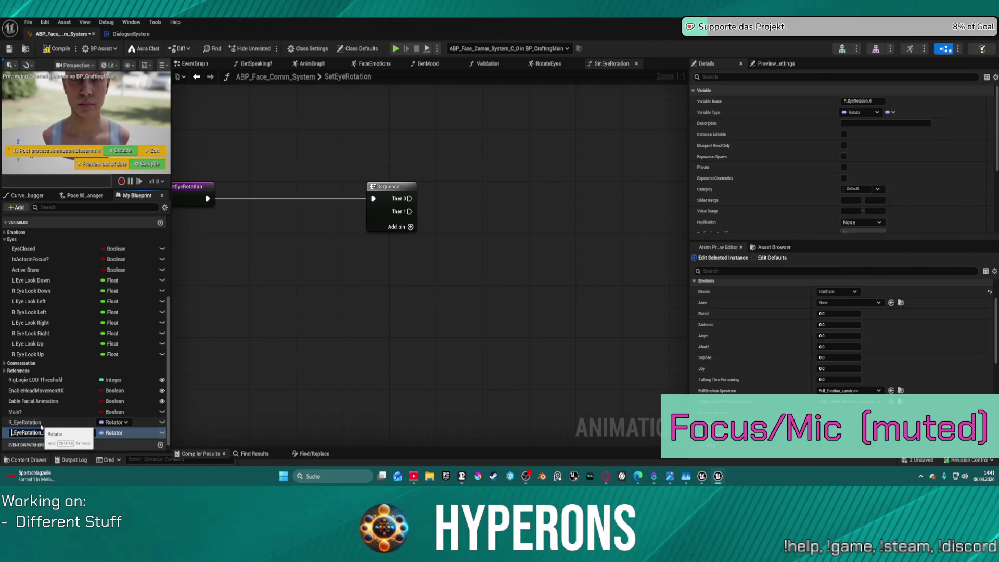
text(L)
key(Return)
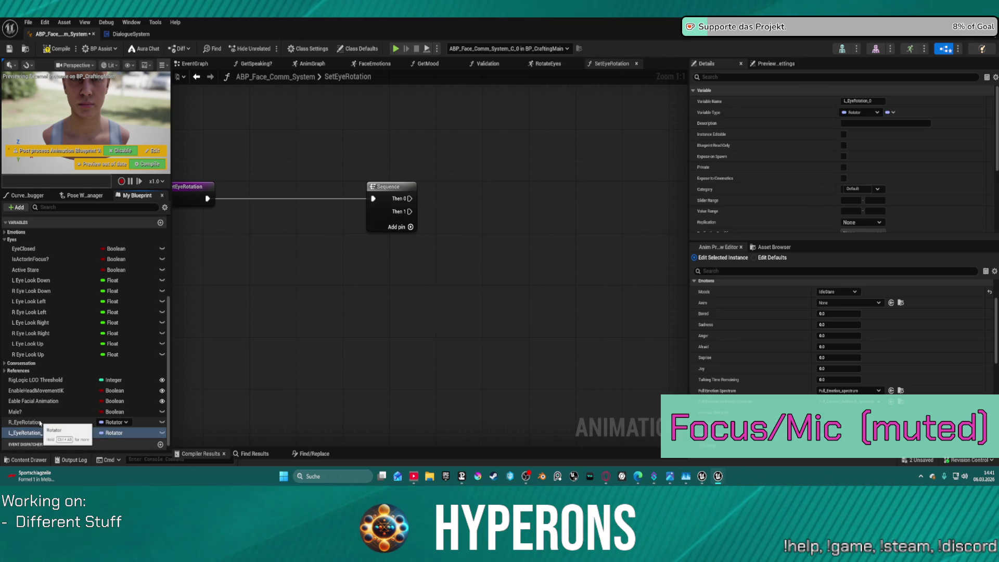
mouse_move(42, 422)
mouse_down()
mouse_move(203, 404)
mouse_move(505, 188)
mouse_up()
click(528, 211)
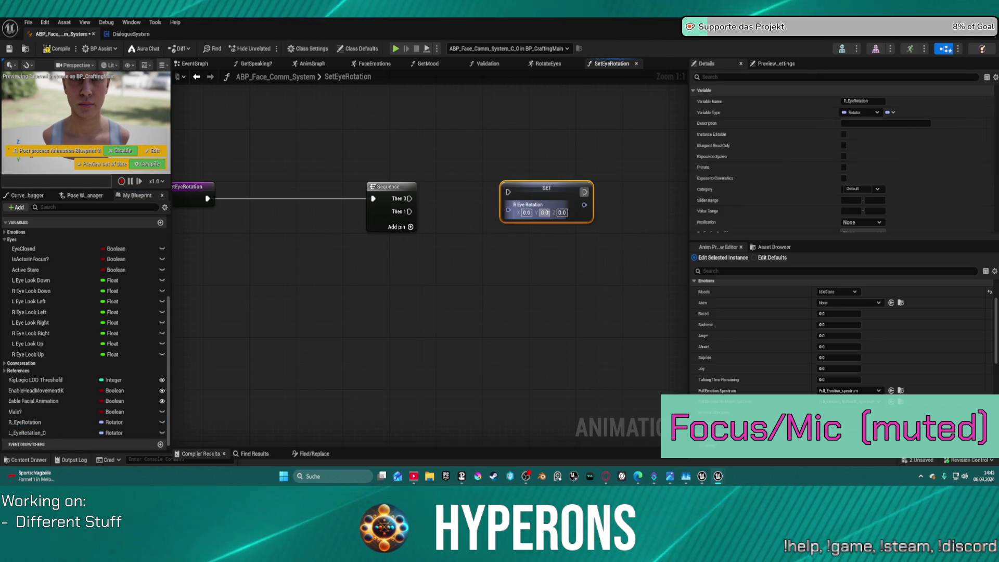
Step: Wire Then 0 to SET R Eye Rotation and Then 1 to a new SET L Eye Rotation 0
drag(454, 138, 382, 149)
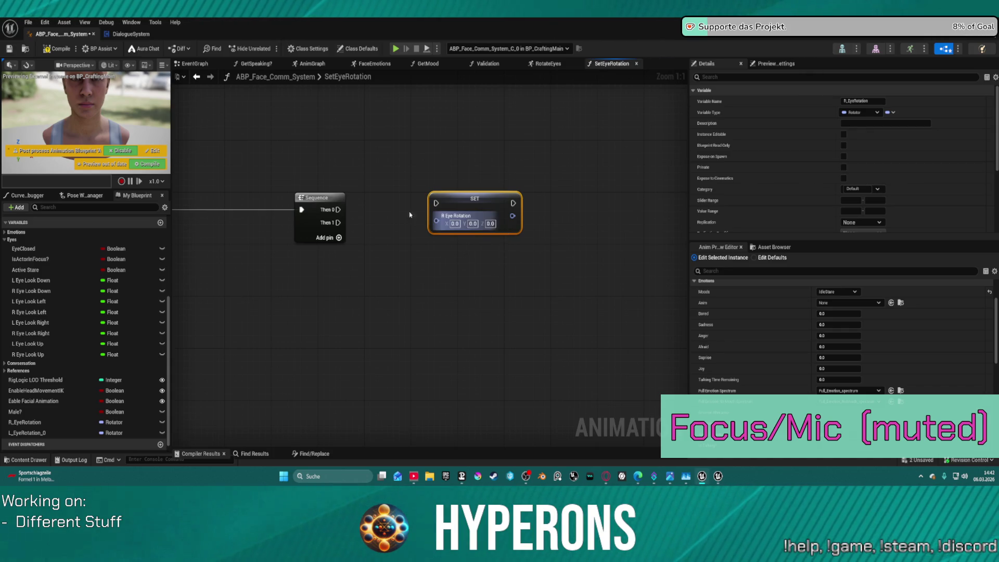
drag(338, 209, 436, 203)
mouse_move(24, 428)
mouse_down()
mouse_move(462, 276)
mouse_move(434, 292)
mouse_move(328, 228)
mouse_up()
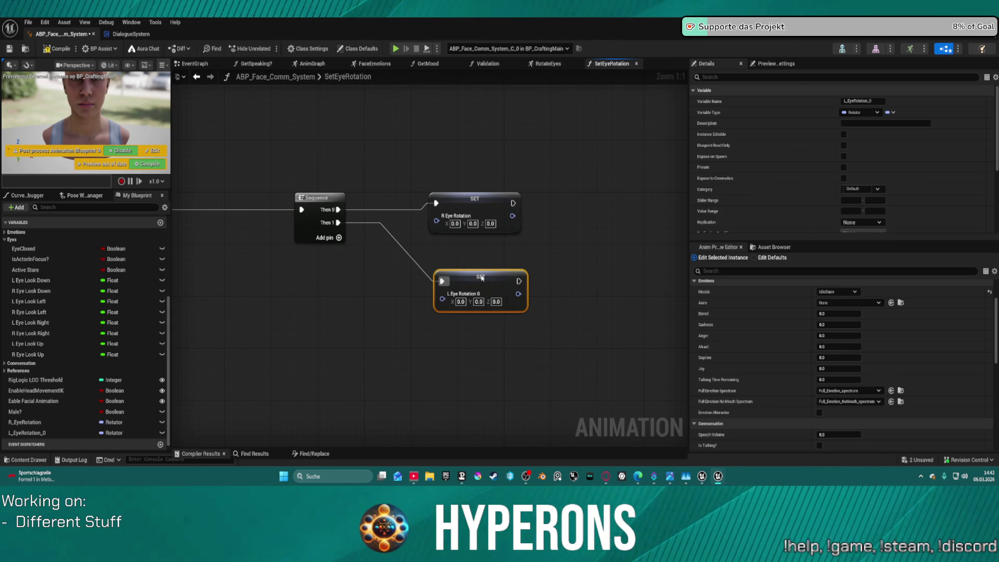
drag(481, 278, 481, 295)
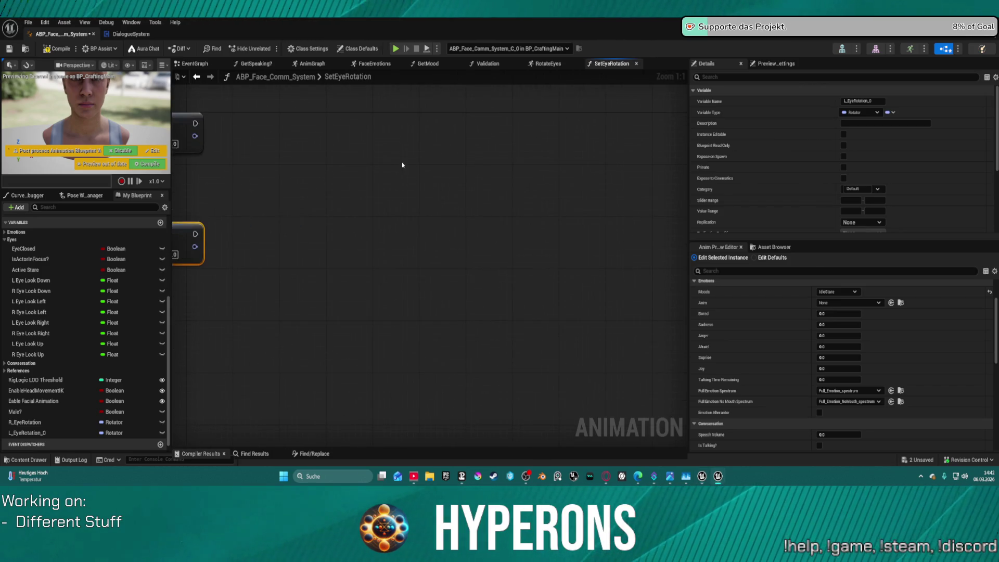
Step: Paste the eye-look mapping nodes and run them after the R Eye Rotation SET
key(ctrl+v)
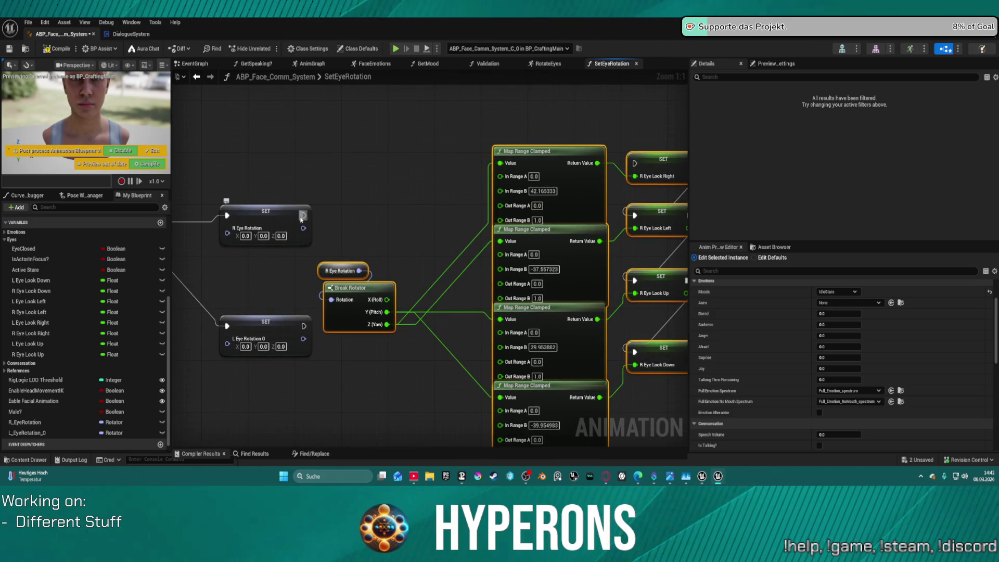
mouse_move(302, 216)
mouse_down()
mouse_move(556, 202)
mouse_move(634, 163)
mouse_up()
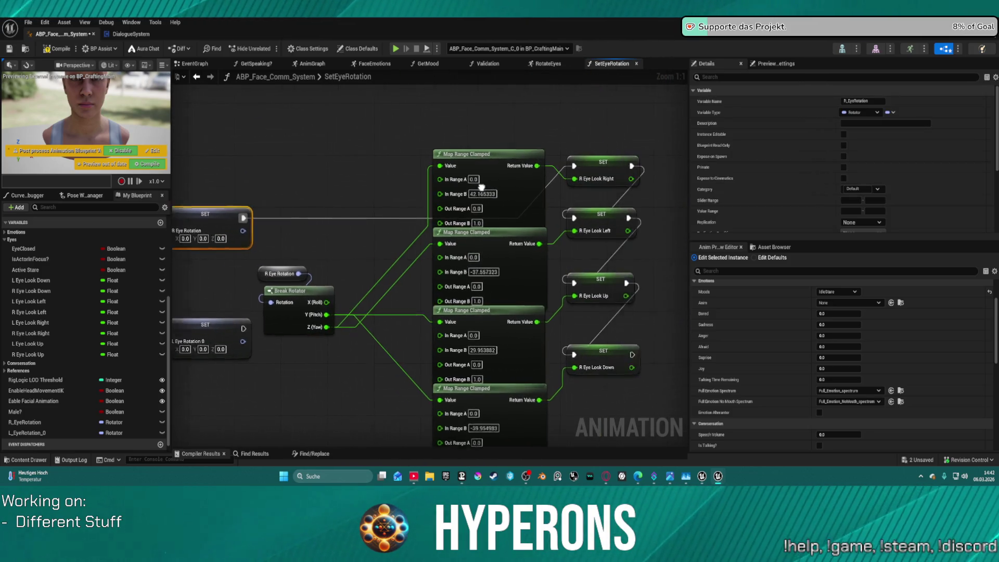
scroll(481, 187, down, 2)
drag(278, 144, 333, 102)
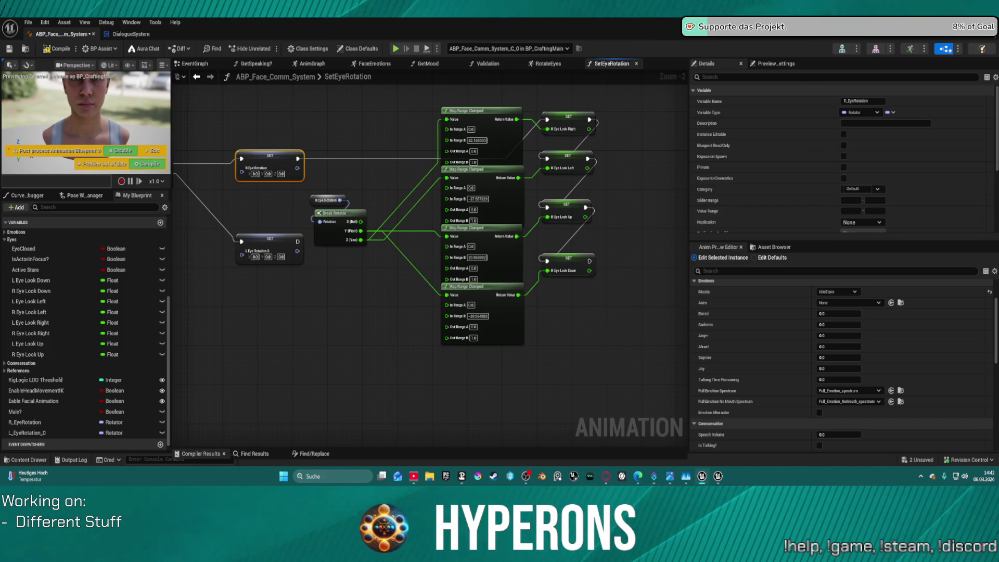
Step: Paste a second copy of the mapping nodes and run it after the L Eye Rotation SET
drag(482, 272, 463, 105)
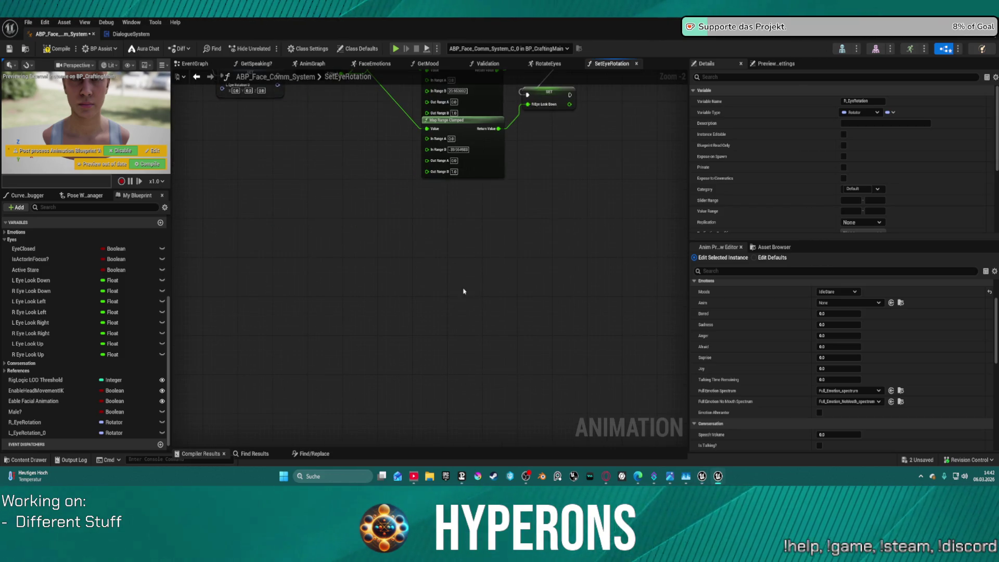
key(ctrl+v)
drag(468, 187, 477, 250)
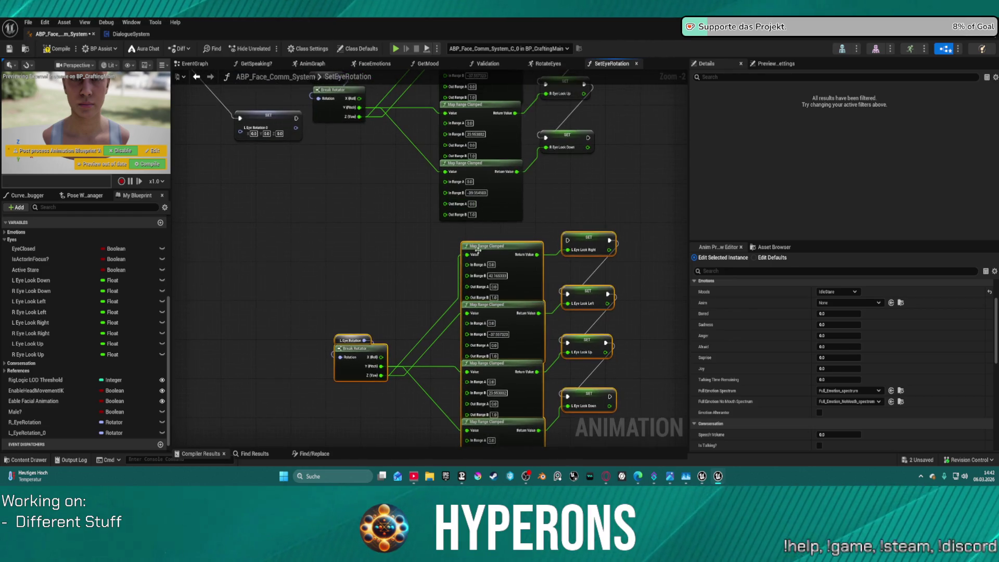
mouse_move(566, 240)
mouse_down()
mouse_move(334, 152)
mouse_move(313, 120)
mouse_move(265, 121)
mouse_move(254, 208)
mouse_move(270, 243)
mouse_up()
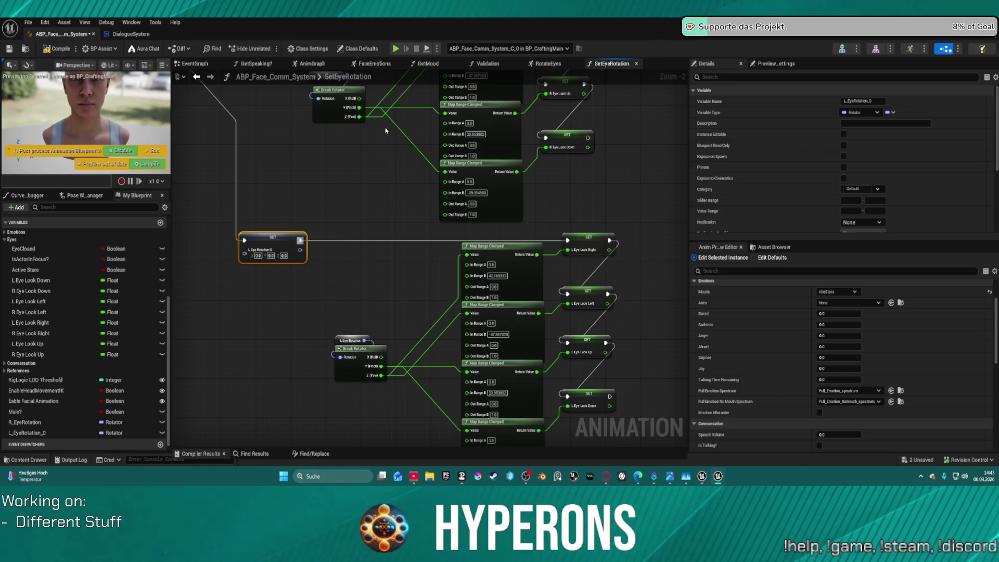
drag(386, 131, 482, 124)
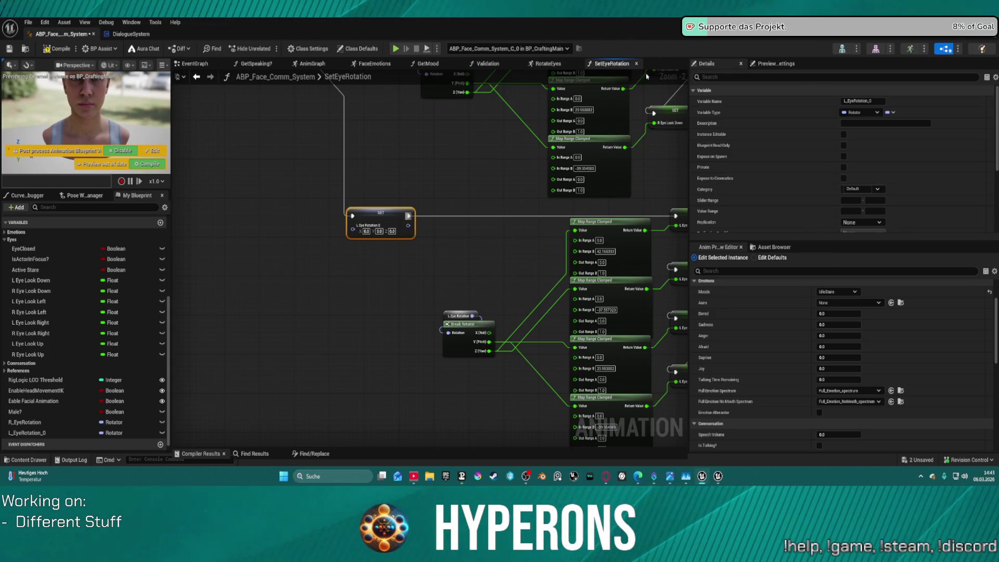
click(842, 48)
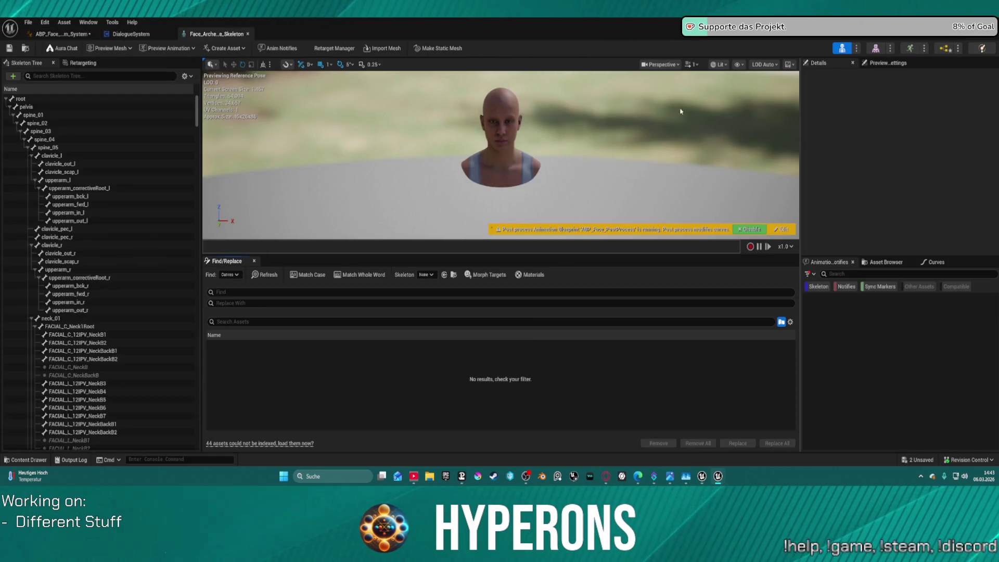
scroll(55, 307, down, 5)
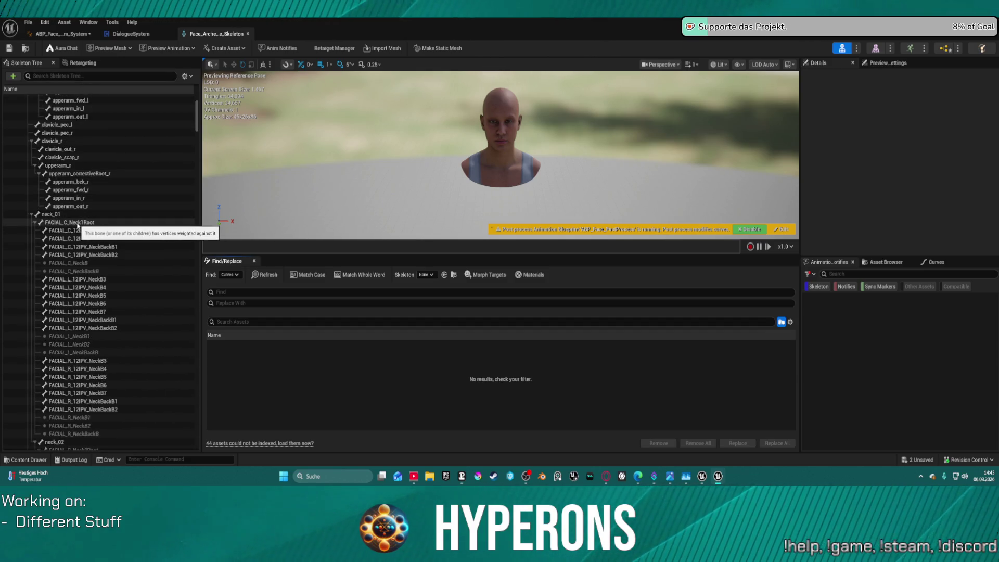
click(38, 222)
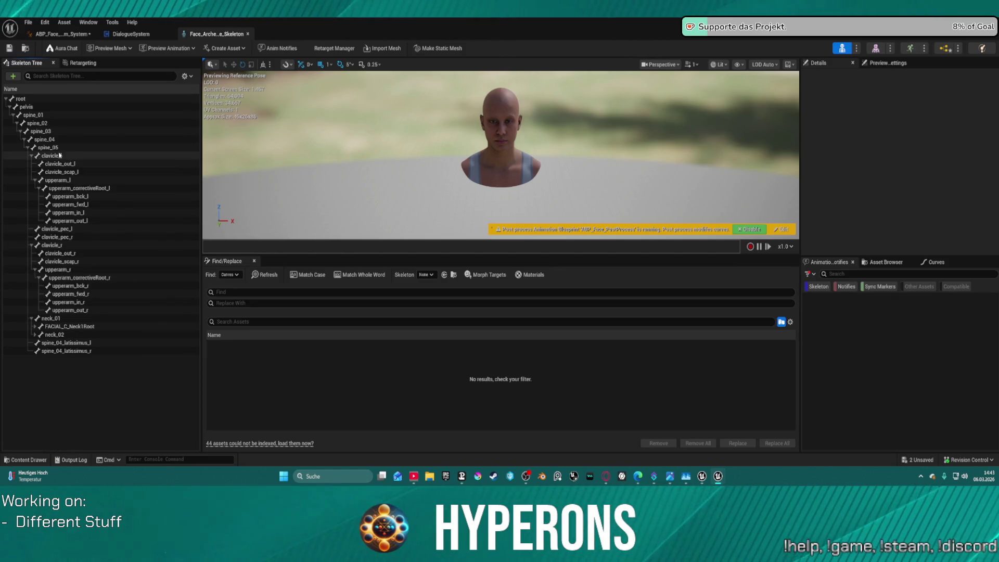
click(34, 327)
scroll(38, 364, down, 5)
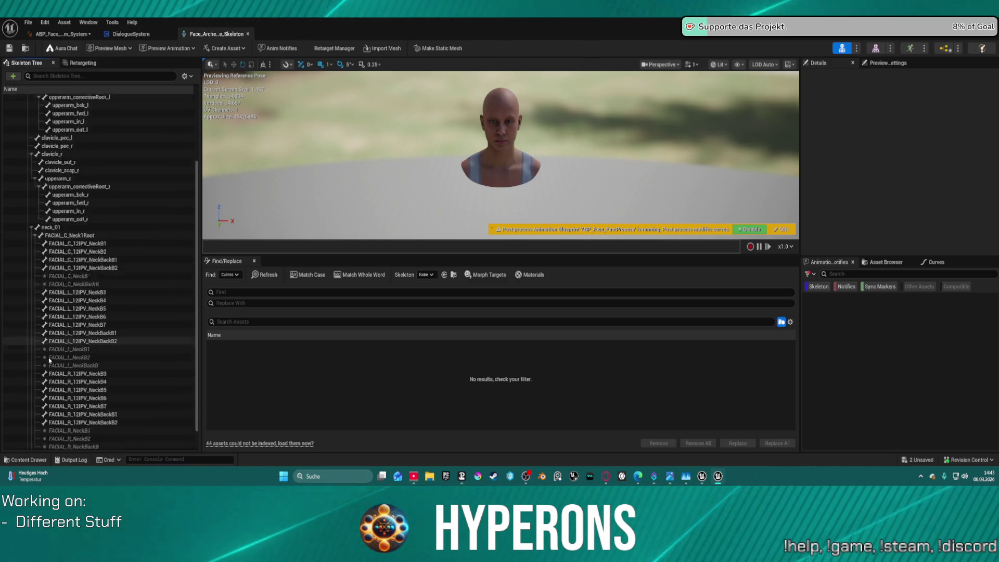
click(35, 430)
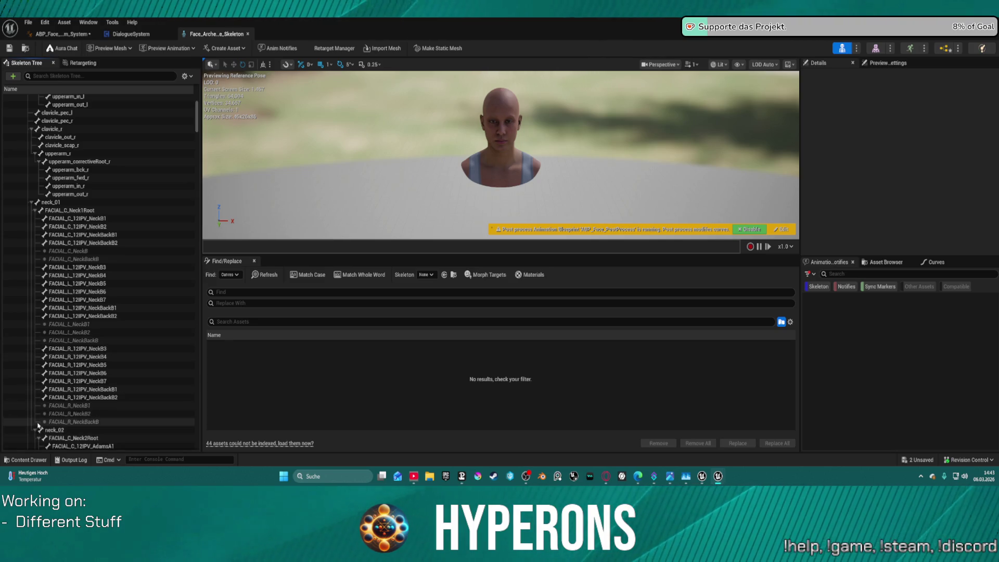
scroll(77, 318, down, 8)
scroll(77, 318, down, 8)
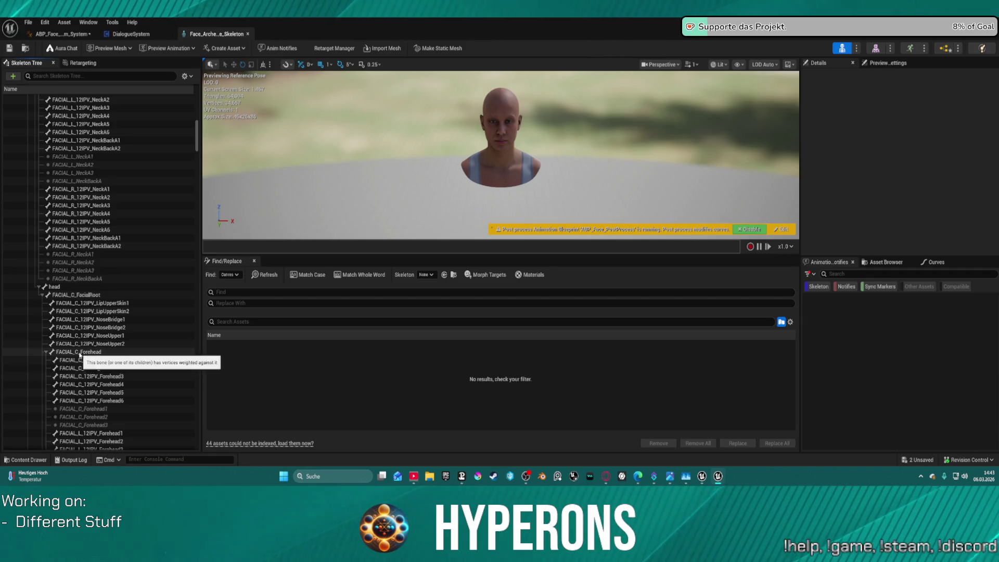
click(81, 352)
click(78, 295)
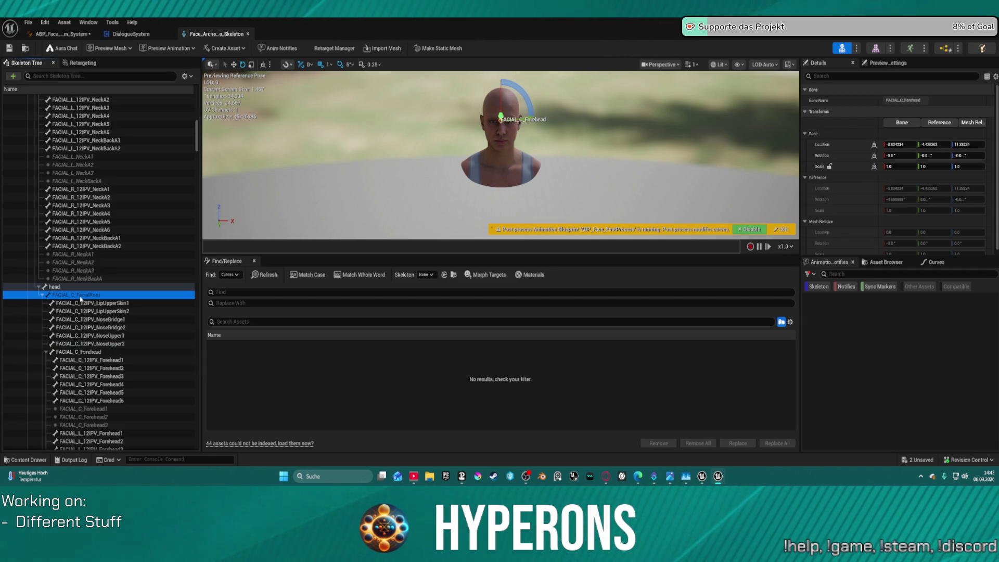
click(83, 353)
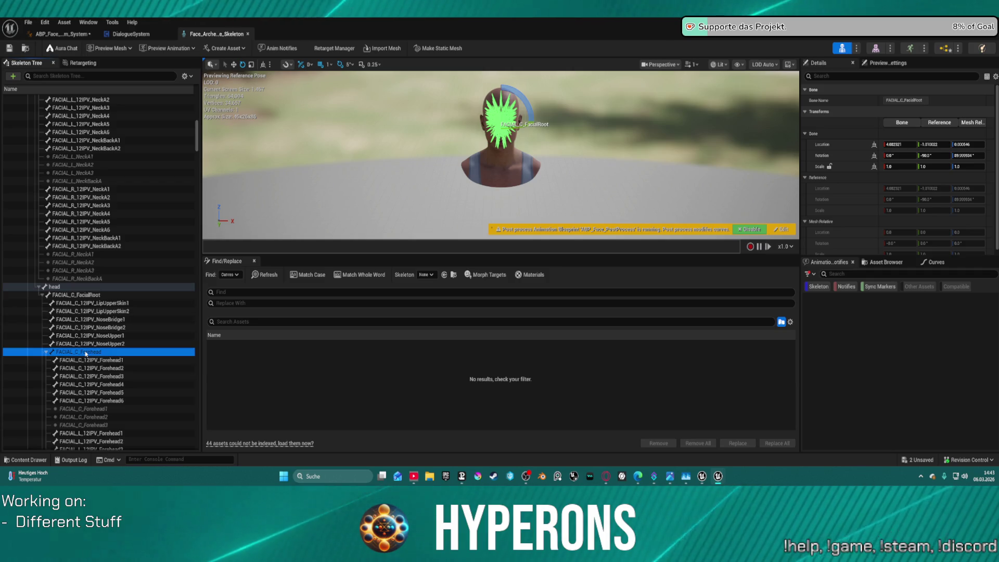
scroll(110, 402, down, 1)
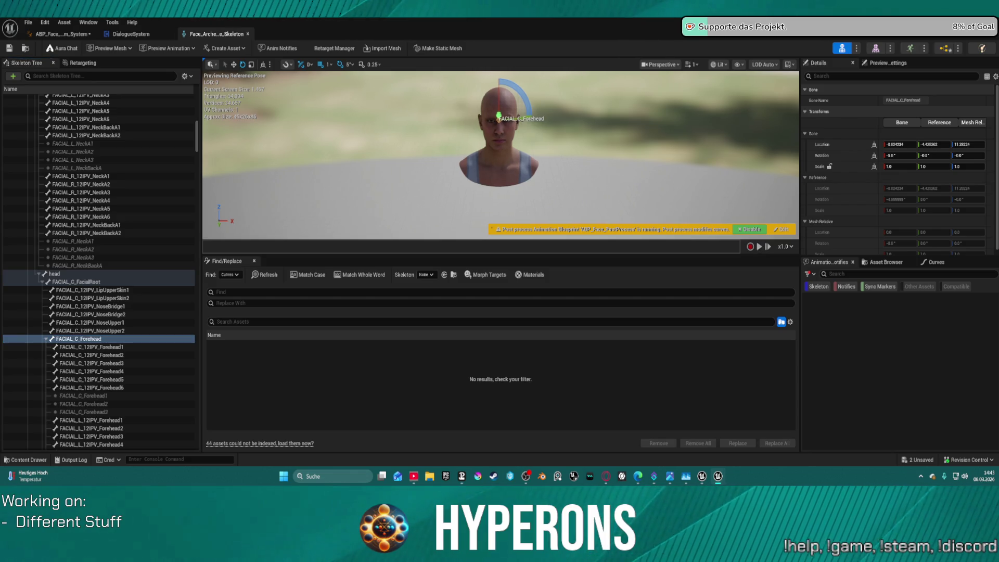
mouse_move(429, 117)
mouse_down()
mouse_move(474, 104)
mouse_move(233, 153)
mouse_up()
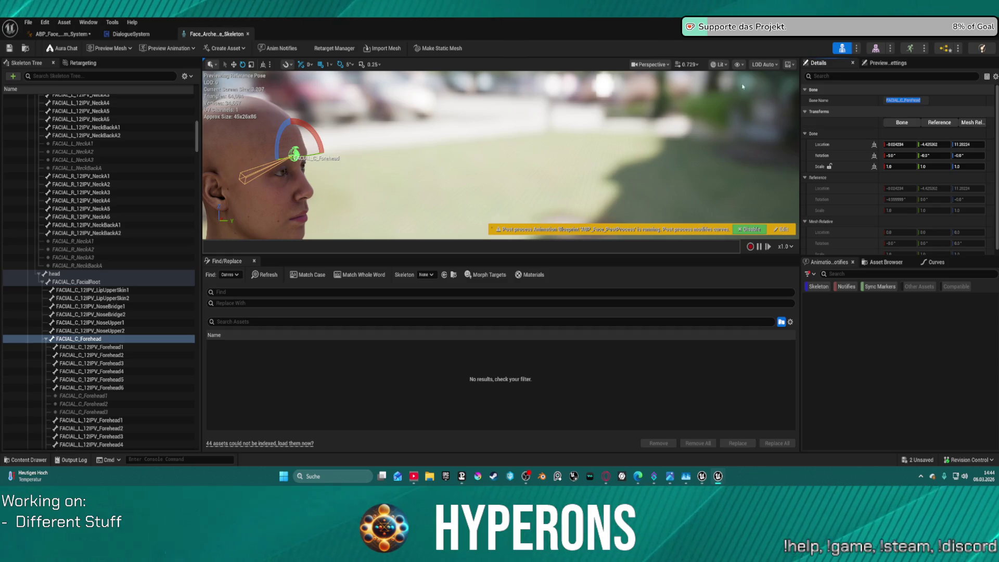
click(76, 34)
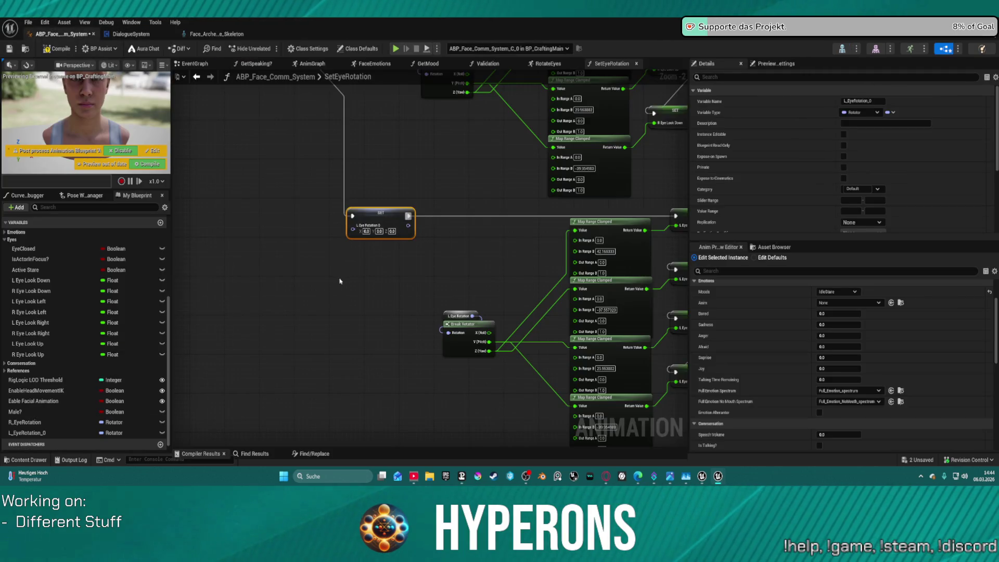
Step: Add Get Owning Component feeding Get Socket Transform with socket FACIAL_C_Forehead
right_click(353, 198)
text(get ow)
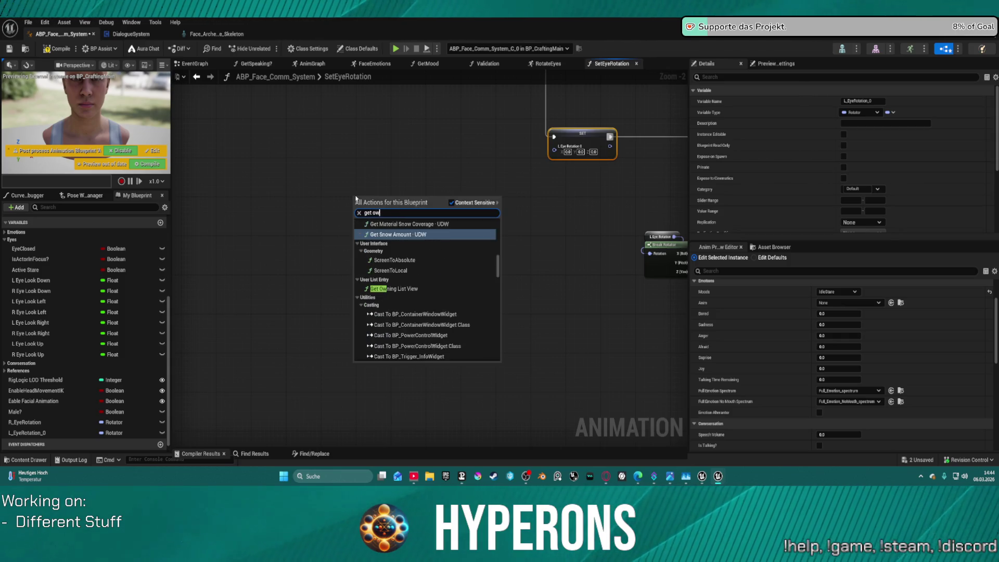
text(n)
key(Down)
key(Return)
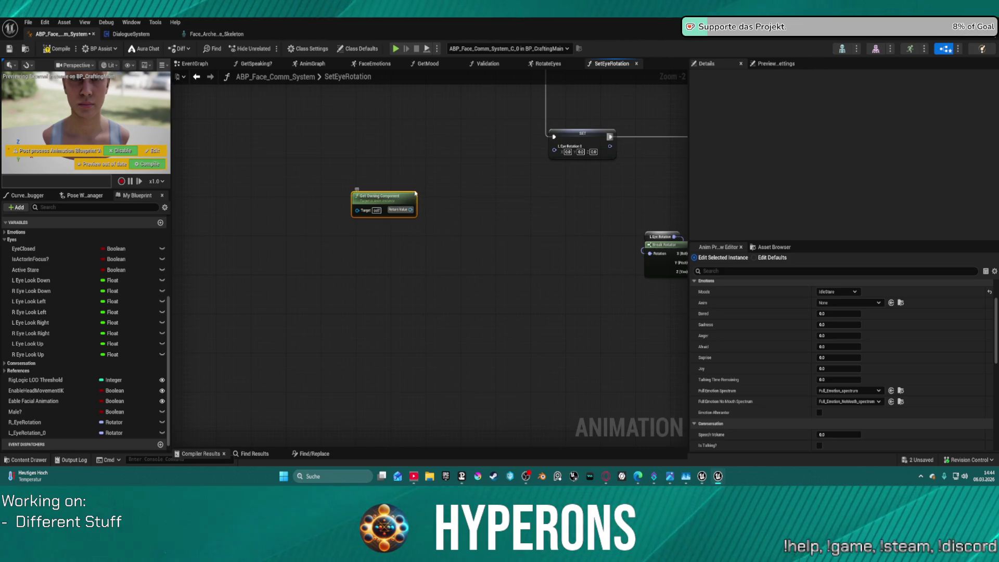
drag(413, 210, 439, 223)
text(so)
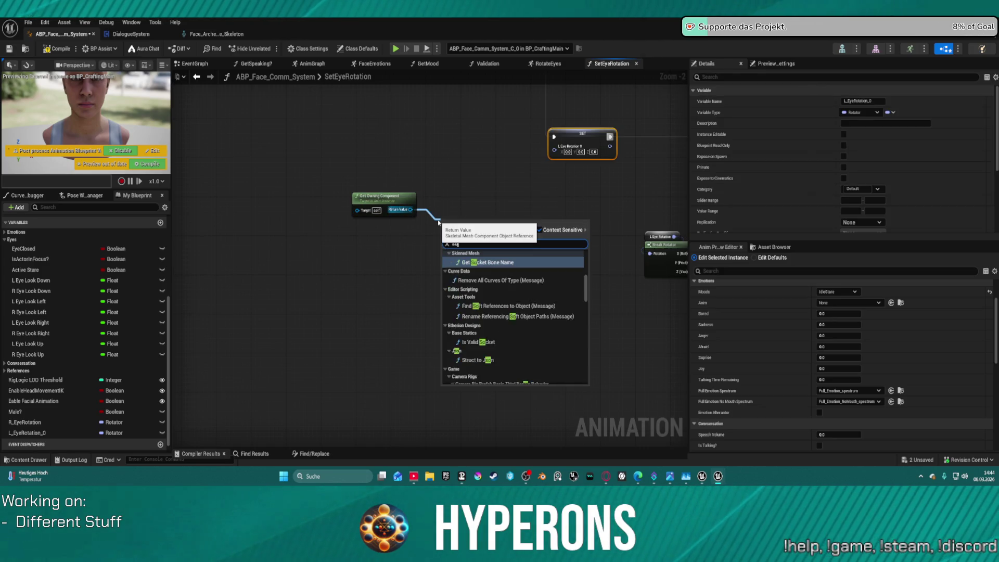
text(cket)
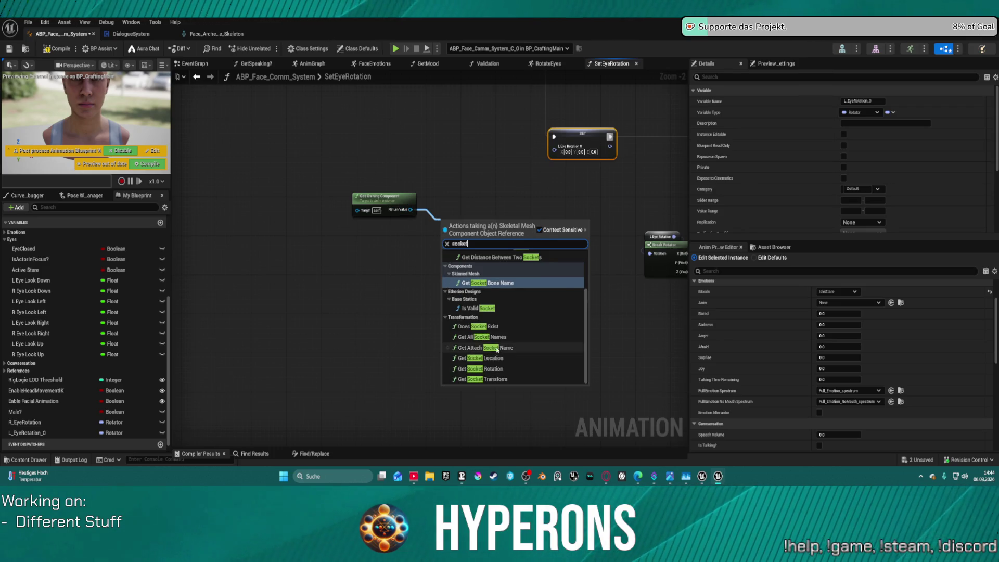
click(498, 379)
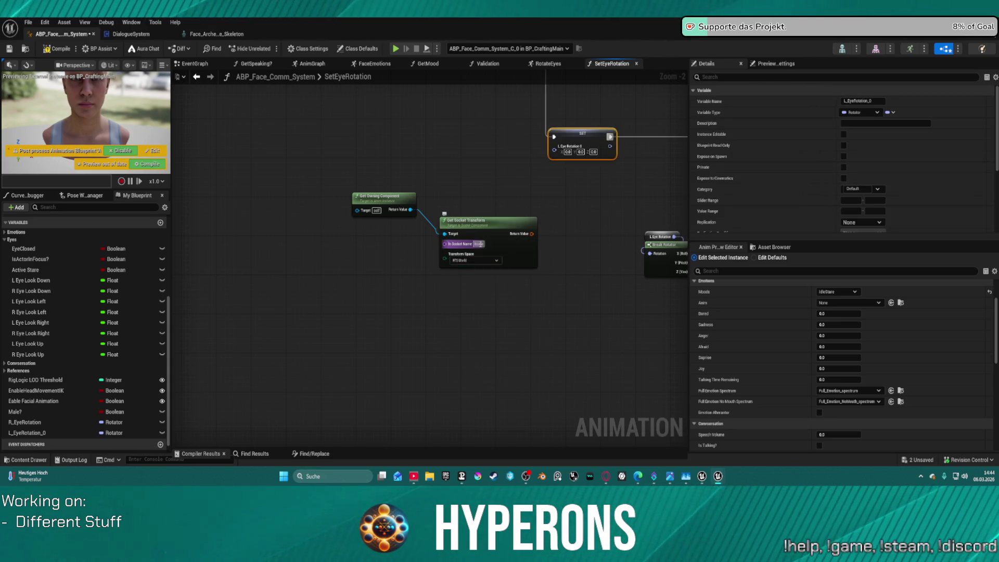
click(479, 244)
key(ctrl+v)
Step: Line up the two new nodes and move them beside the eye chains
click(506, 224)
drag(385, 198, 341, 208)
drag(470, 231, 411, 216)
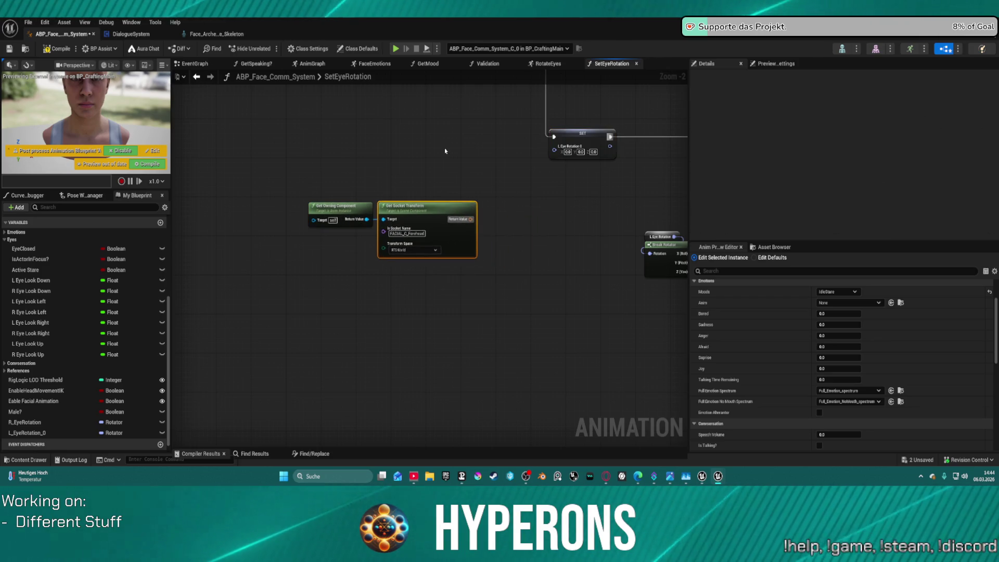
drag(444, 151, 343, 159)
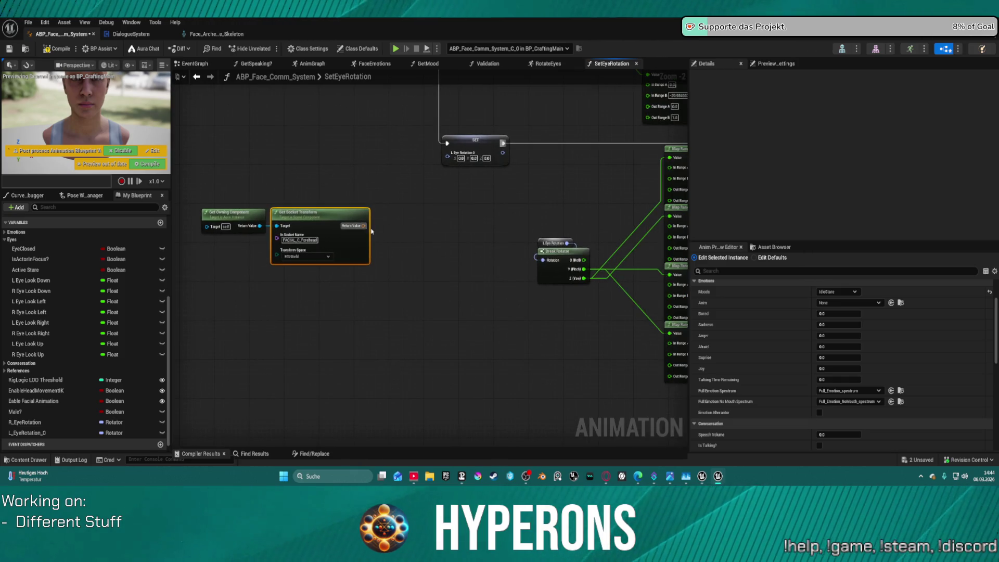
scroll(451, 191, down, 4)
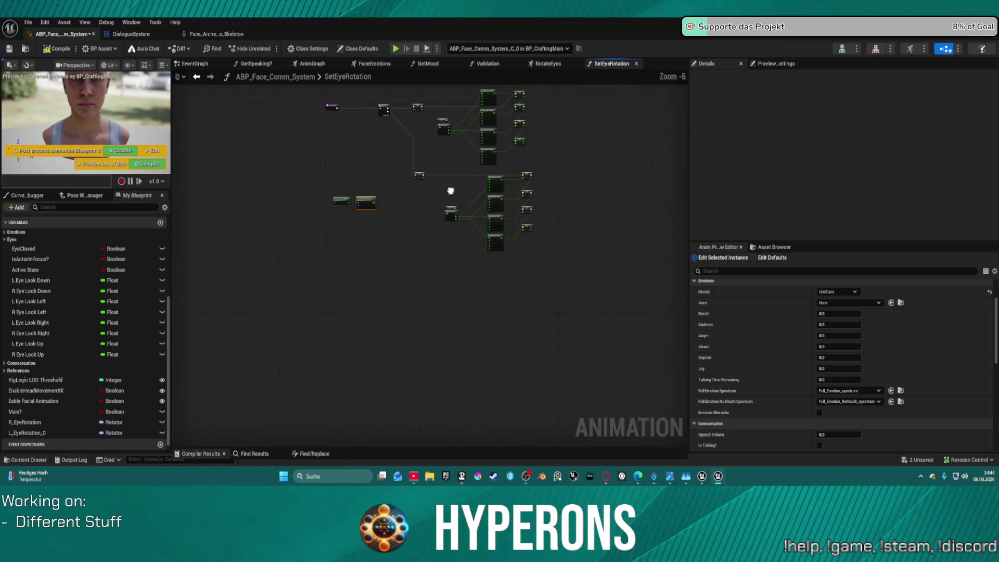
drag(451, 191, 463, 275)
drag(379, 288, 348, 239)
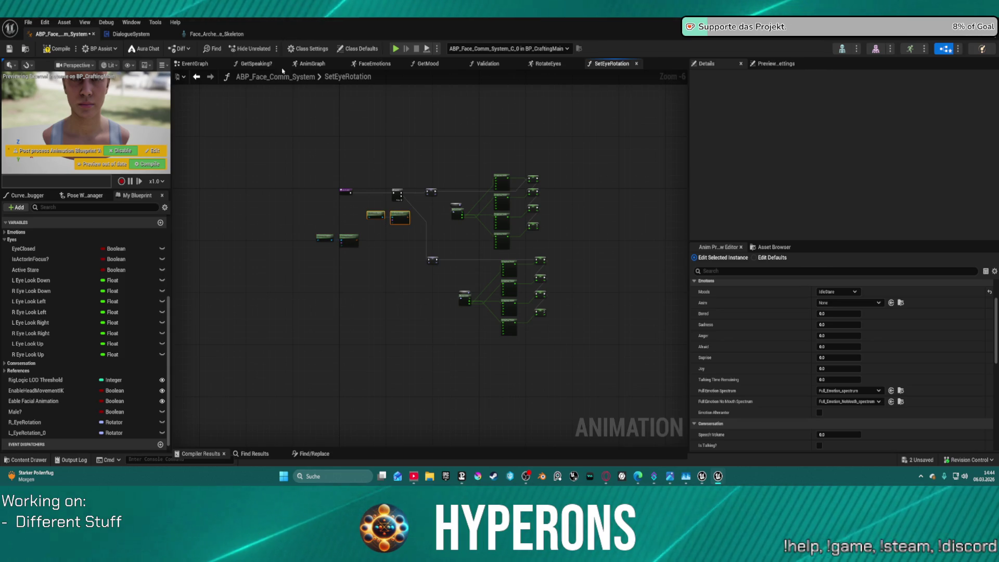
Step: Copy the FACIAL_L_Eye bone name from the face skeleton and return to ABP_Face_Comm_System
click(218, 34)
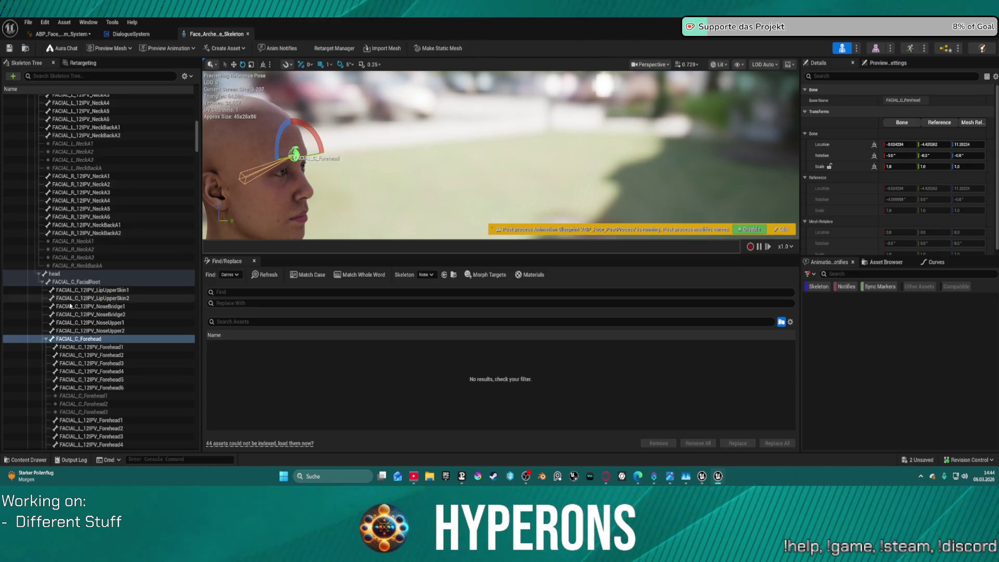
scroll(80, 351, down, 13)
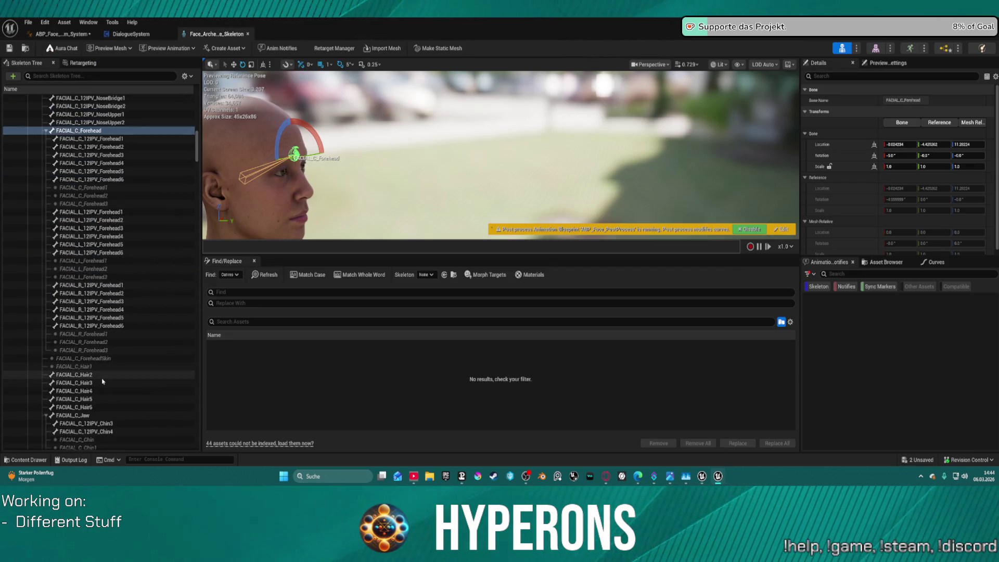
scroll(99, 391, down, 15)
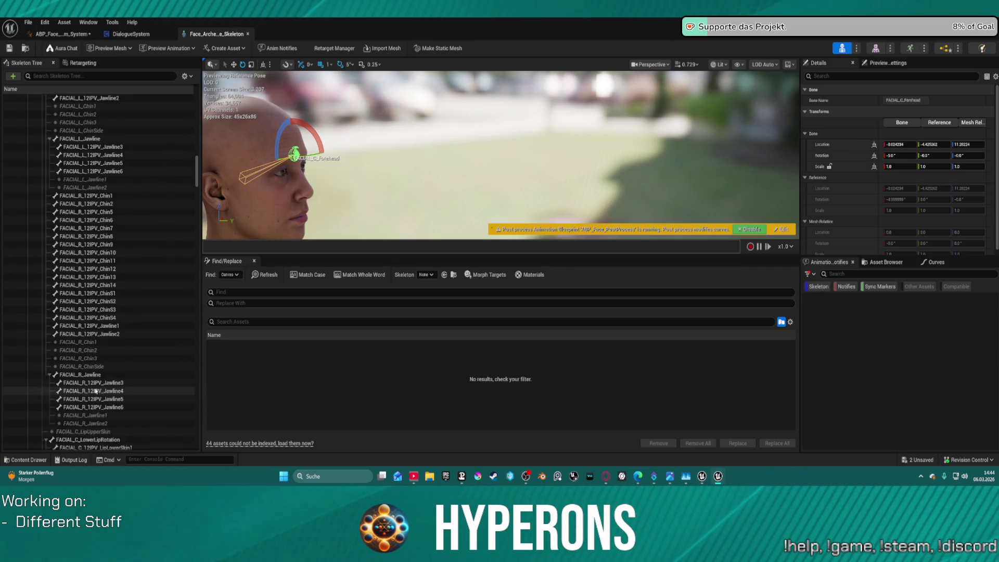
scroll(96, 392, up, 2)
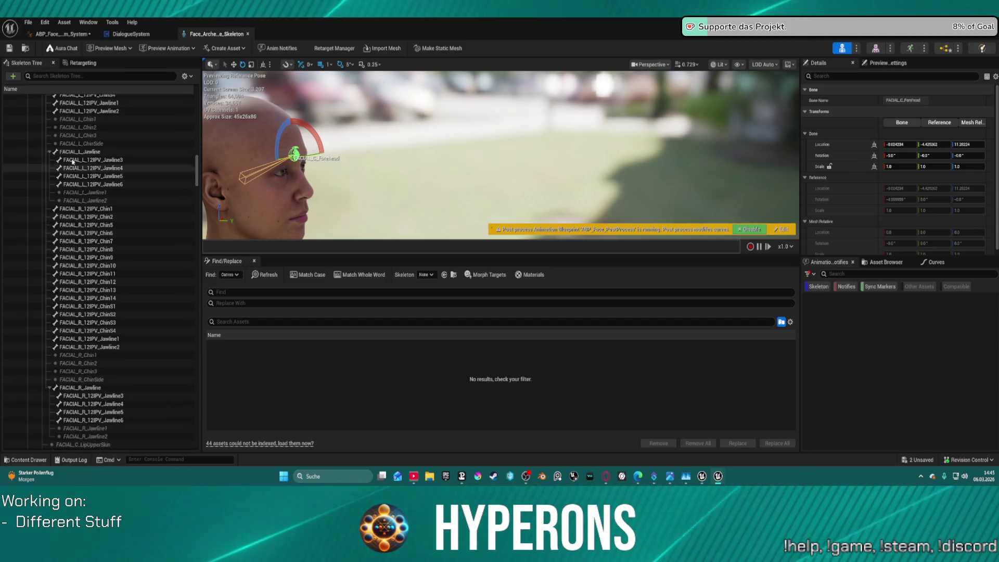
scroll(73, 161, down, 15)
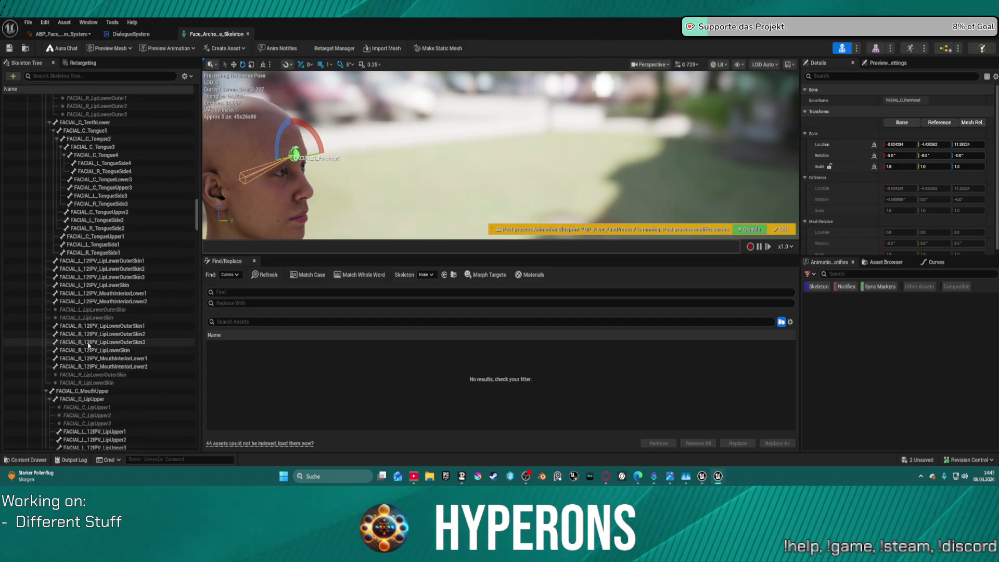
scroll(90, 333, down, 10)
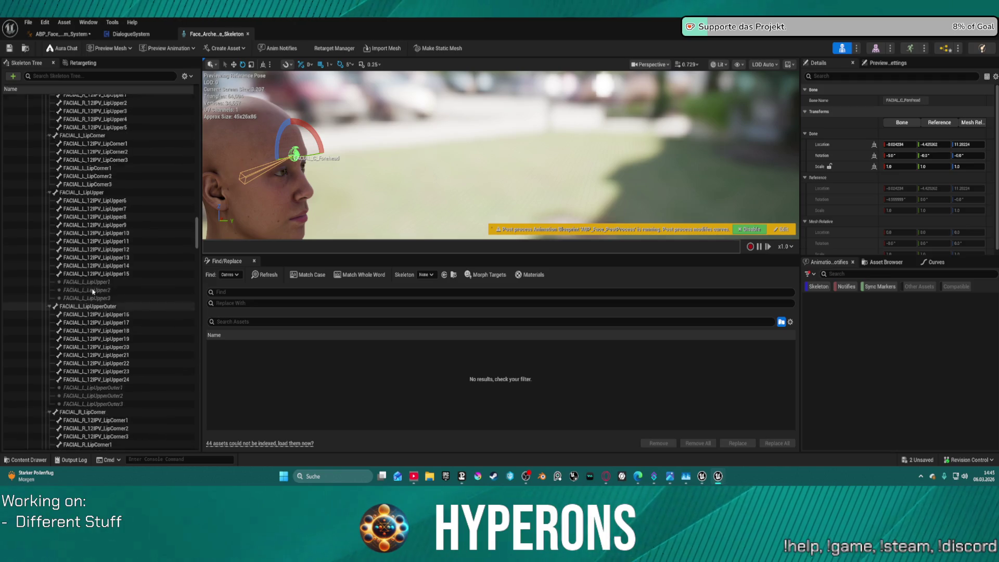
scroll(93, 292, down, 12)
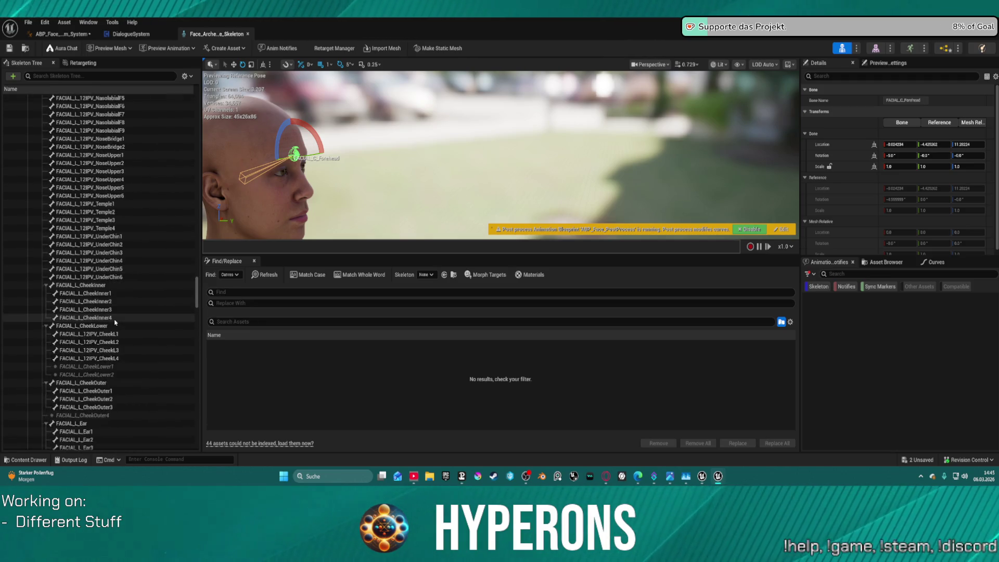
scroll(115, 322, down, 13)
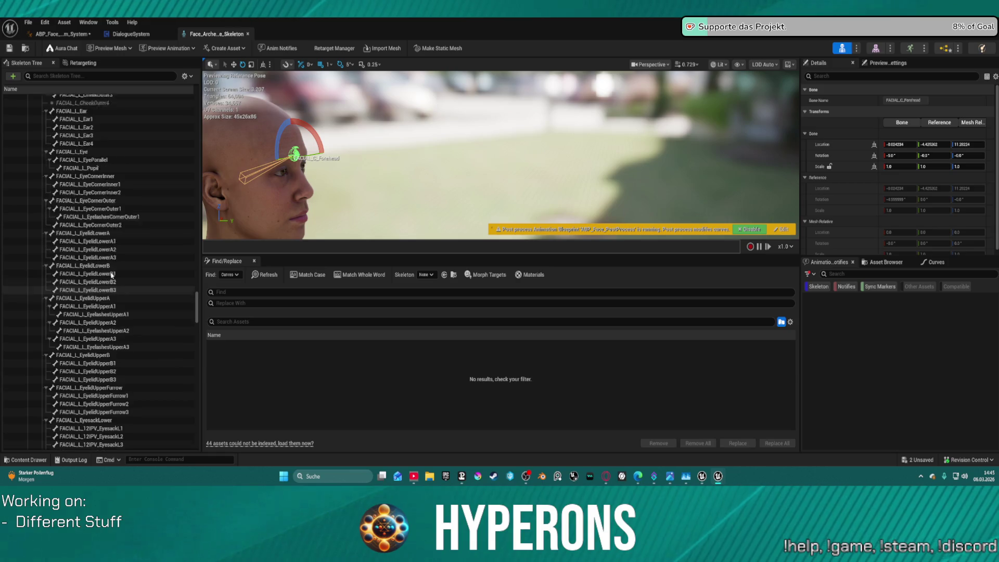
scroll(111, 275, up, 3)
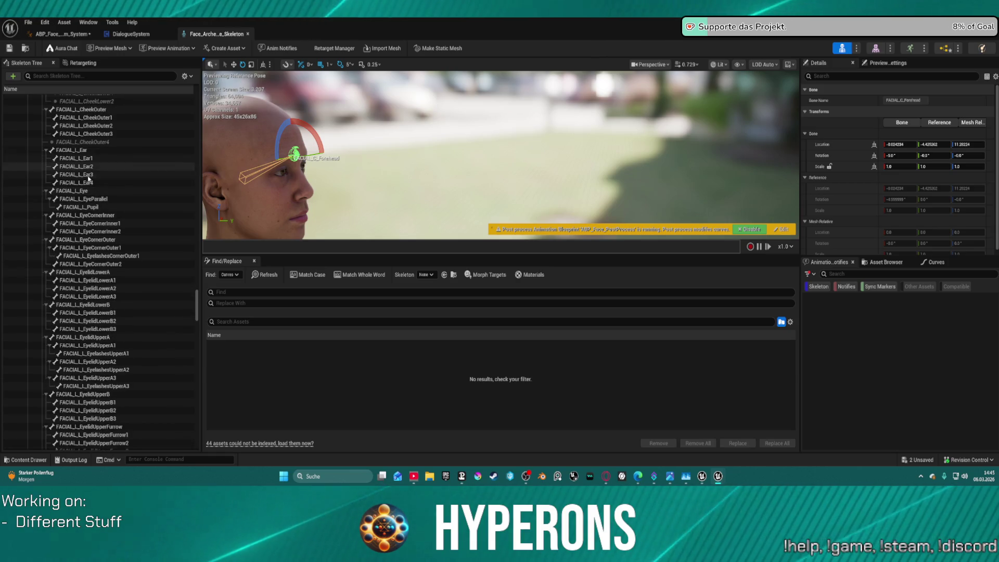
click(83, 191)
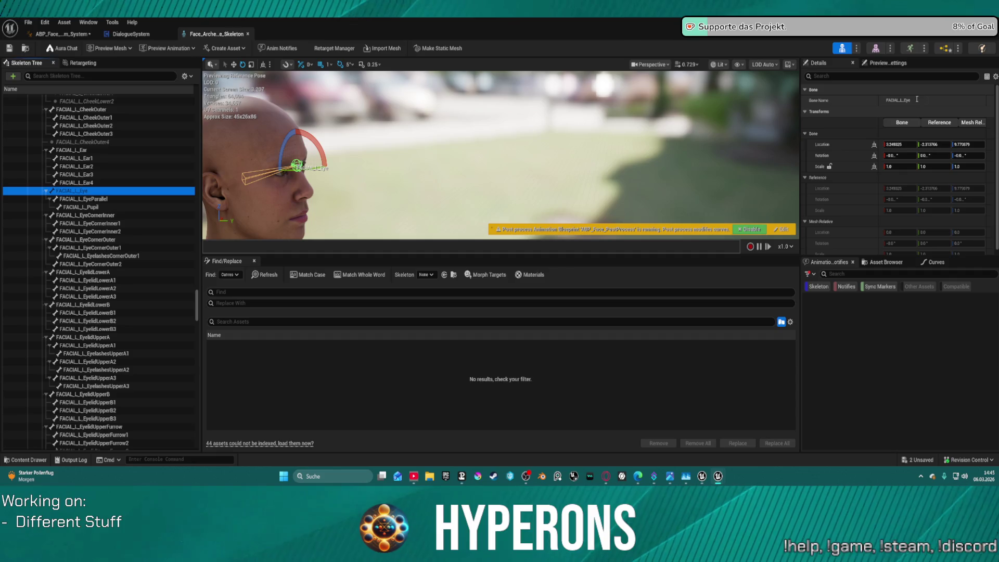
drag(911, 100, 891, 102)
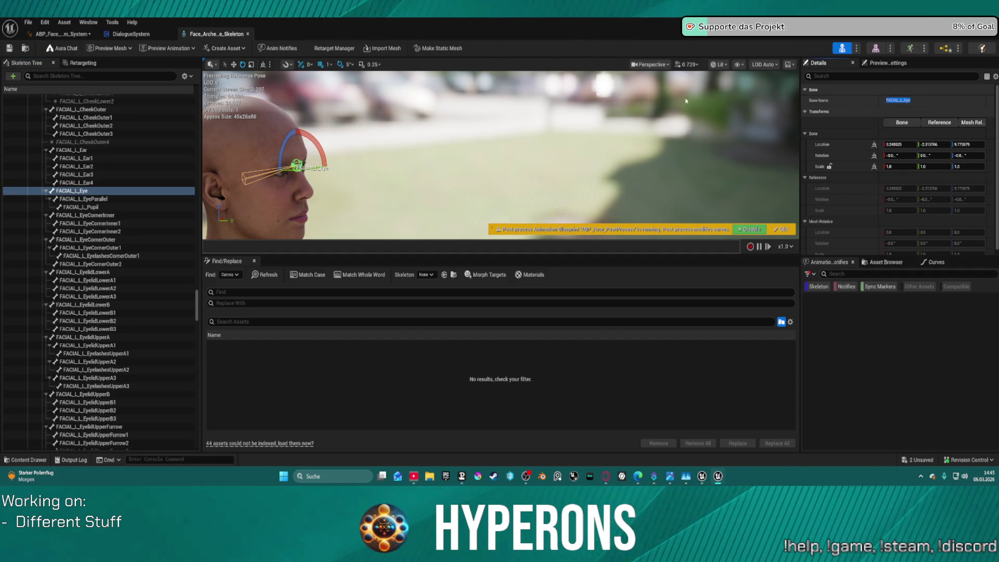
click(60, 35)
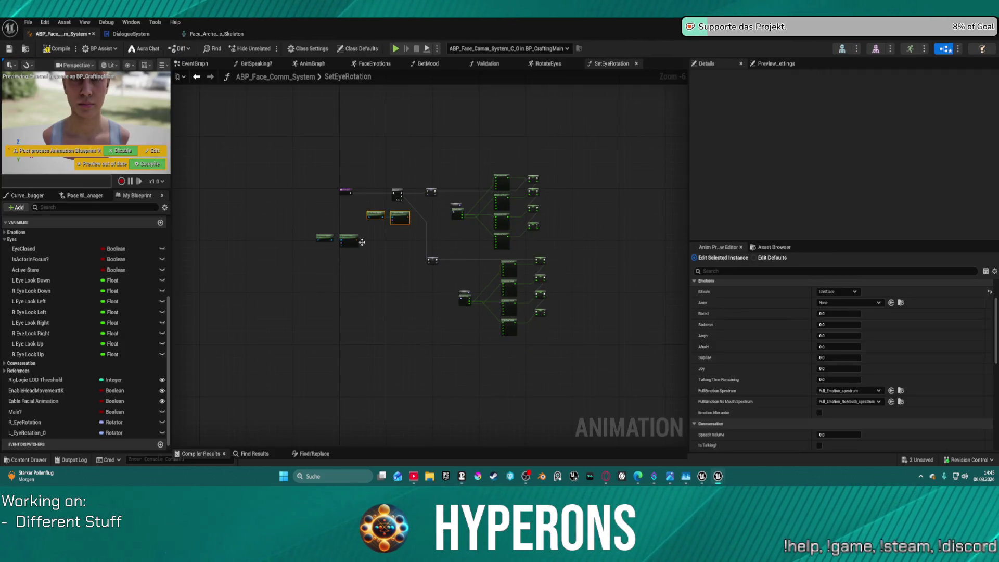
Step: Set the Get Socket Transform socket name to FACIAL_L_Eye
scroll(395, 221, up, 6)
click(449, 184)
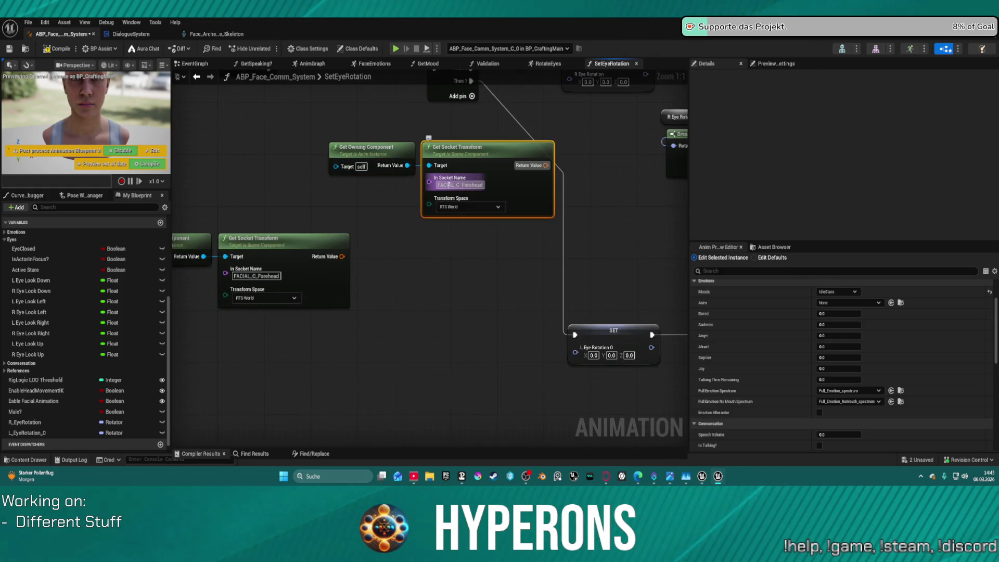
text(FACIAL_L_Eye)
key(Return)
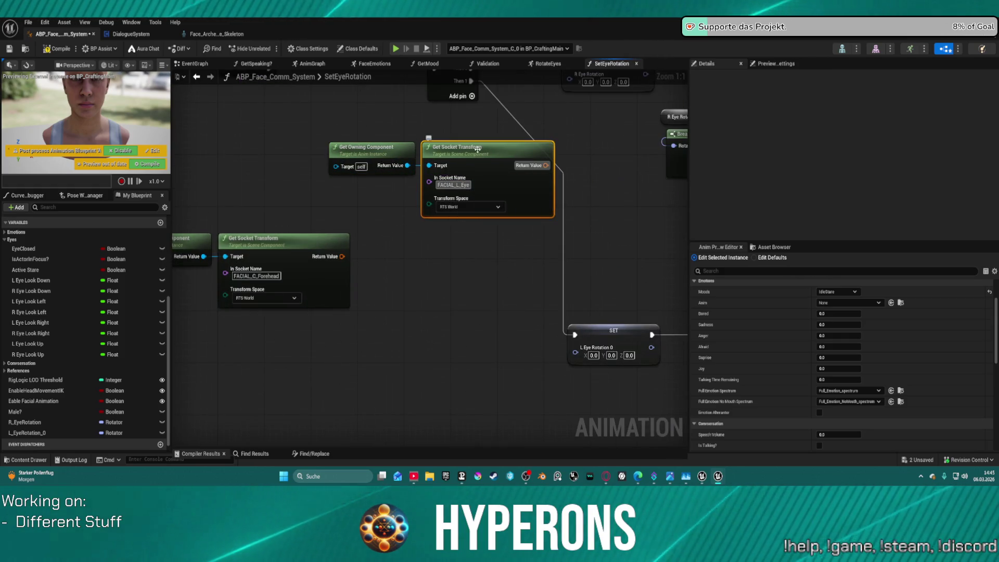
Step: Duplicate the Get Owning Component and Get Socket Transform pair lower in the graph
drag(430, 364, 408, 345)
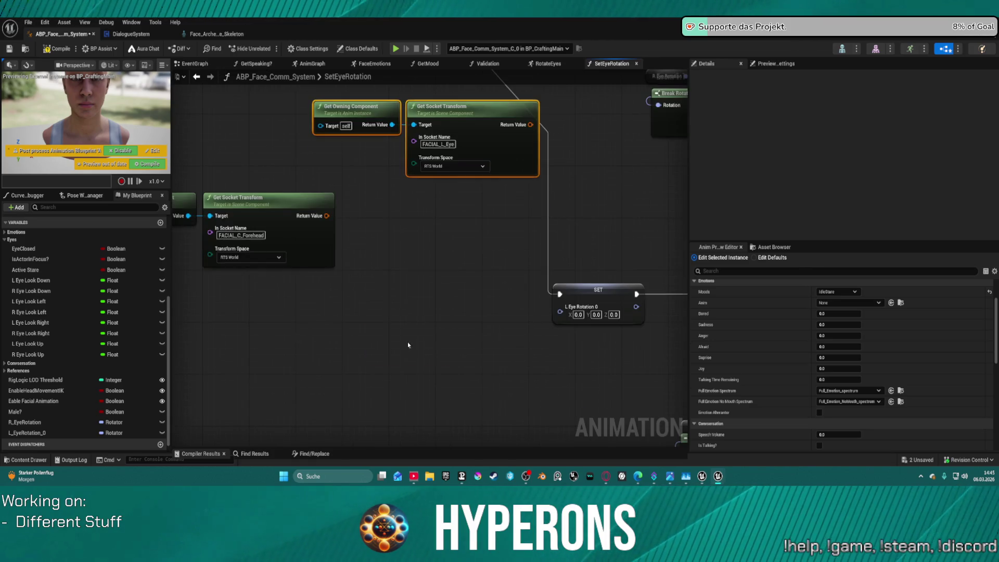
key(ctrl+c)
key(ctrl+v)
drag(499, 369, 392, 391)
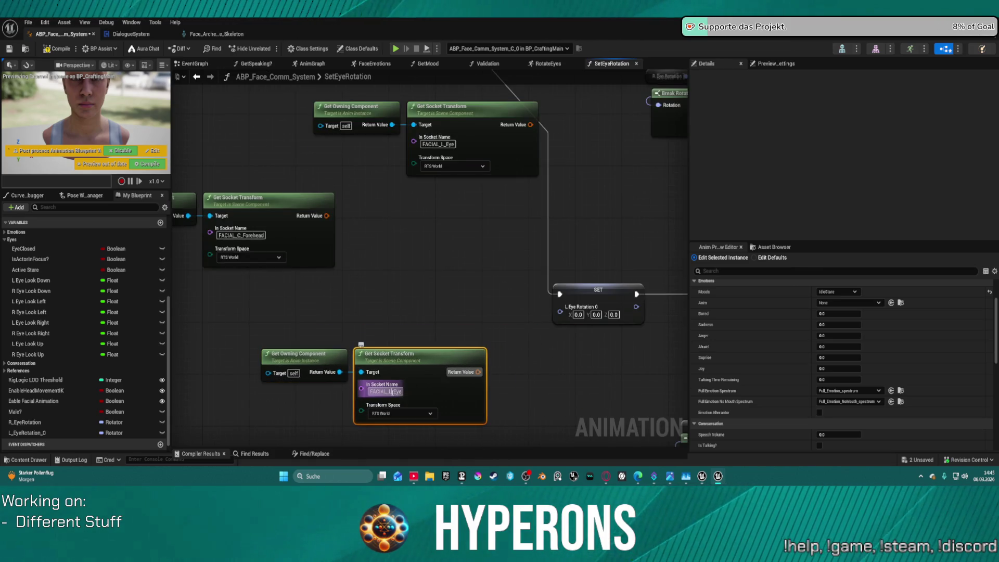
Step: Replace the upper Get Socket Transform with a Get Socket Location fed by Get Owning Component
click(439, 148)
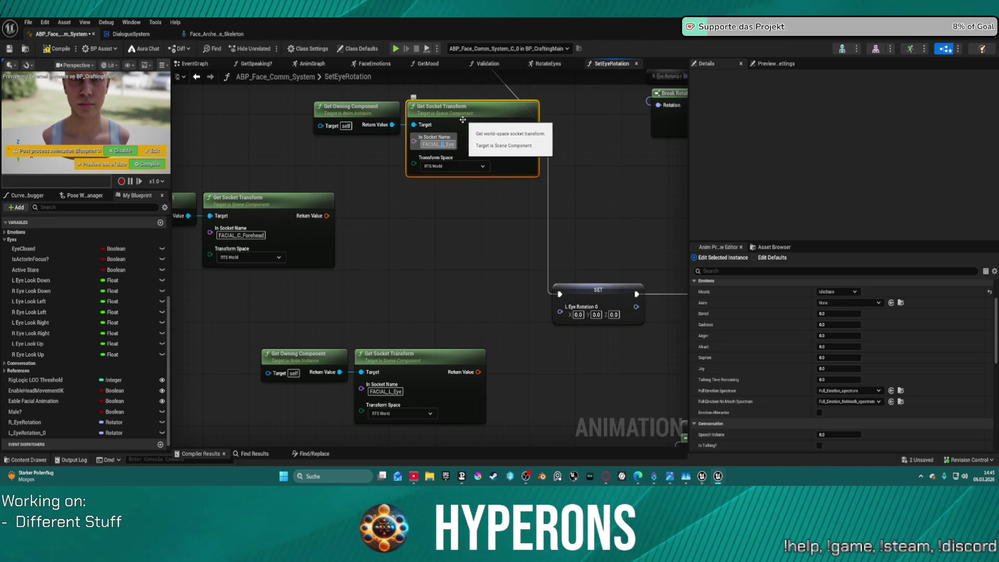
drag(451, 114, 456, 153)
key(Delete)
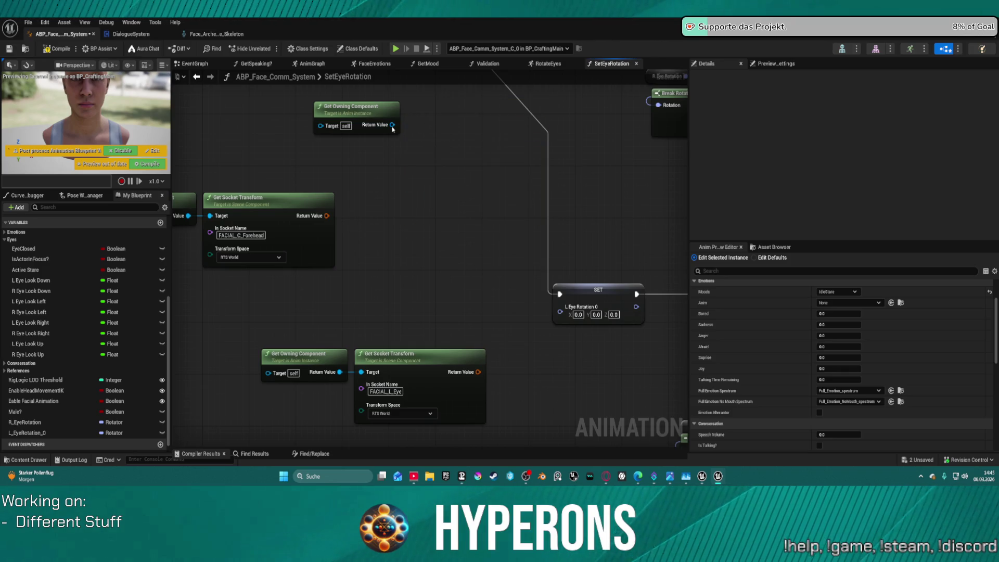
drag(392, 125, 414, 163)
text(get sock)
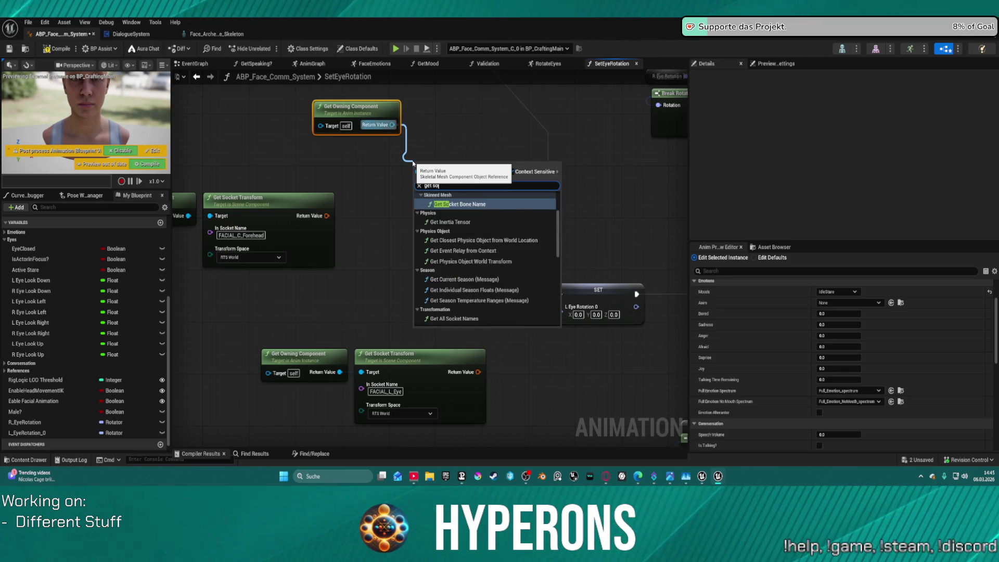
key(Down)
key(Down)
key(Down)
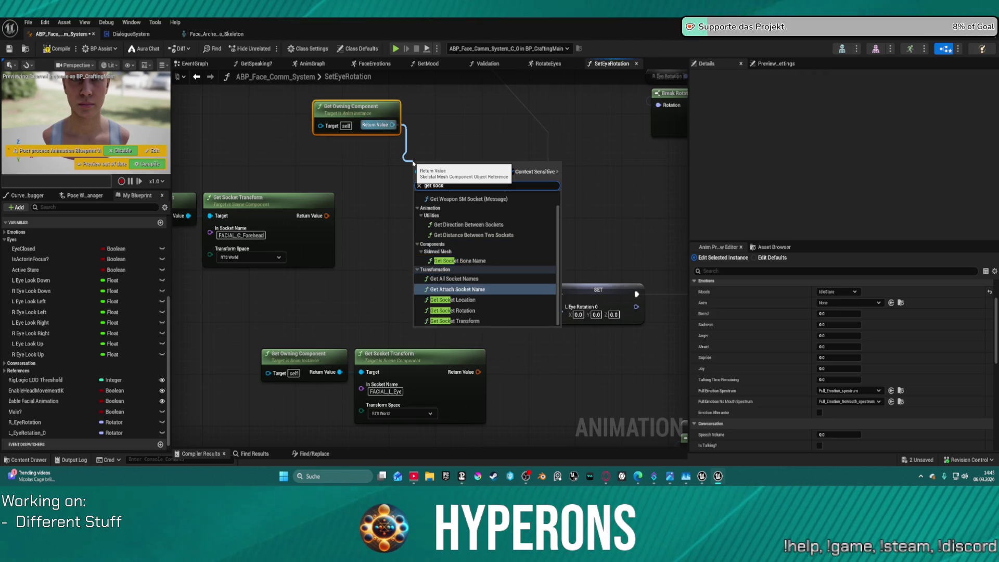
key(Return)
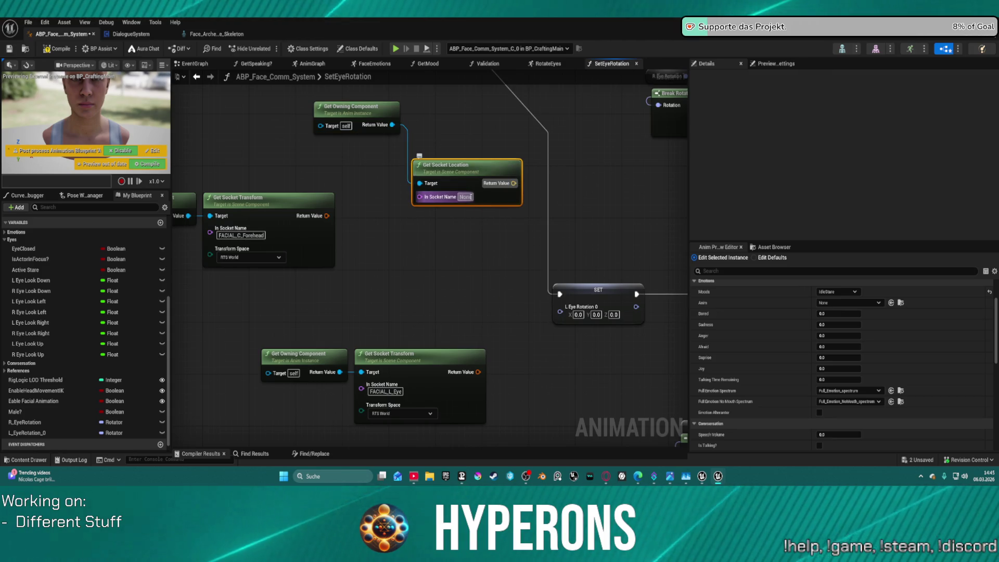
click(466, 197)
key(ctrl+v)
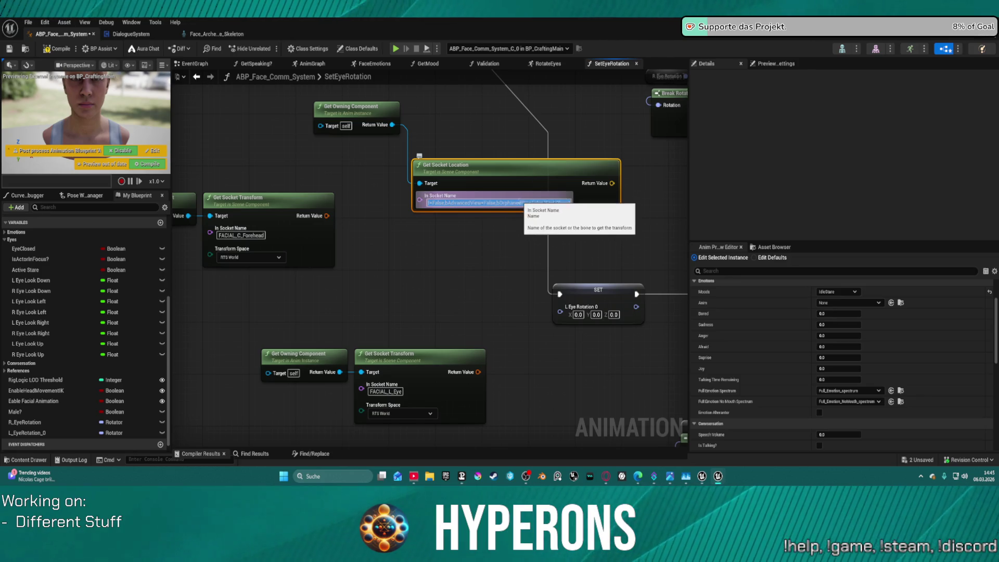
Step: Give Get Socket Location the FACIAL_L_Eye socket and delete the lower Get Socket Transform
click(386, 391)
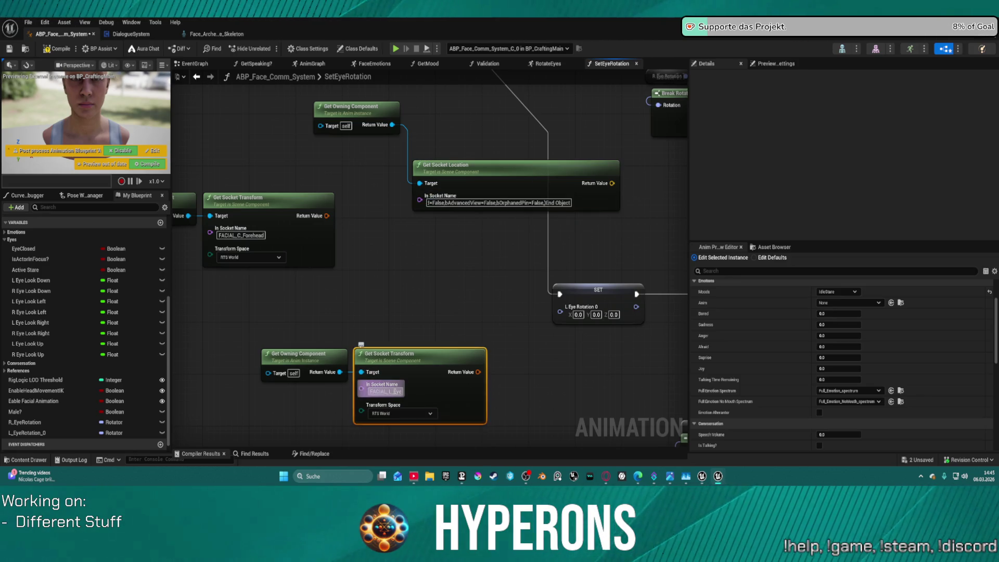
click(395, 392)
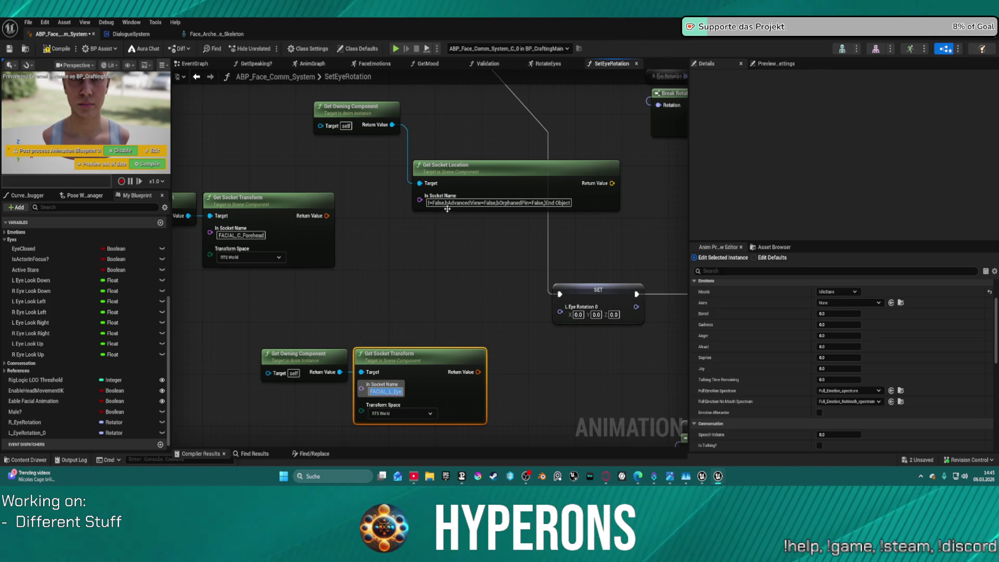
right_click(447, 209)
click(495, 219)
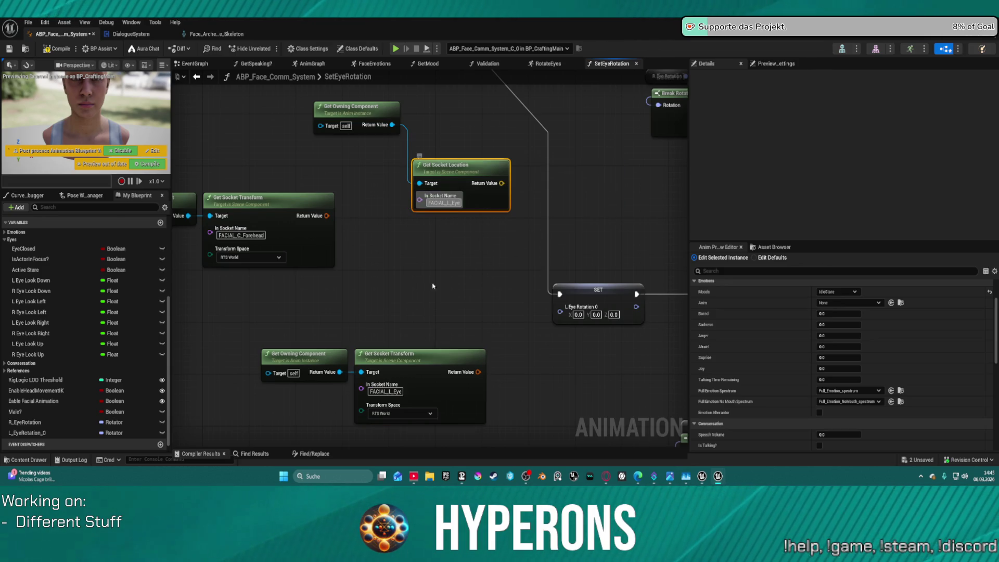
click(387, 399)
key(Delete)
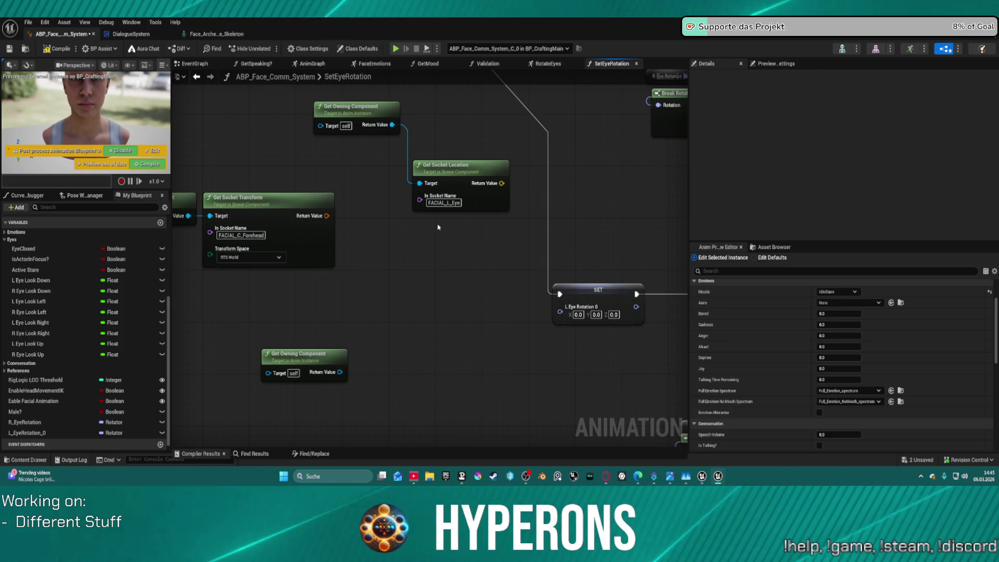
Step: Add a second Get Socket Location on the lower Get Owning Component; set the upper socket to FACIAL_R_Eye
click(446, 190)
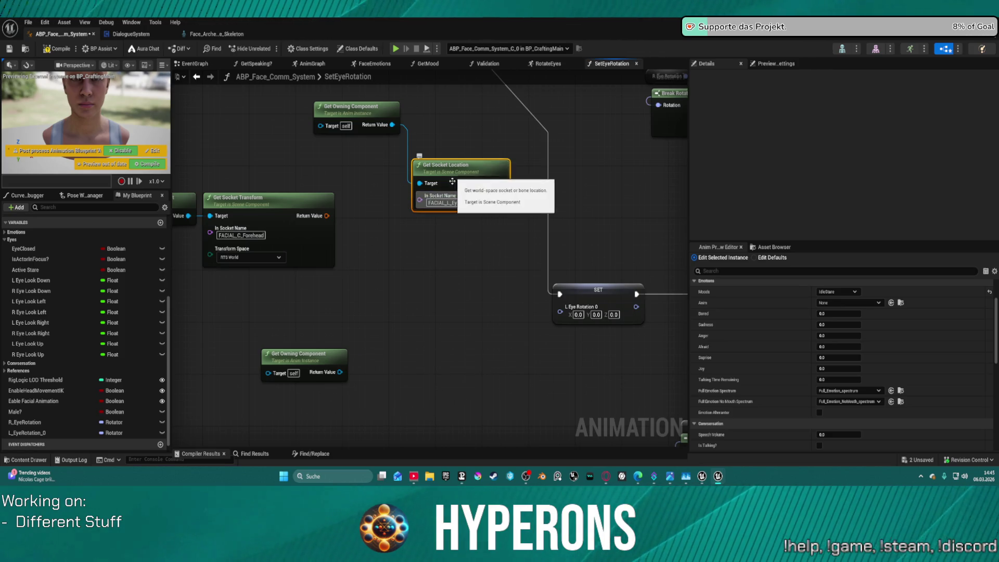
key(ctrl+c)
key(ctrl+v)
drag(340, 372, 420, 386)
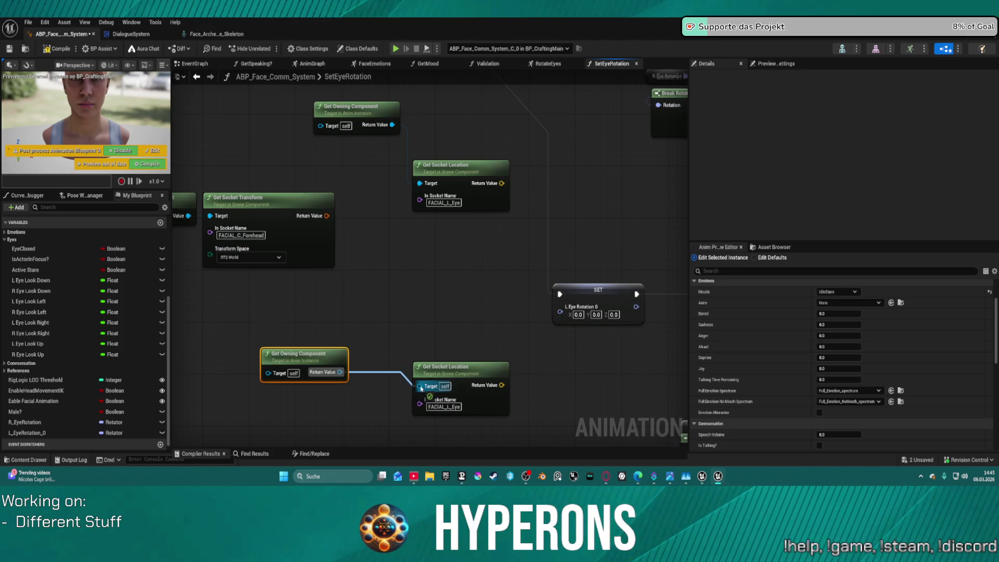
click(445, 202)
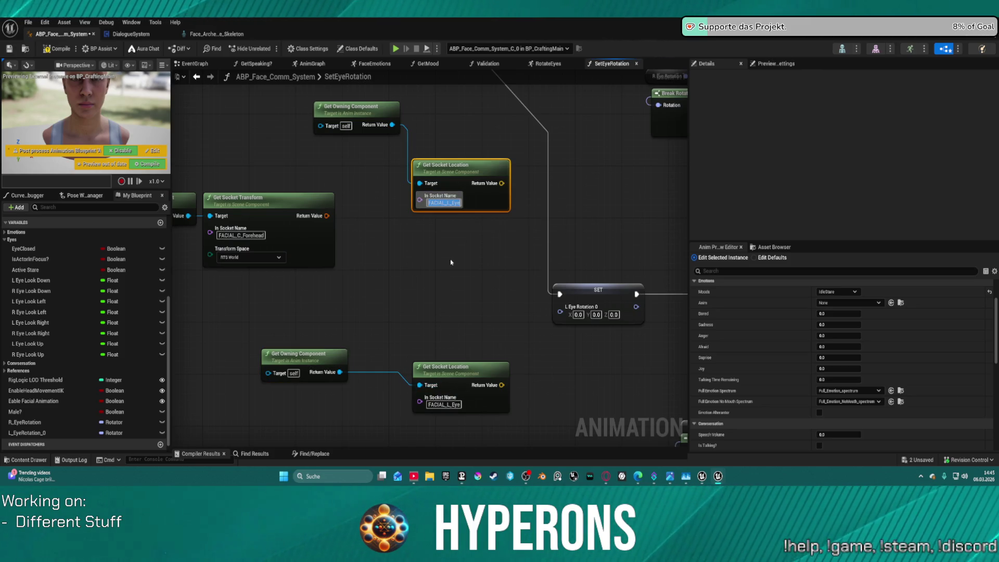
key(BackSpace)
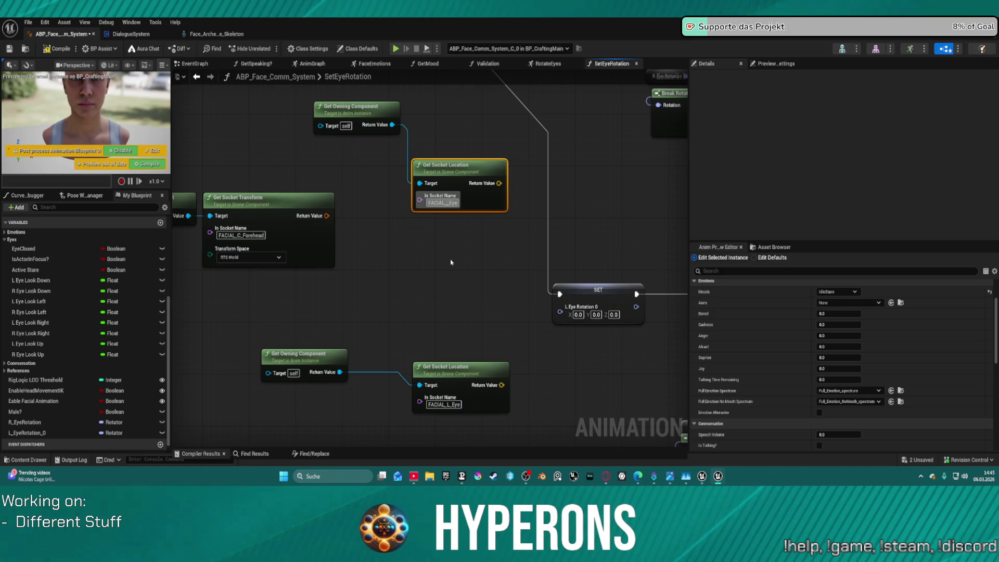
text(R)
scroll(451, 271, down, 6)
scroll(335, 179, up, 4)
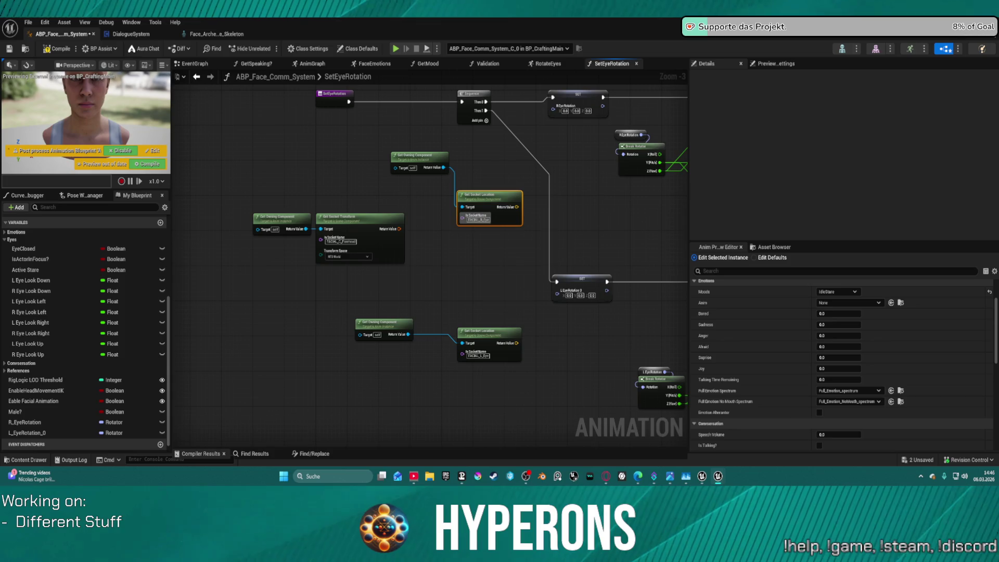
drag(487, 196, 480, 179)
drag(405, 156, 337, 152)
drag(471, 177, 431, 155)
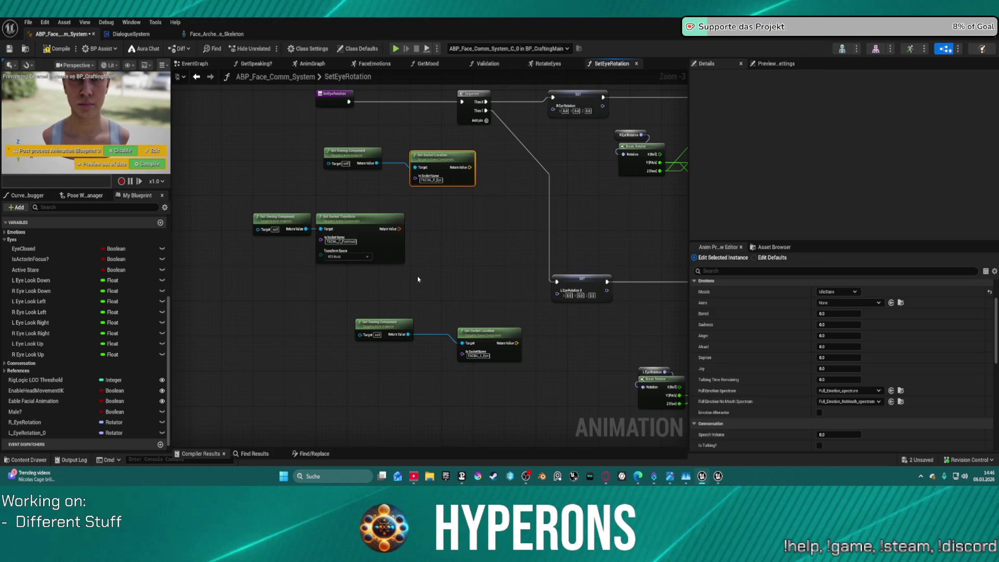
mouse_move(472, 166)
mouse_down()
mouse_move(497, 188)
mouse_move(480, 170)
mouse_up()
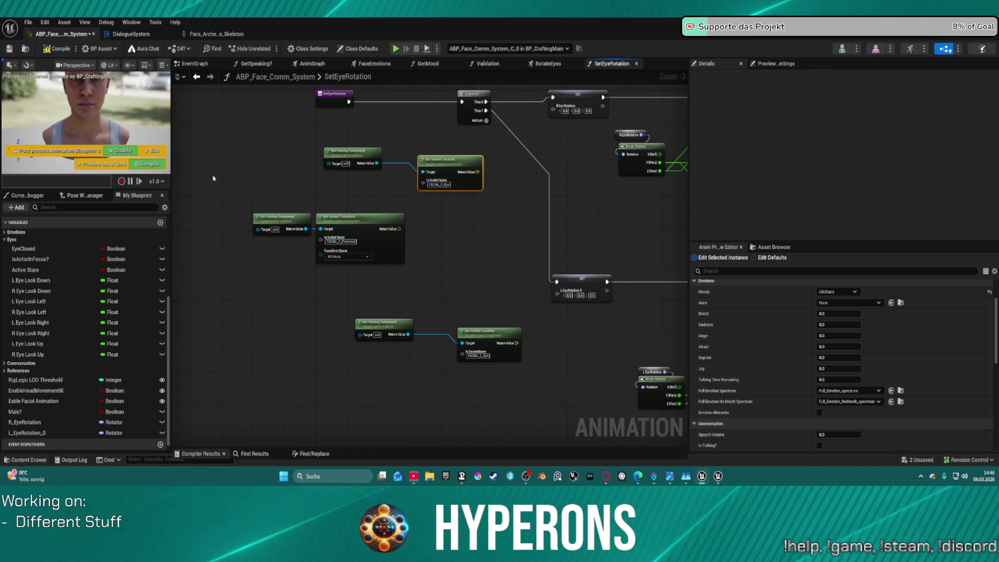
scroll(17, 348, up, 3)
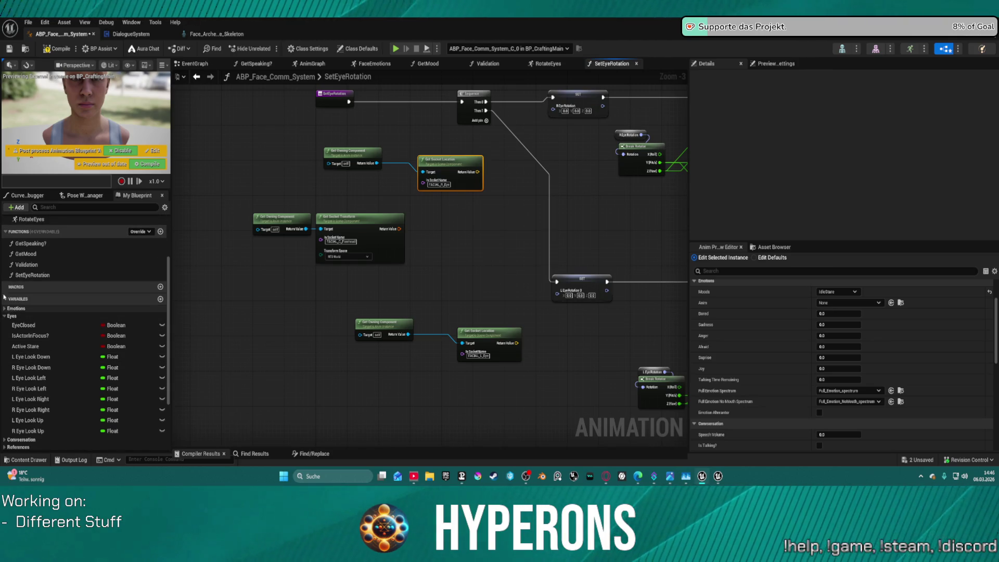
Step: Expand the References variable category and the EventGraph entry in My Blueprint
scroll(38, 257, up, 3)
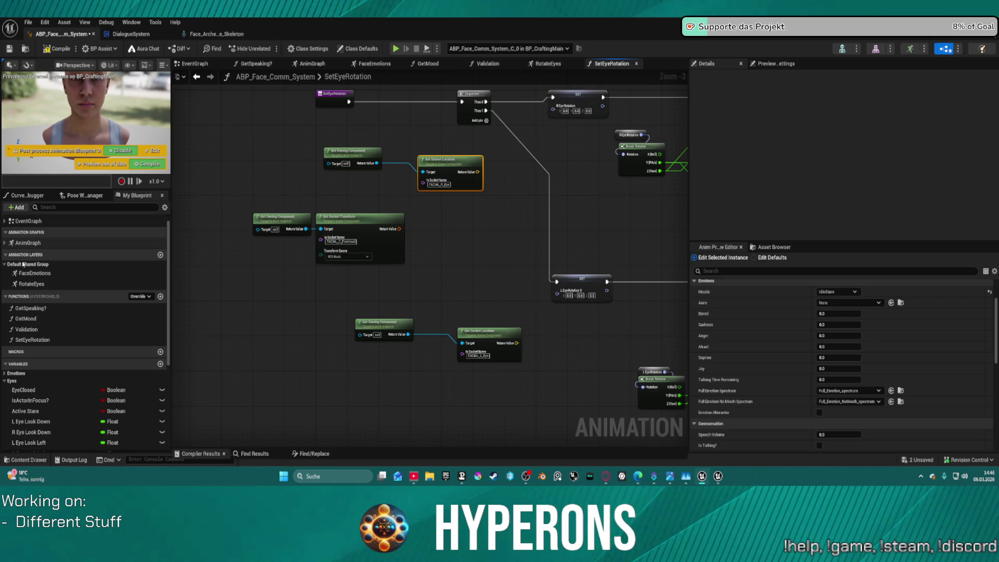
scroll(27, 338, down, 3)
scroll(27, 358, down, 5)
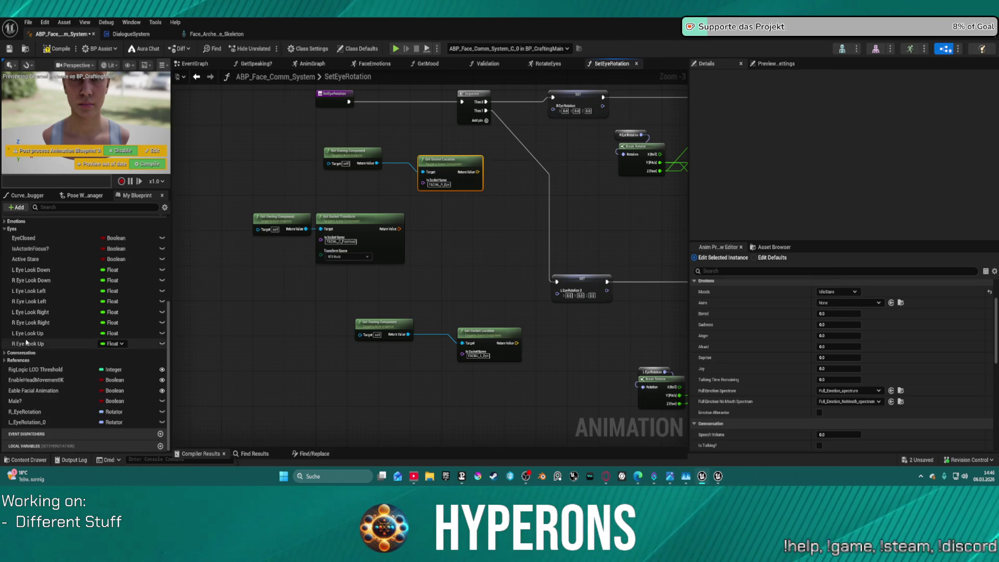
click(5, 360)
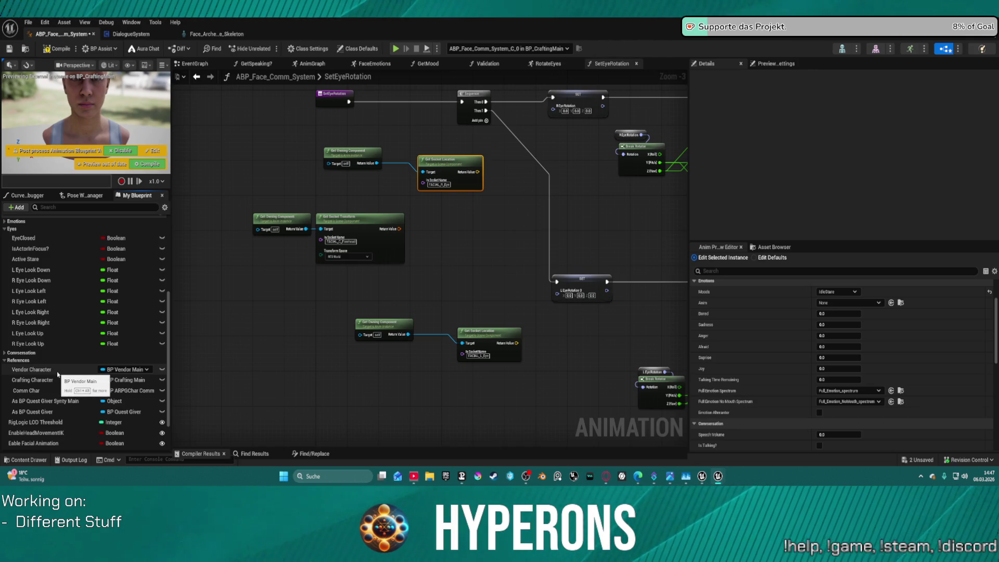
scroll(50, 284, up, 5)
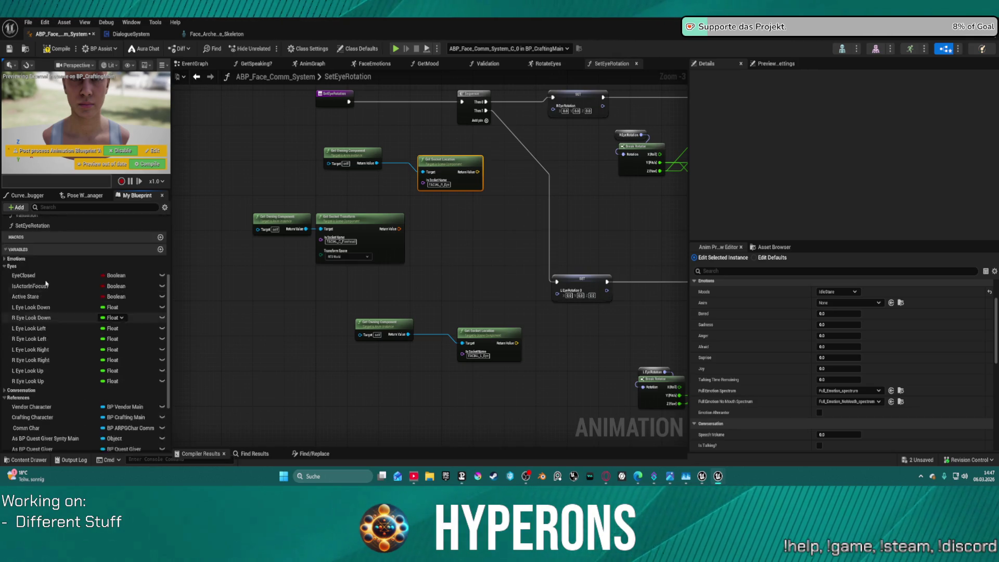
scroll(50, 283, up, 3)
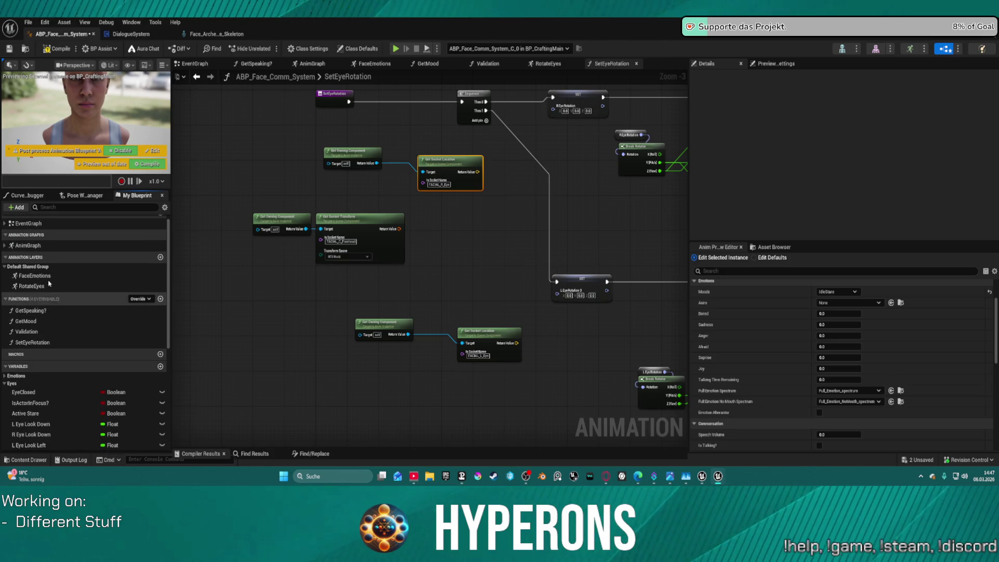
click(34, 227)
click(5, 223)
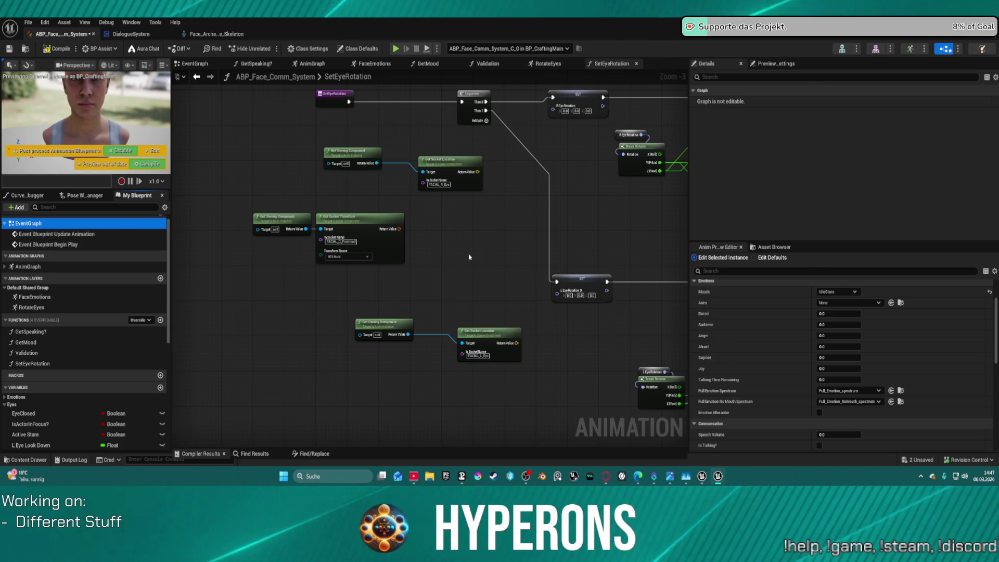
drag(467, 257, 427, 275)
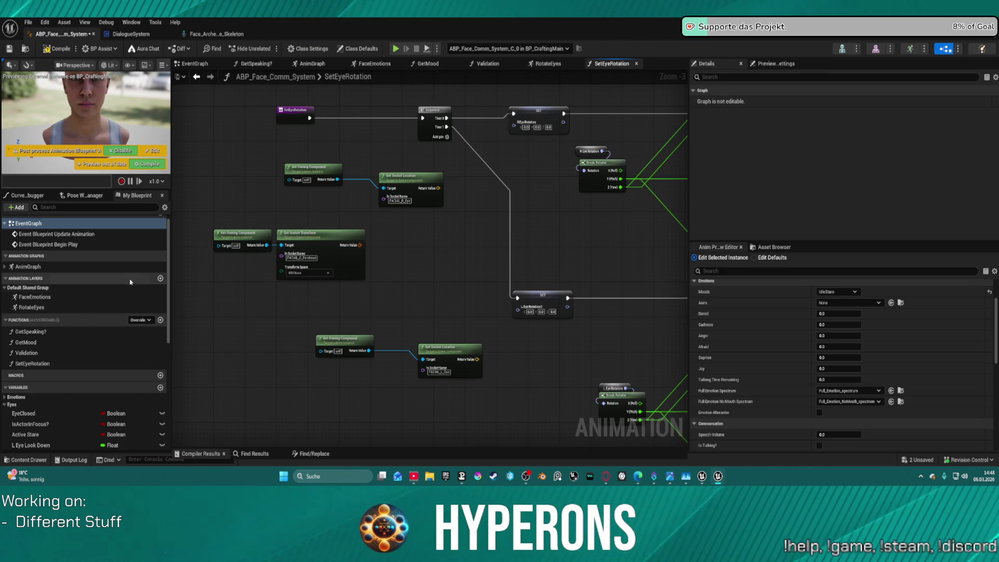
Step: Create a new function and wire its entry through a reroute to a Return Node
click(160, 320)
drag(448, 263, 526, 271)
text(rer)
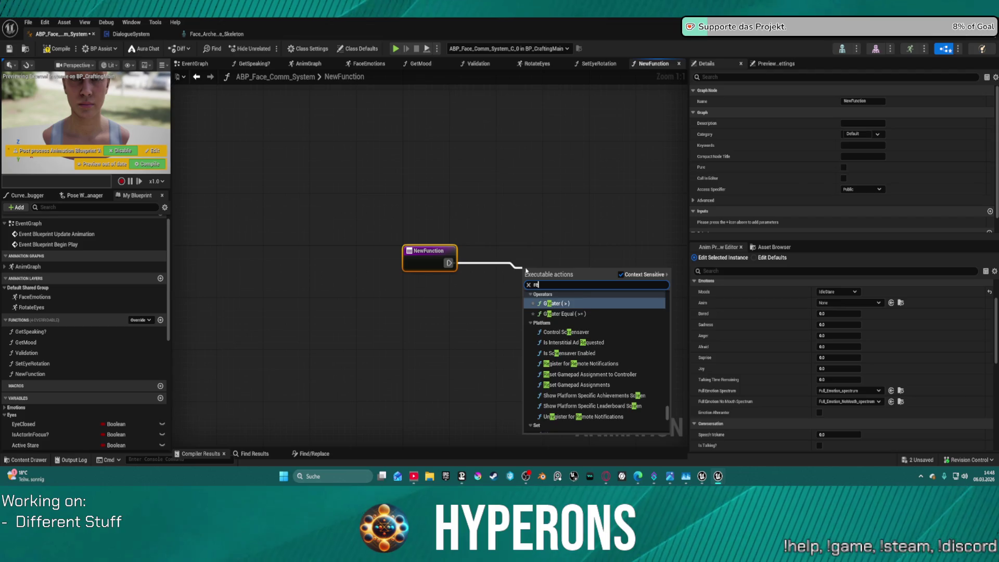
key(Return)
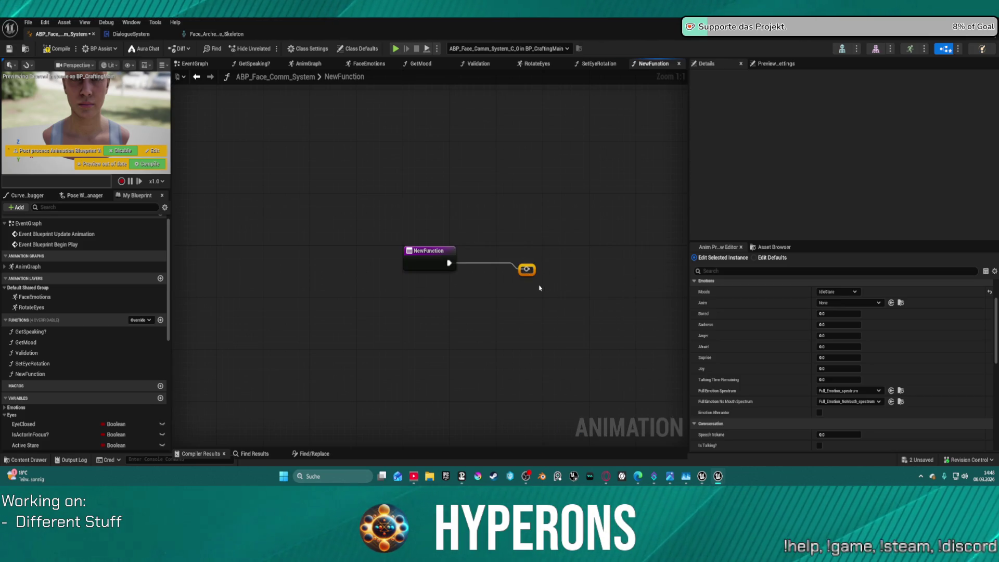
drag(530, 269, 575, 268)
text(ret)
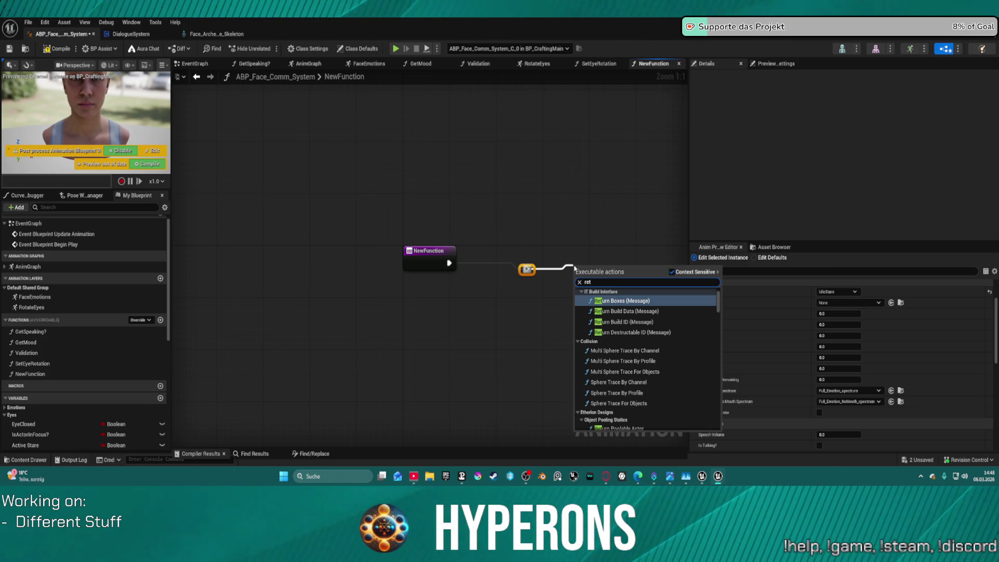
text(ur)
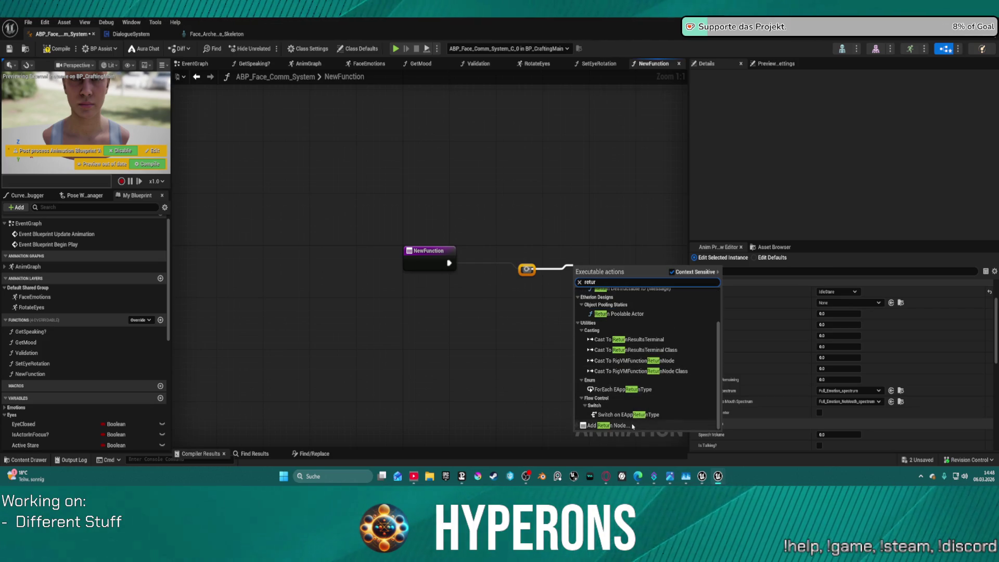
click(633, 425)
scroll(625, 370, down, 13)
scroll(606, 300, up, 11)
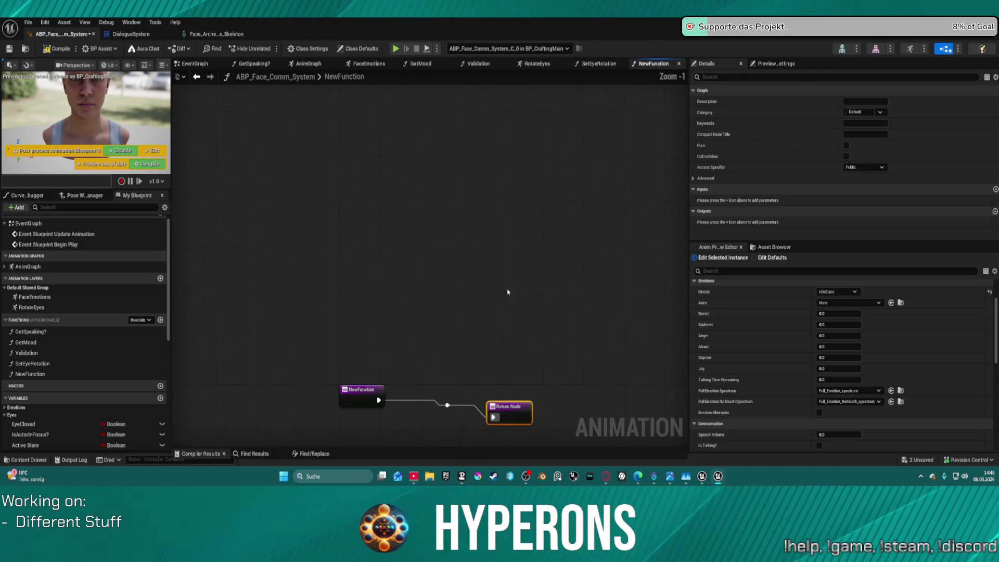
mouse_move(510, 405)
mouse_down()
mouse_move(531, 378)
mouse_move(536, 348)
mouse_up()
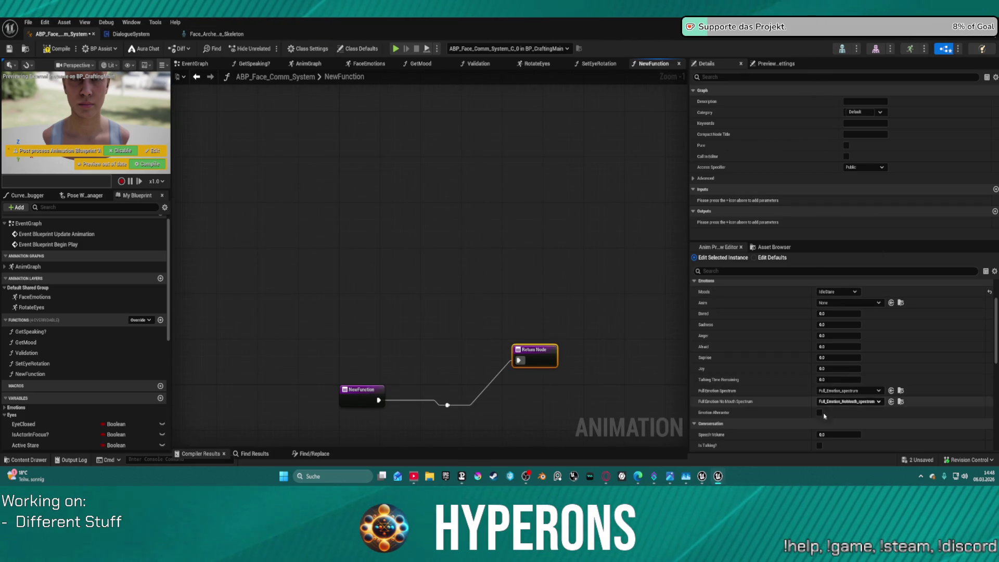
Step: Add a Vector output named Actor Location and arrange the entry and Return Node
click(995, 211)
click(878, 223)
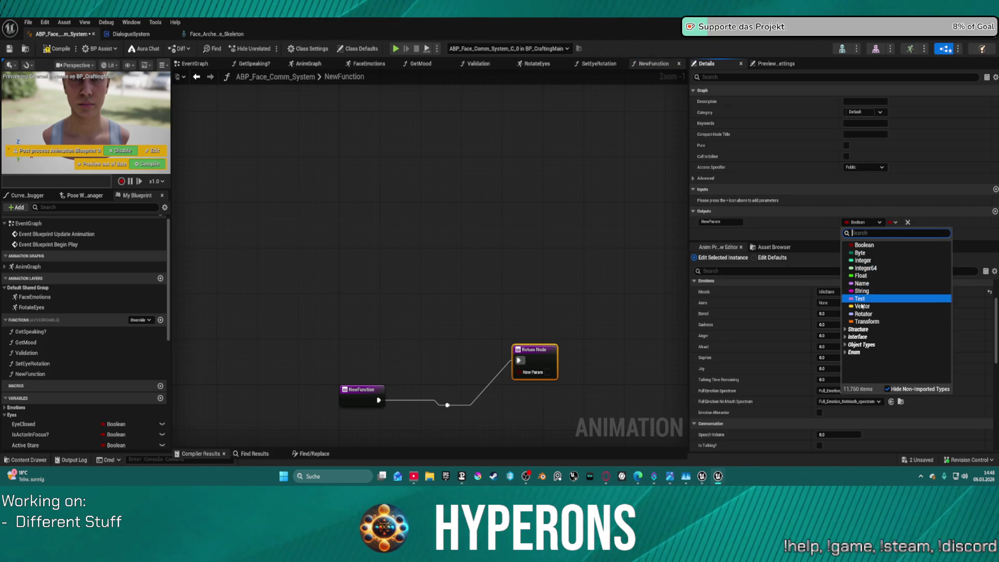
key(Escape)
drag(711, 222, 690, 218)
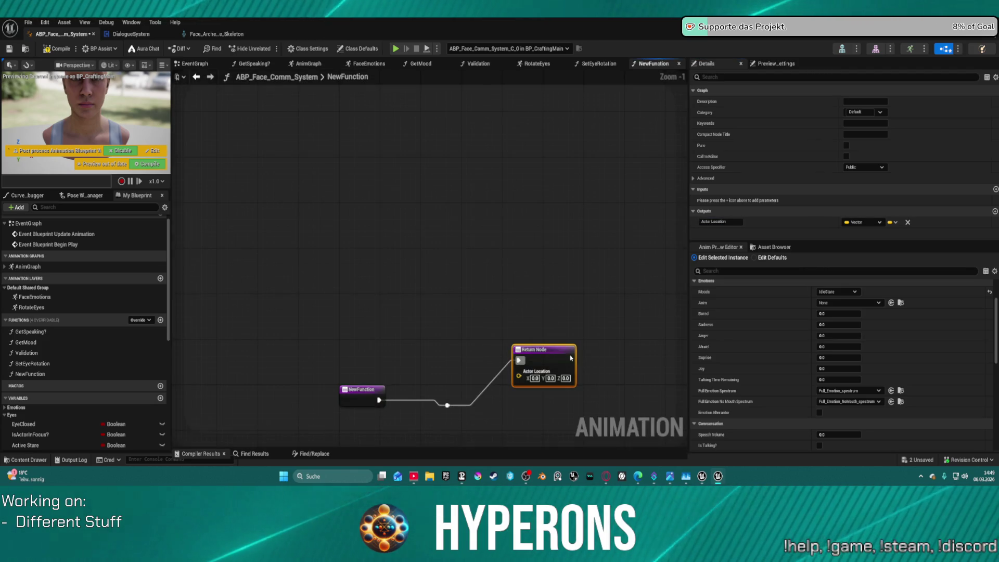
drag(541, 349, 446, 390)
scroll(462, 304, up, 1)
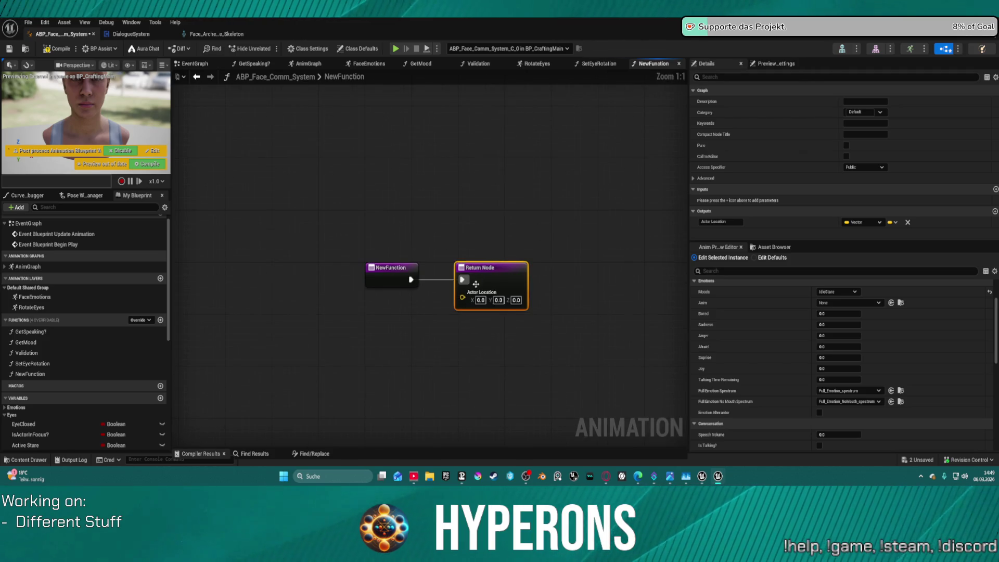
drag(394, 275, 230, 274)
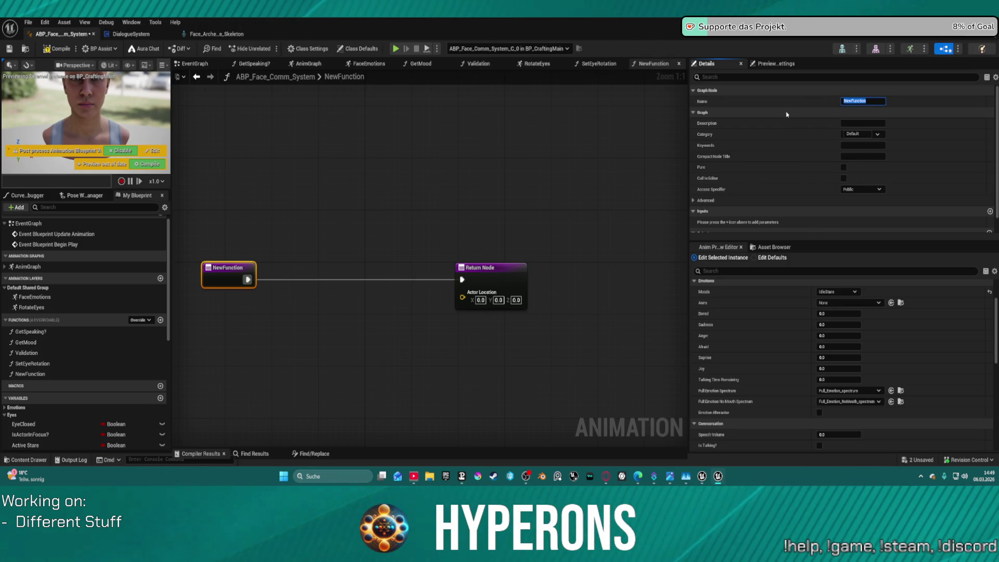
Step: Name the function GetLookatLocation and place a Branch between its entry and Return Node
text(GetLook)
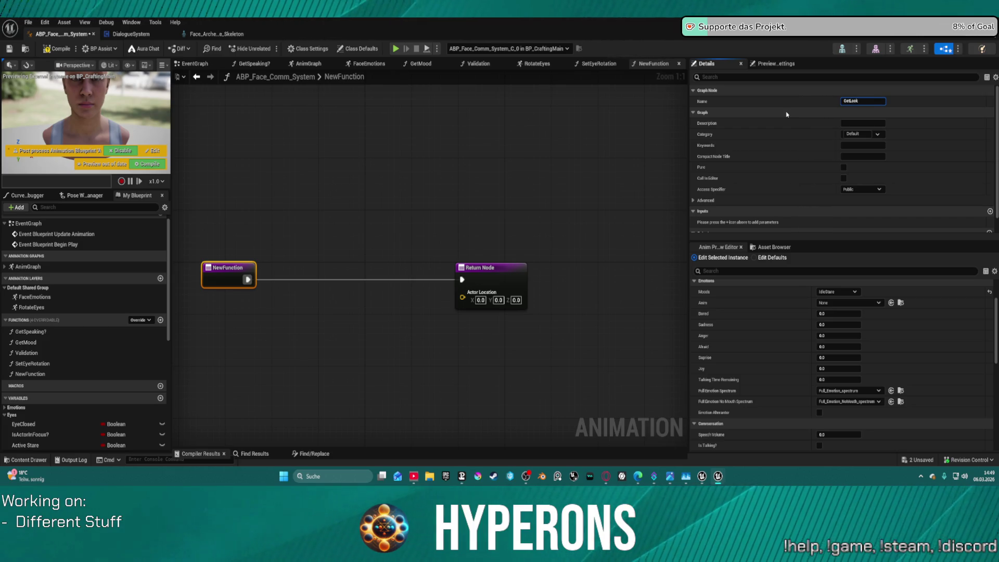
text(AtLocation)
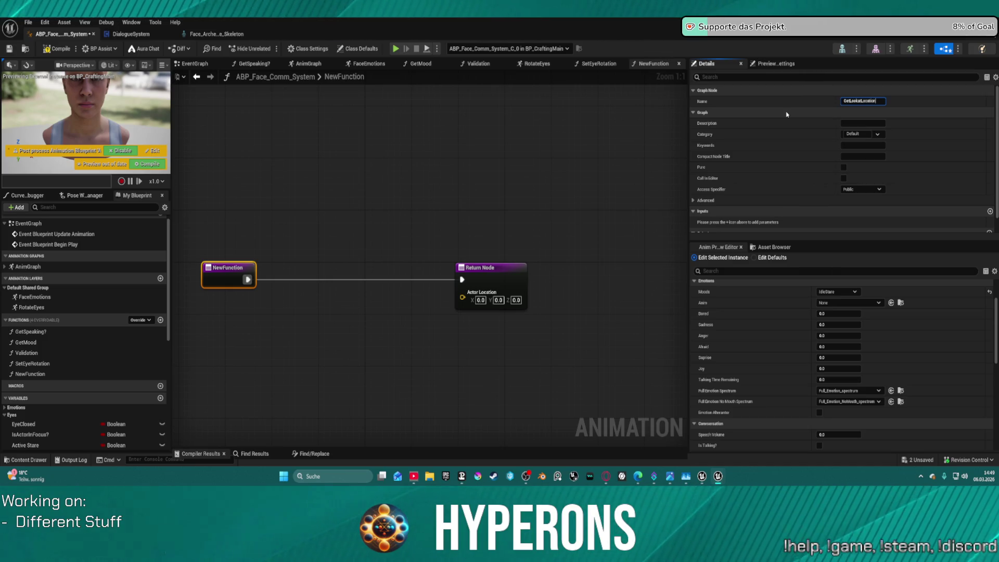
key(Return)
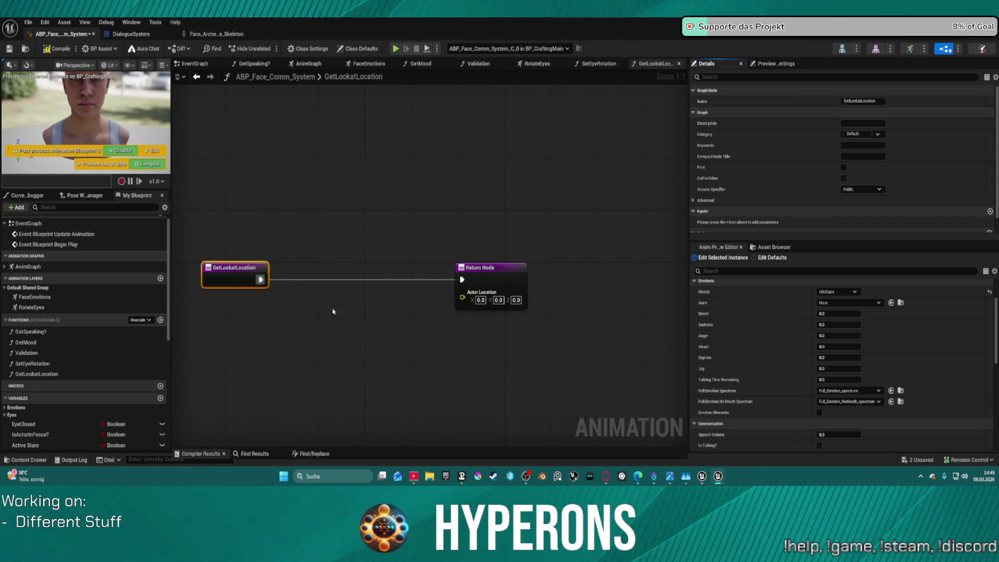
click(325, 289)
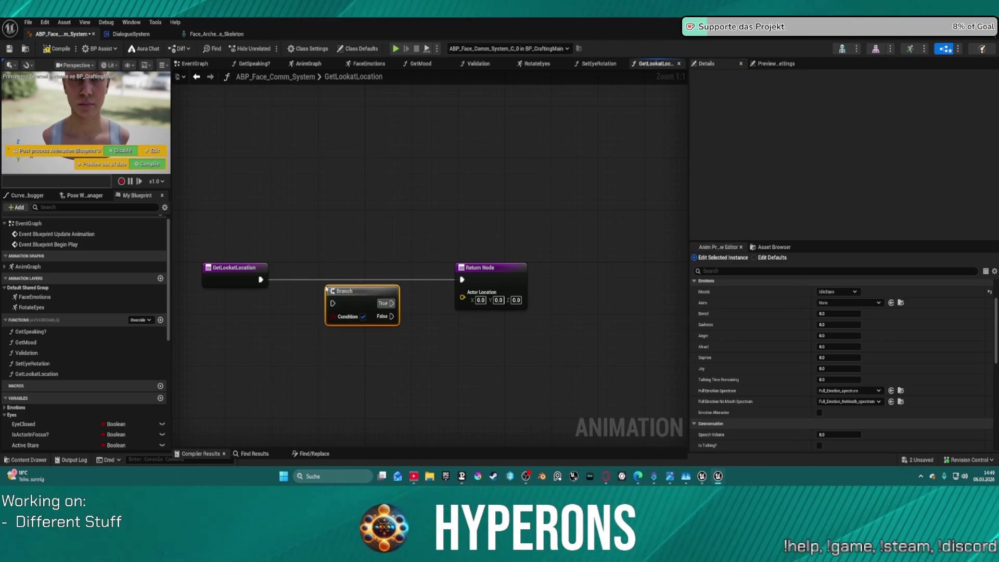
mouse_move(334, 303)
mouse_down()
mouse_move(422, 297)
mouse_move(462, 279)
mouse_move(620, 303)
mouse_up()
key(Escape)
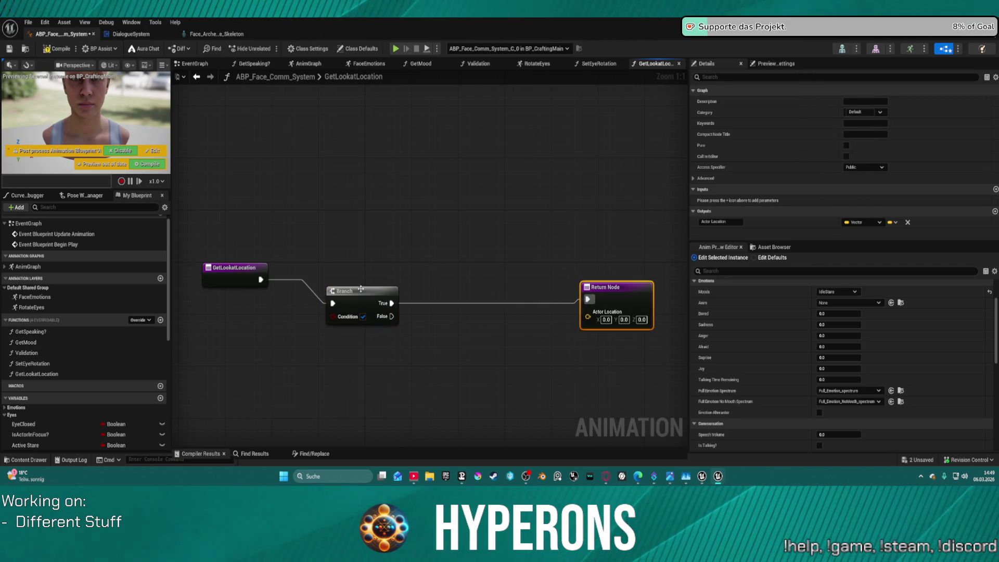
drag(360, 289, 349, 266)
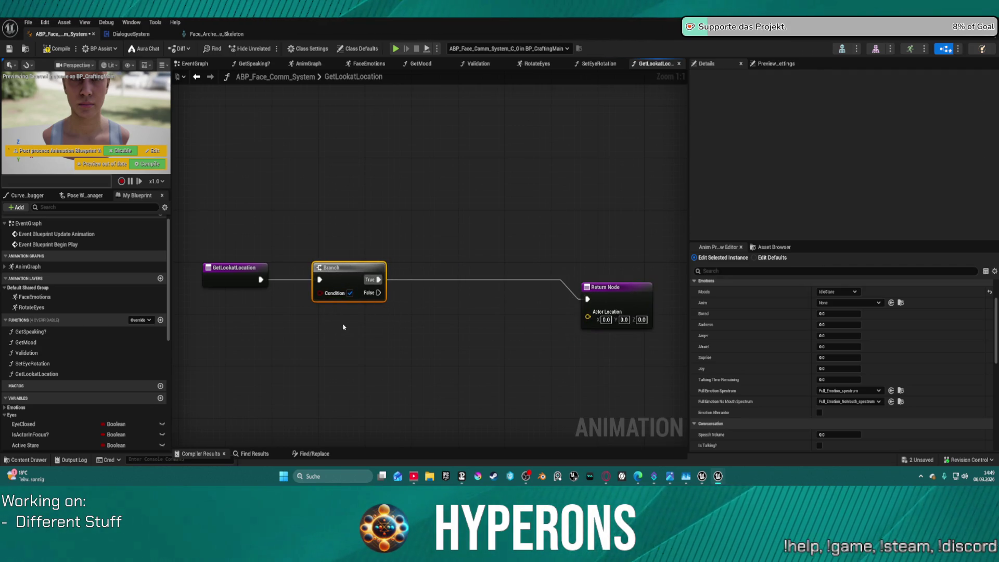
Step: Place a Get Player Pawn node with Player Index 0 in the GetLookatLocation graph
right_click(279, 192)
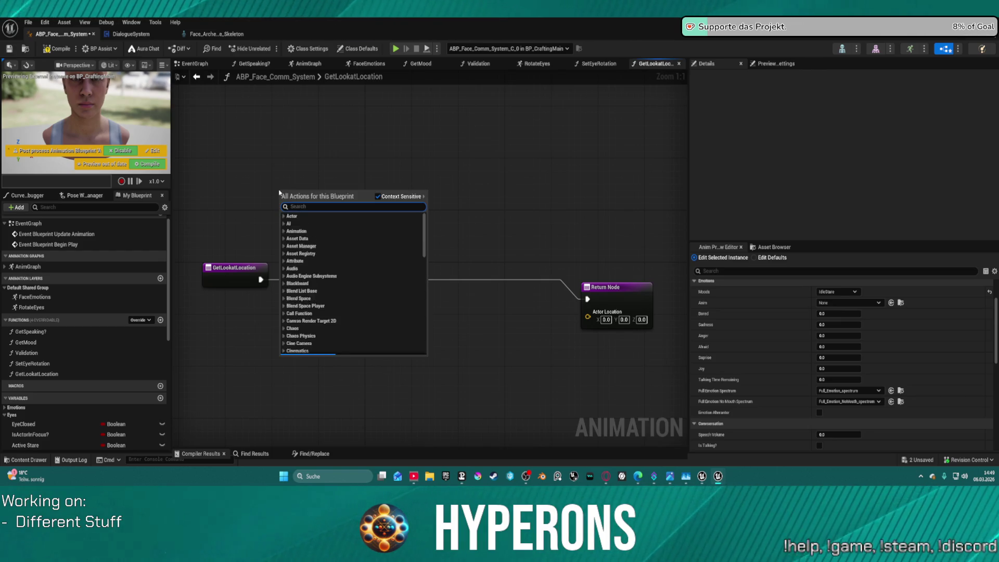
text(get player pawn)
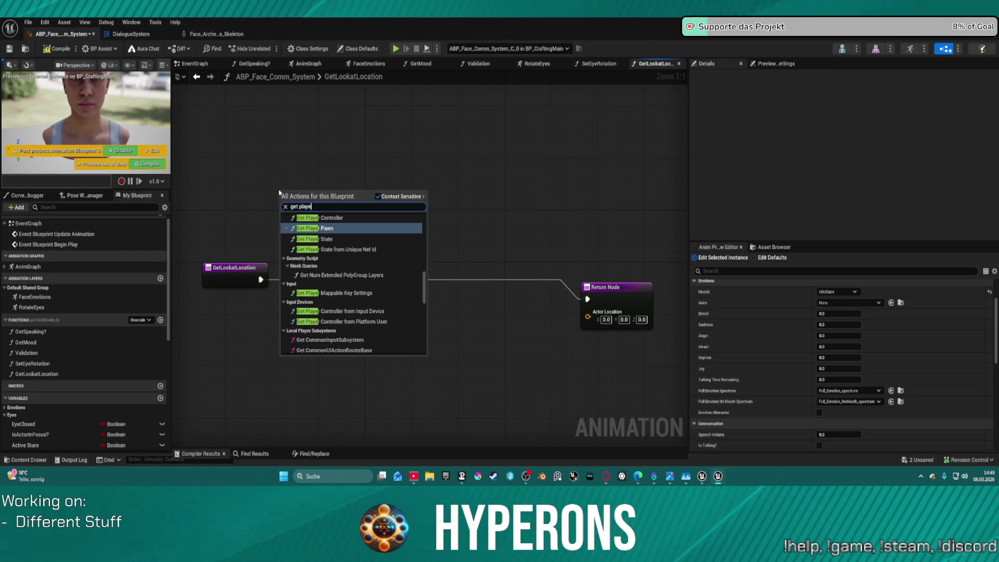
key(Return)
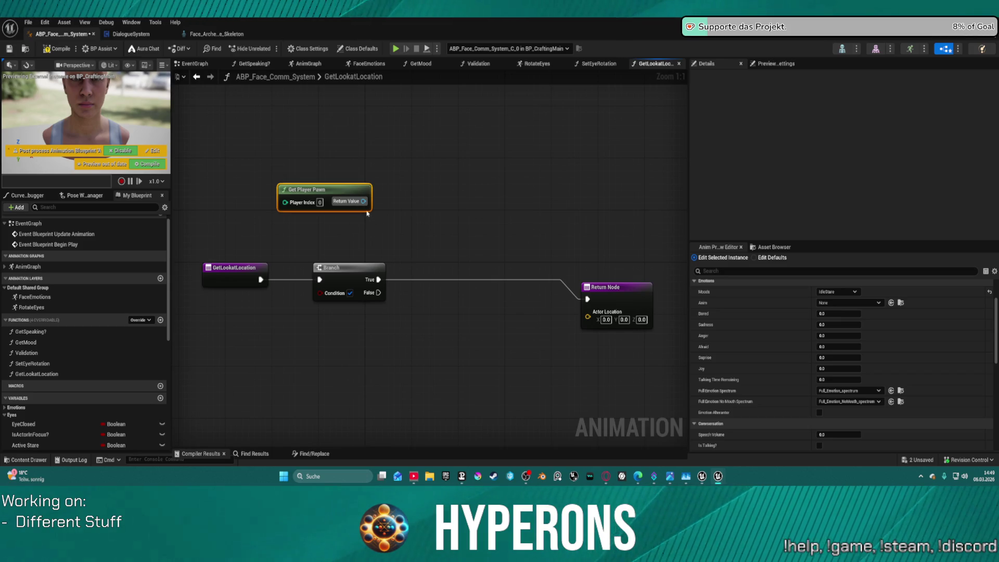
mouse_move(363, 201)
mouse_down()
mouse_move(359, 244)
mouse_move(268, 281)
mouse_move(333, 250)
mouse_up()
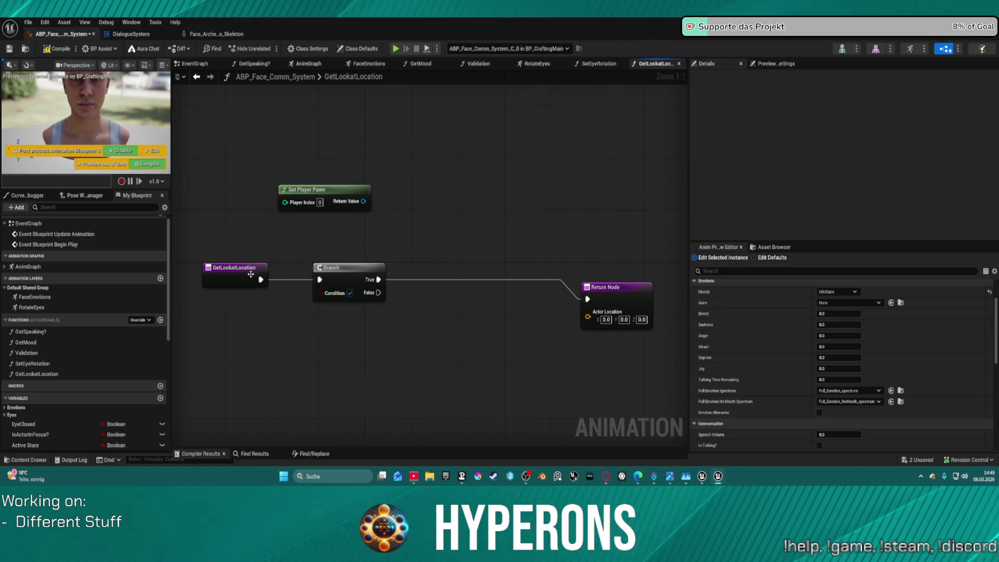
click(251, 274)
scroll(853, 216, down, 1)
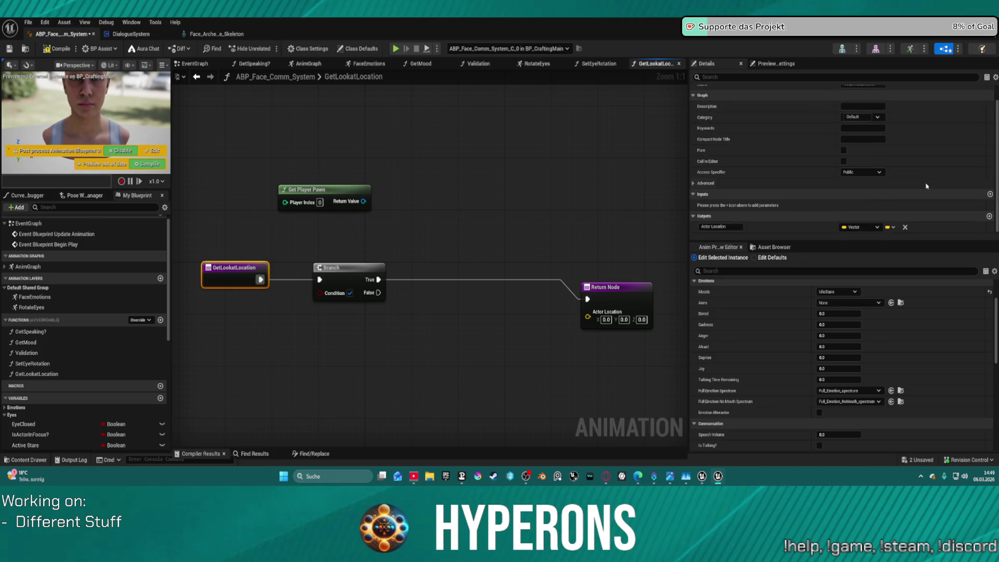
Step: Add a function input and set its type to an Actor object reference
click(990, 195)
scroll(750, 209, up, 1)
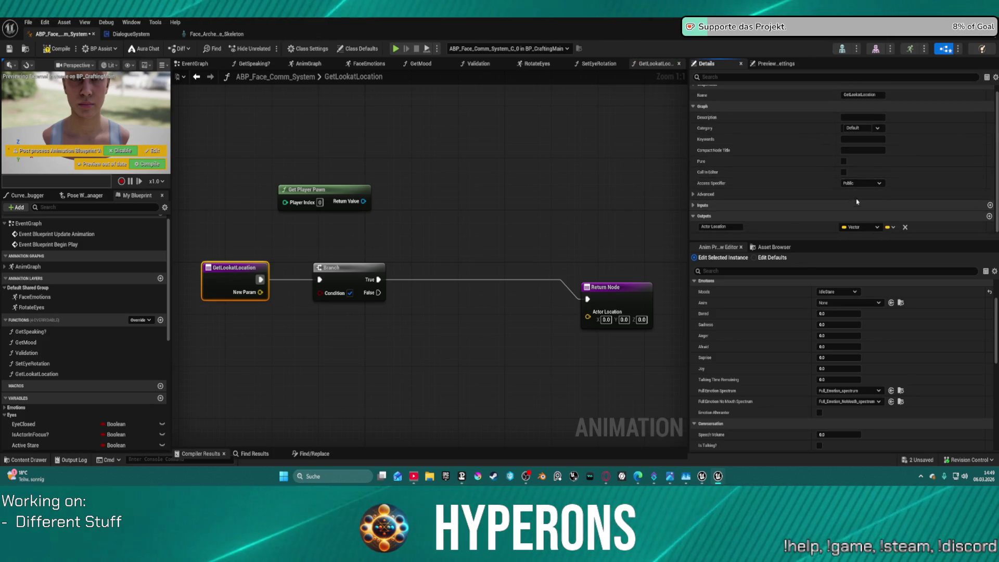
click(859, 216)
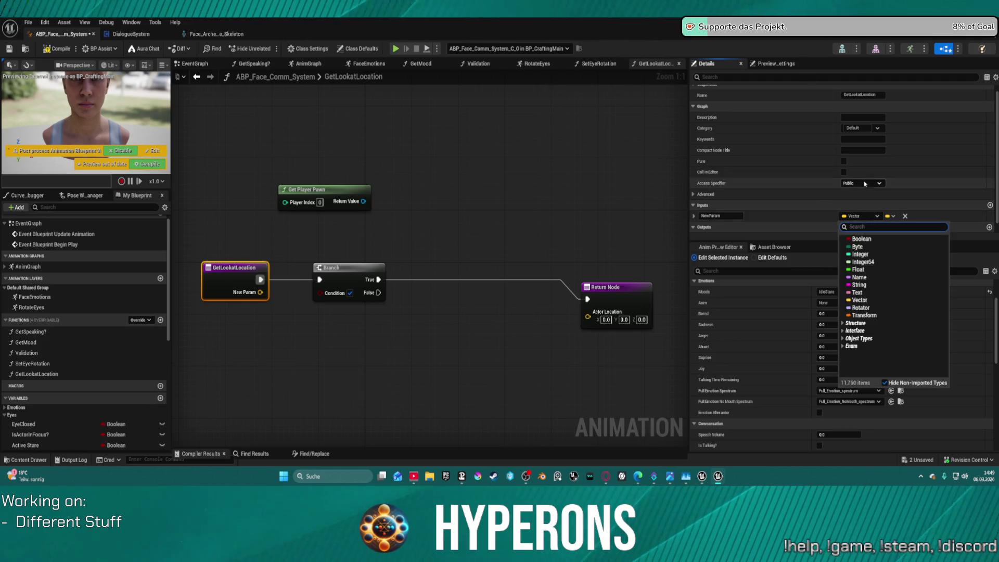
text(actor)
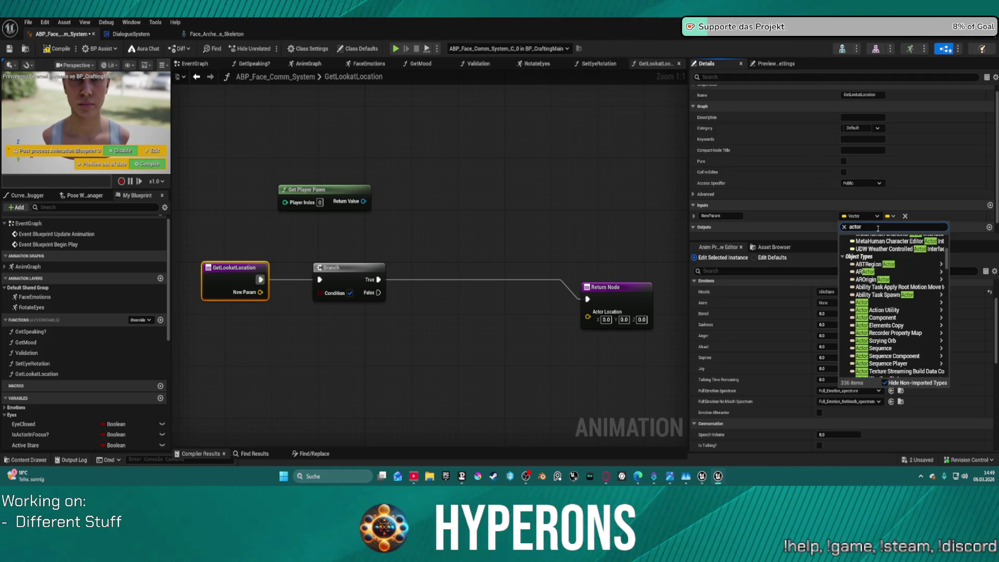
mouse_move(885, 294)
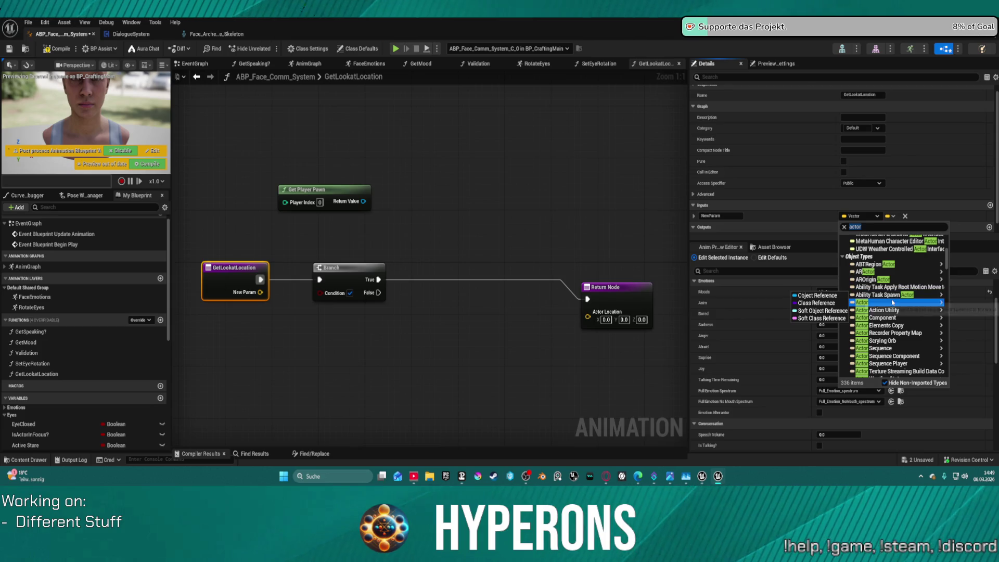
click(820, 295)
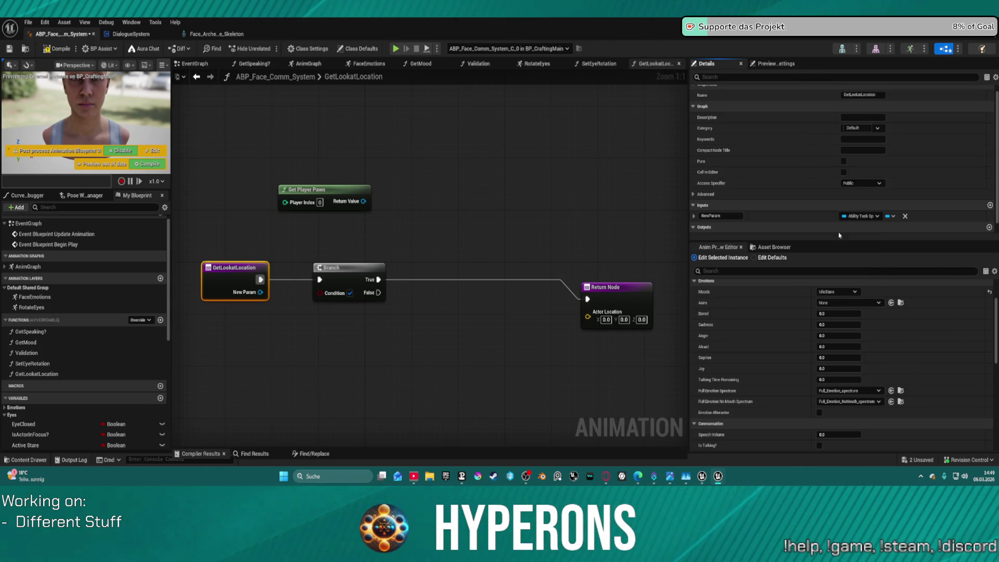
click(867, 218)
text(actor)
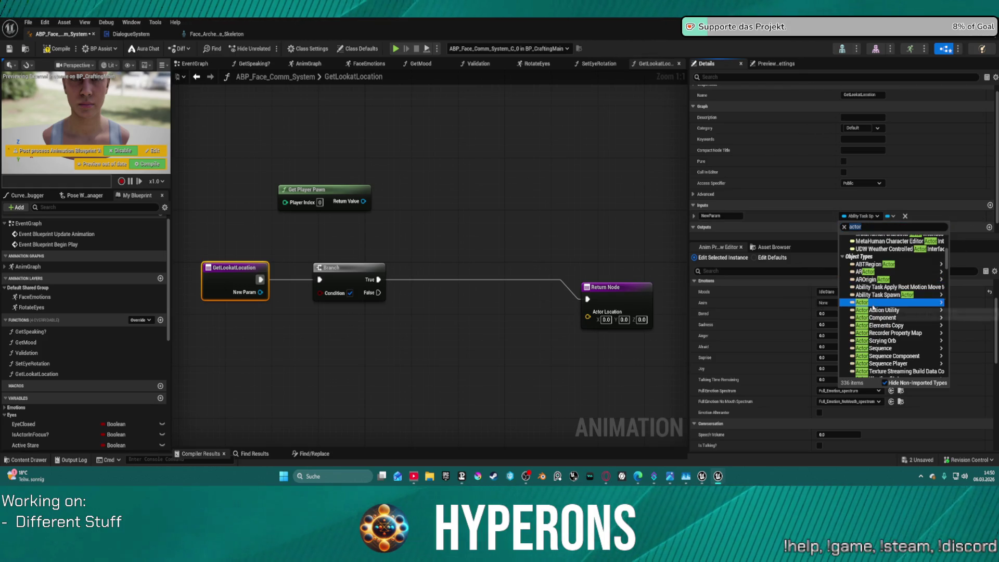
click(875, 307)
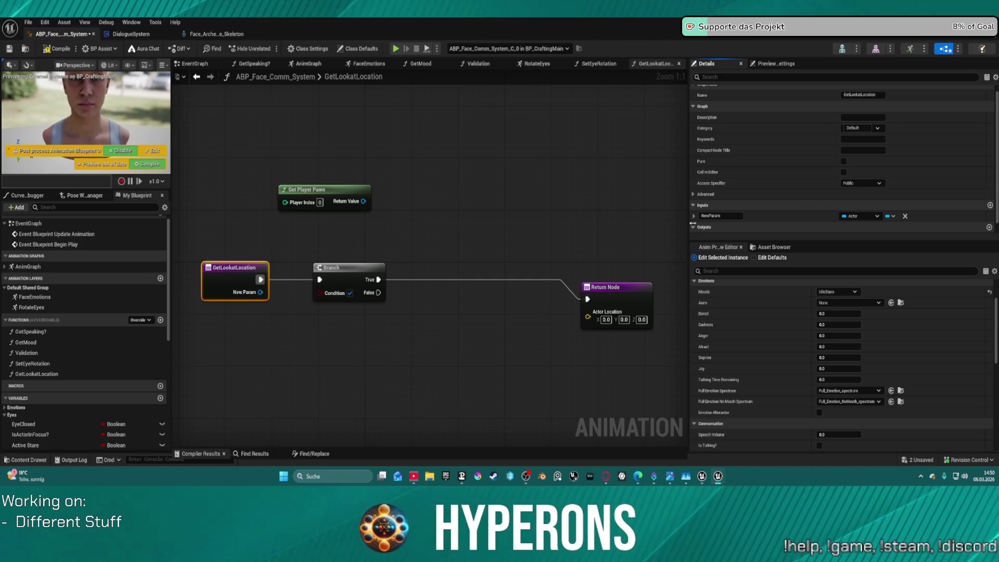
Step: Rename the Actor input to ActorToLookAt
click(719, 216)
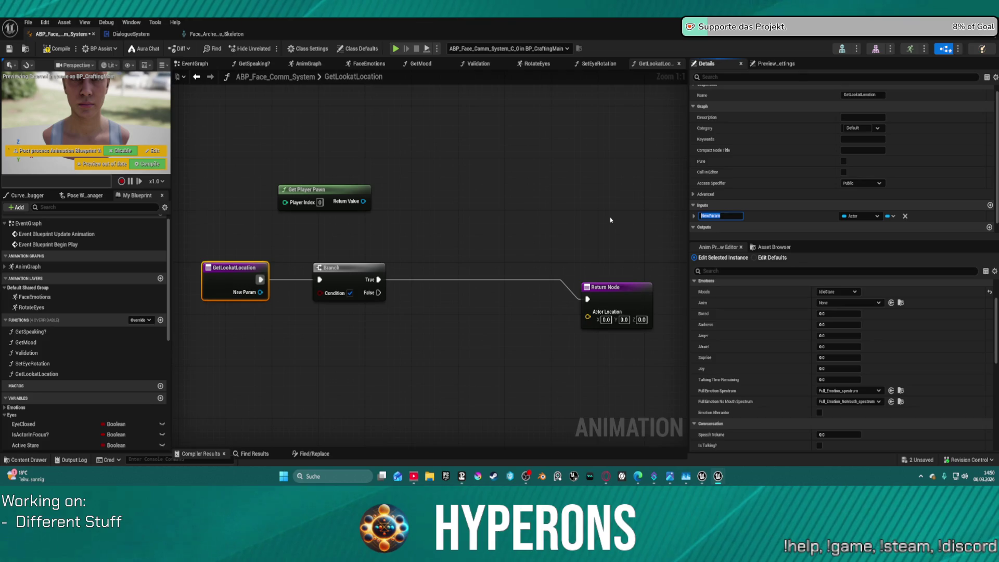
text(Actor t)
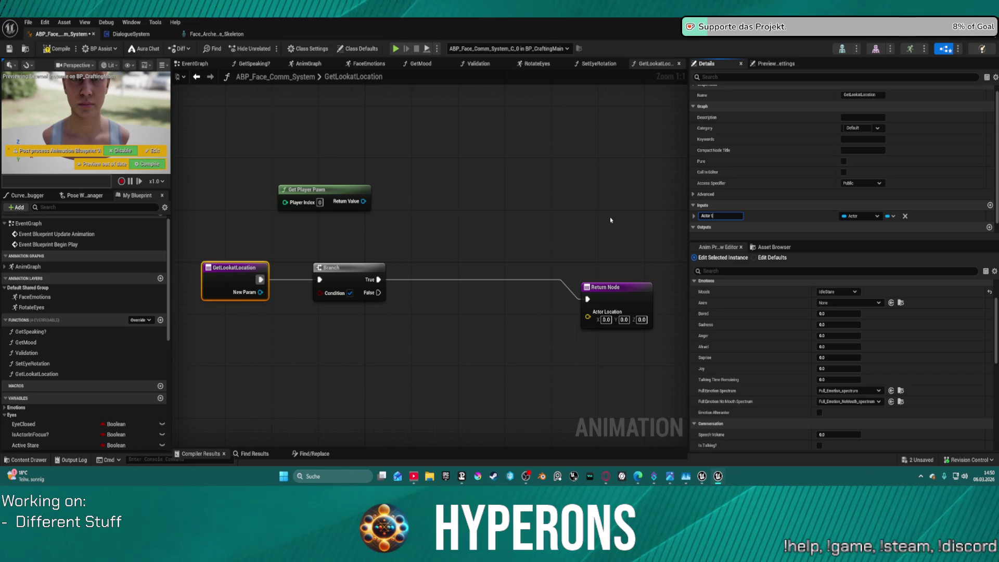
key(BackSpace)
key(BackSpace)
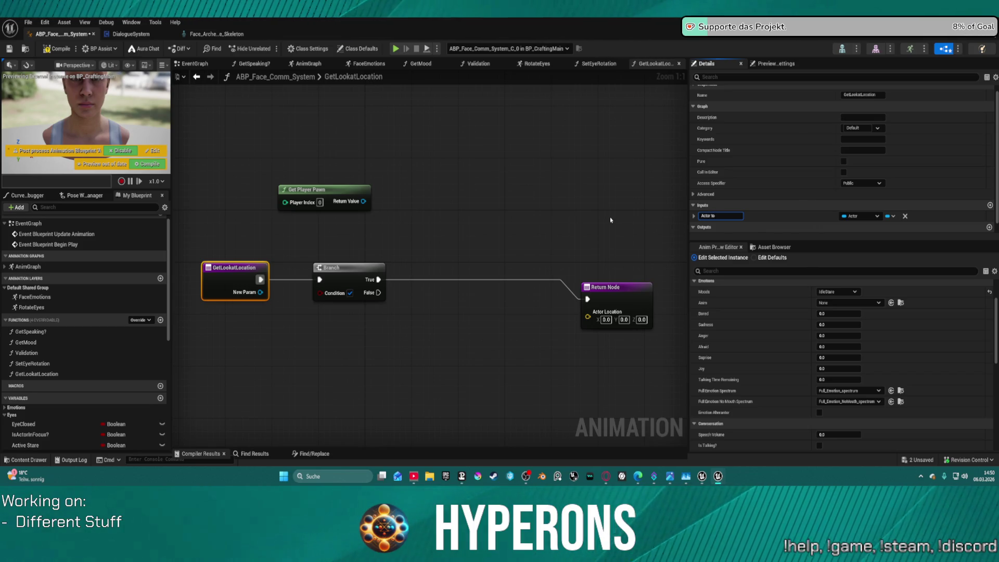
text(Loc)
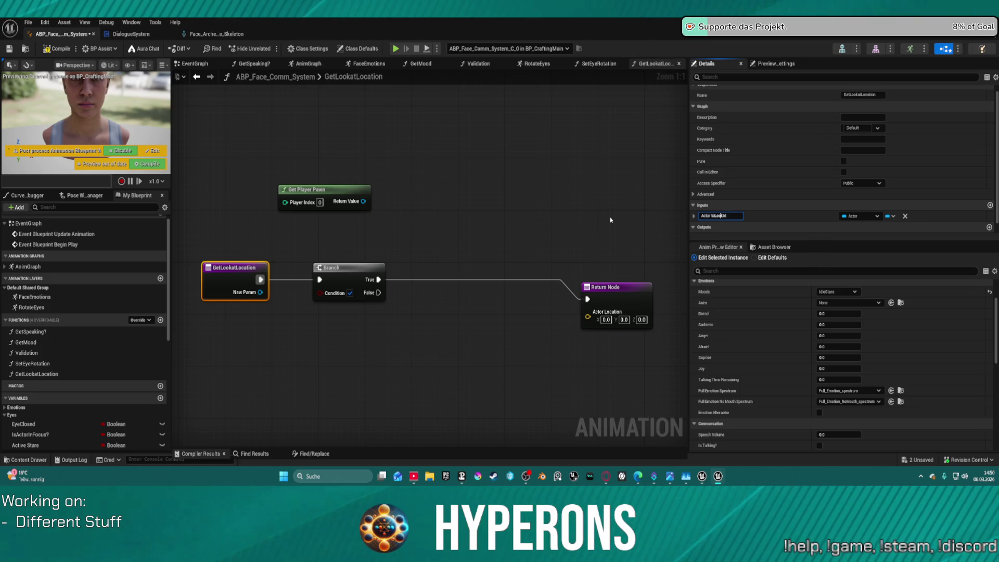
key(BackSpace)
key(BackSpace)
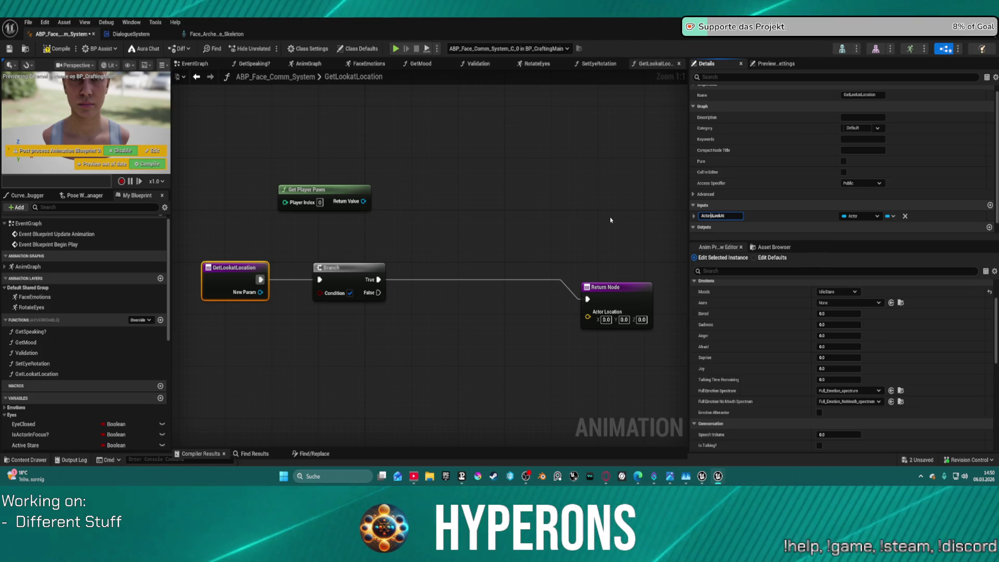
text(To)
key(Return)
key(ctrl+v)
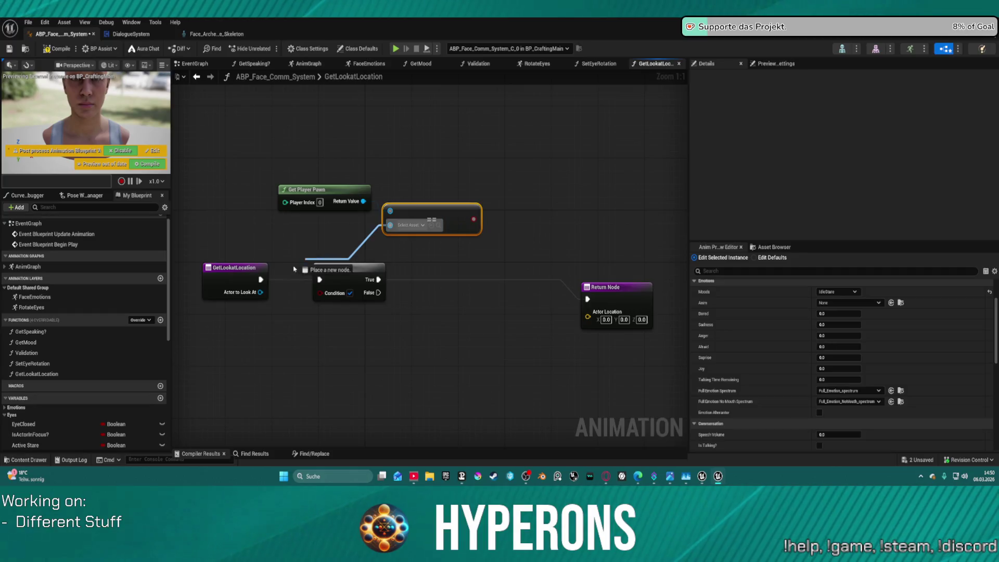
Step: Compare Actor to Look At with Get Player Pawn in an == node, then add a new variable
drag(260, 292, 391, 224)
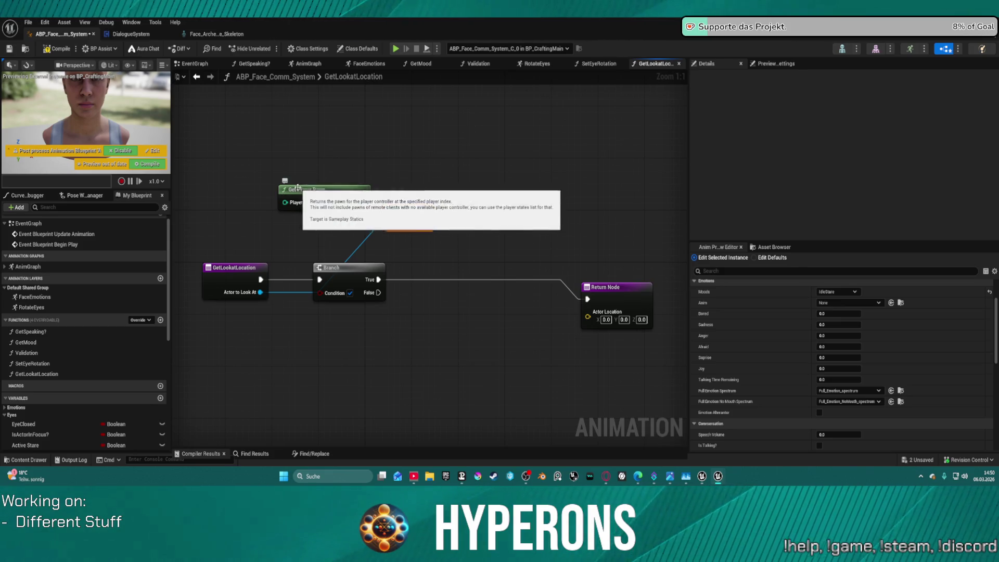
drag(284, 192, 196, 146)
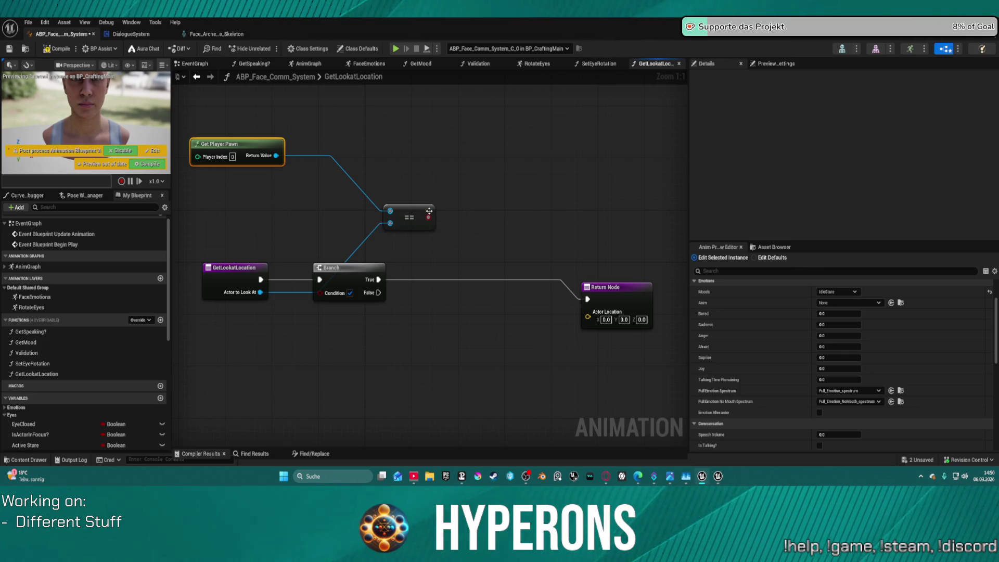
mouse_move(409, 217)
mouse_down()
mouse_move(341, 196)
mouse_move(301, 199)
mouse_move(310, 200)
mouse_up()
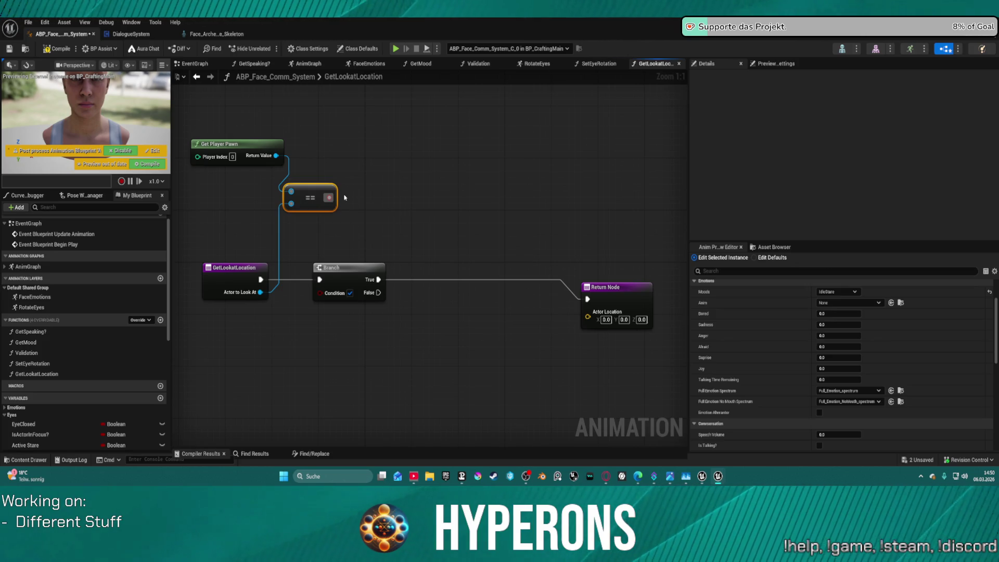
scroll(50, 374, down, 5)
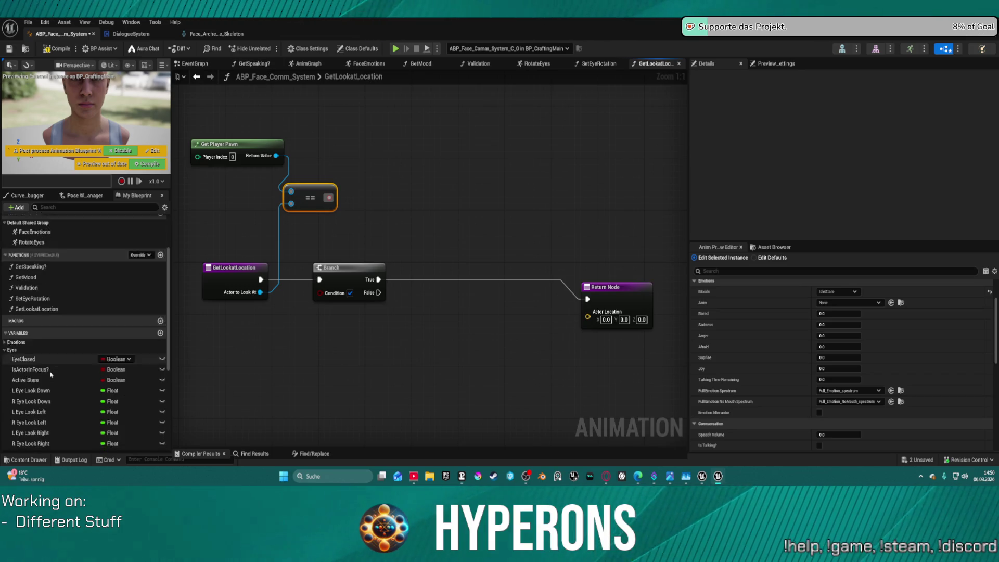
scroll(50, 374, up, 1)
click(162, 348)
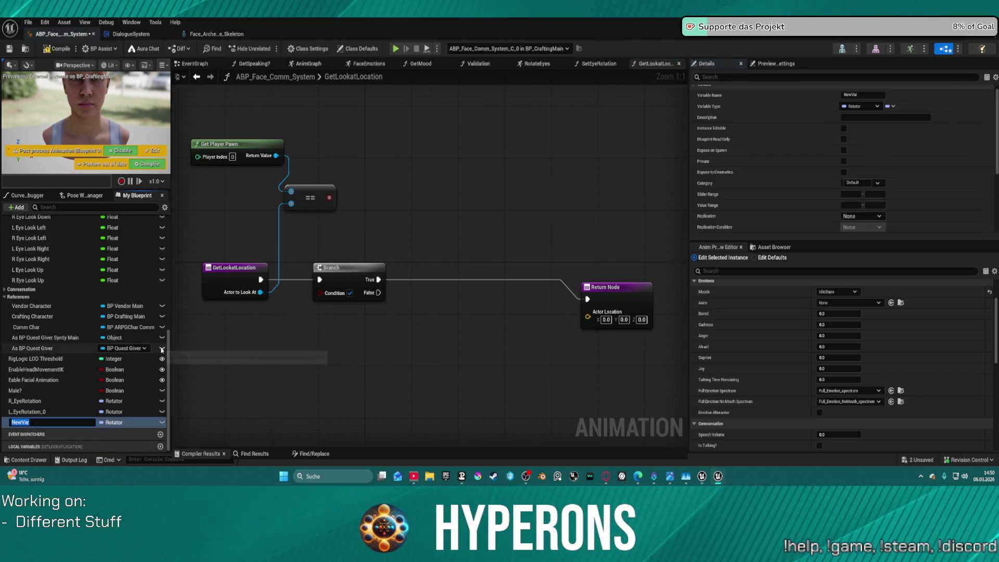
Step: Make the new variable a Boolean named LookExactlyAtCamera
click(131, 422)
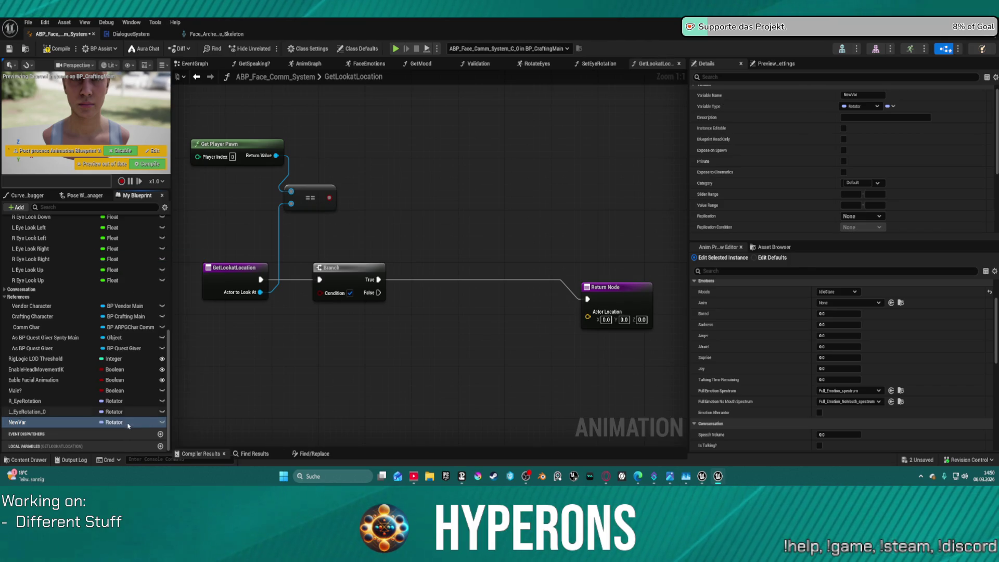
click(129, 423)
click(128, 423)
click(128, 423)
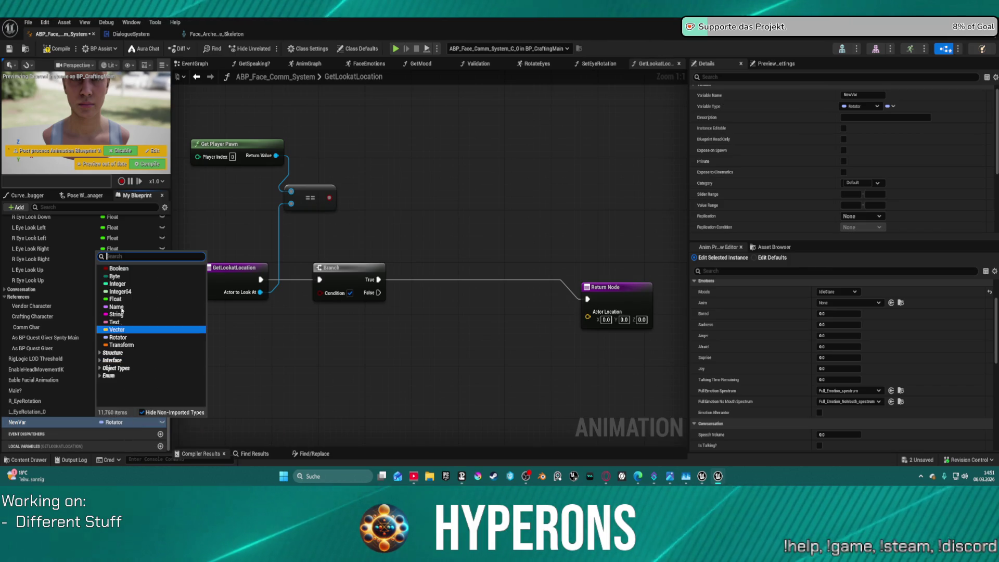
click(118, 269)
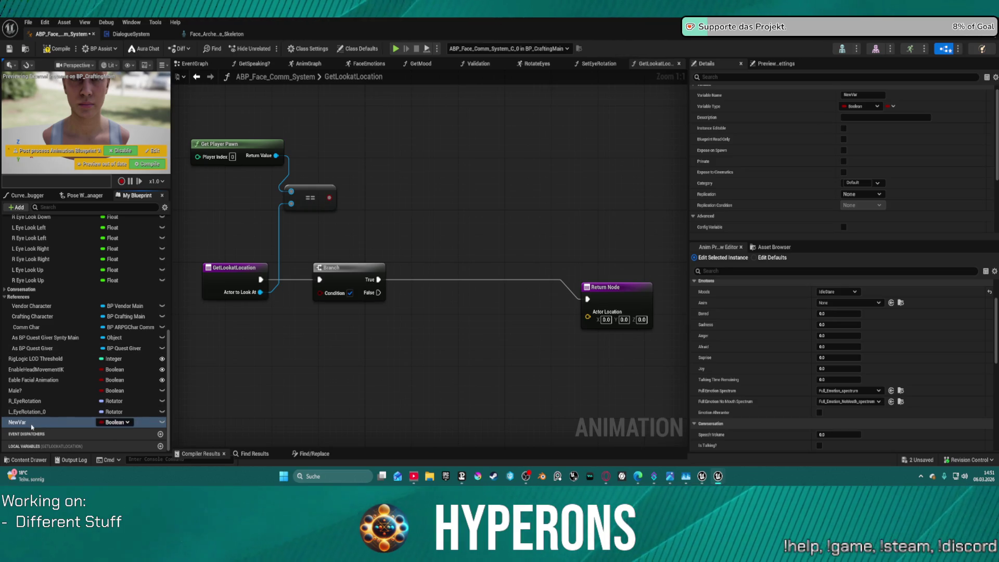
double_click(32, 424)
text(Look)
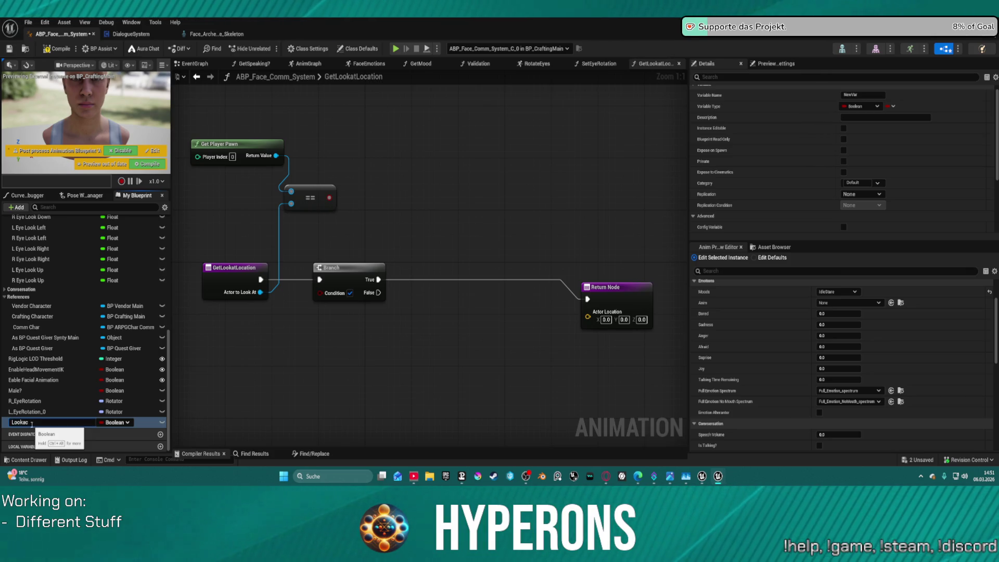
text(Exact)
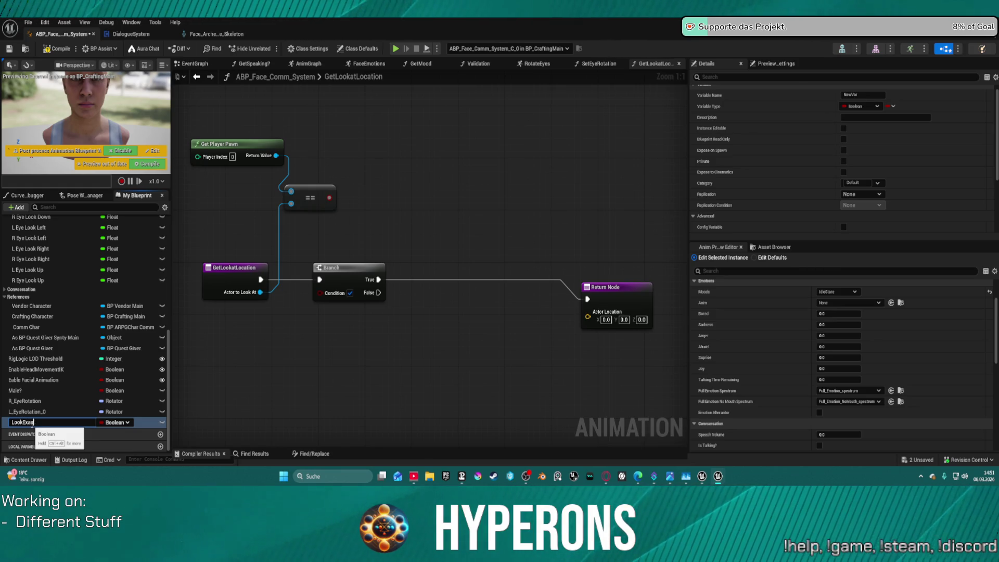
text(lyAt)
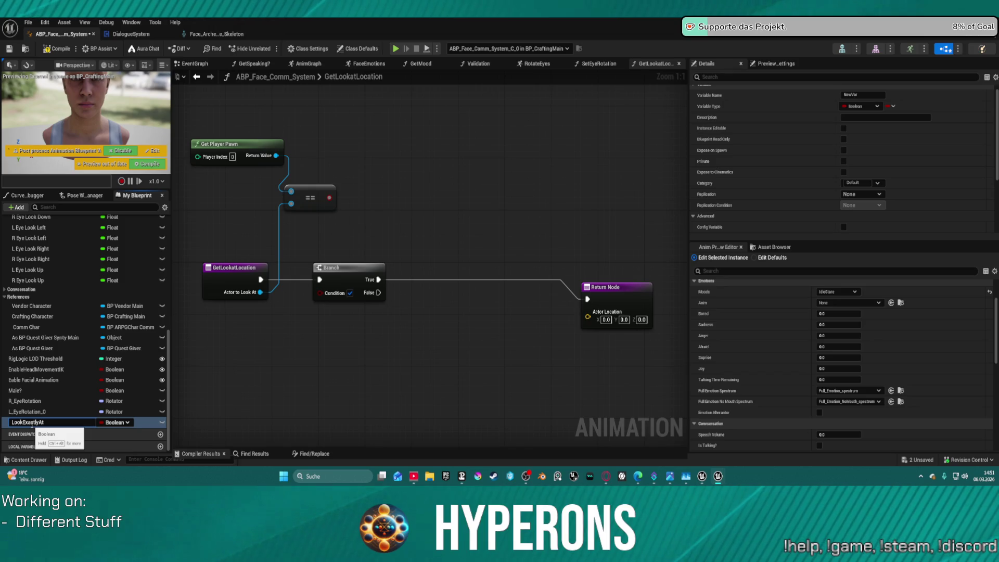
text(Camera)
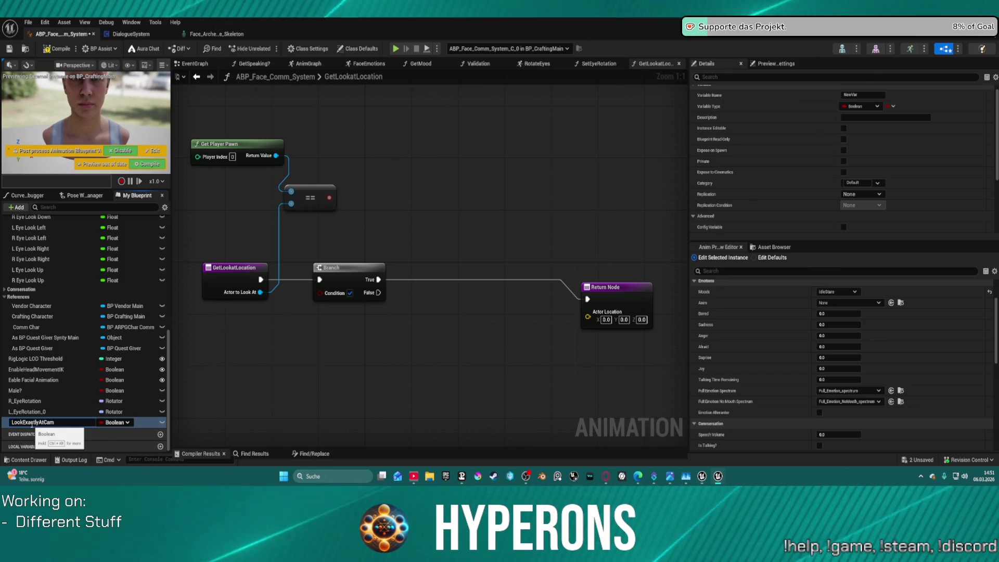
key(Return)
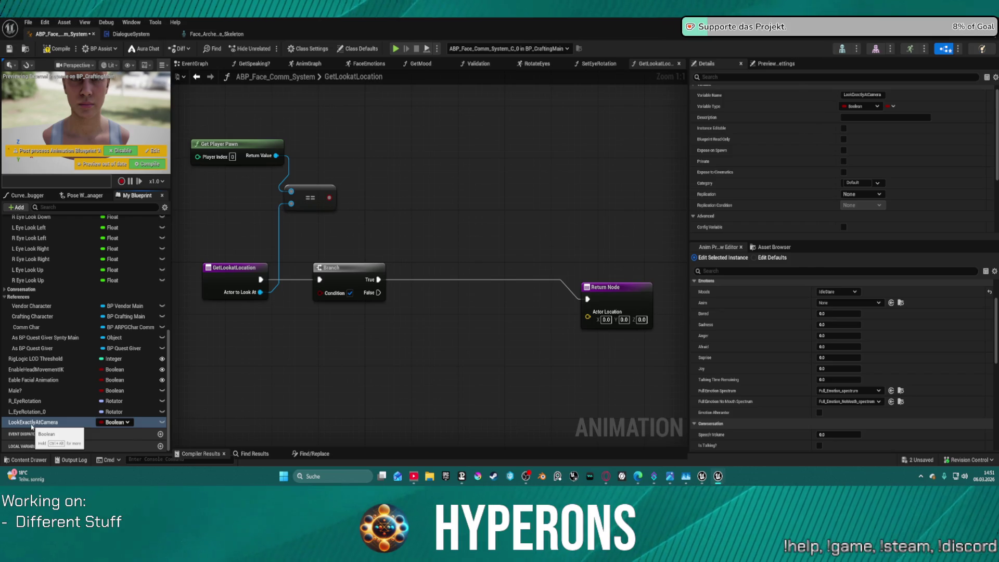
Step: AND a LookExactlyAtCamera getter with the == result and wire it into the Branch Condition
drag(32, 427, 386, 230)
click(343, 263)
text(ad)
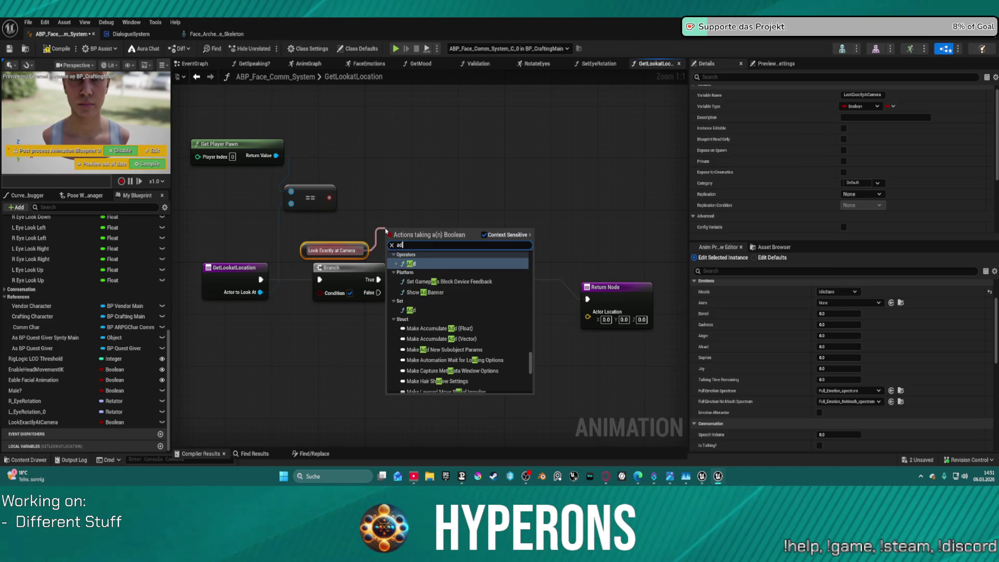
key(BackSpace)
text(nd)
key(Return)
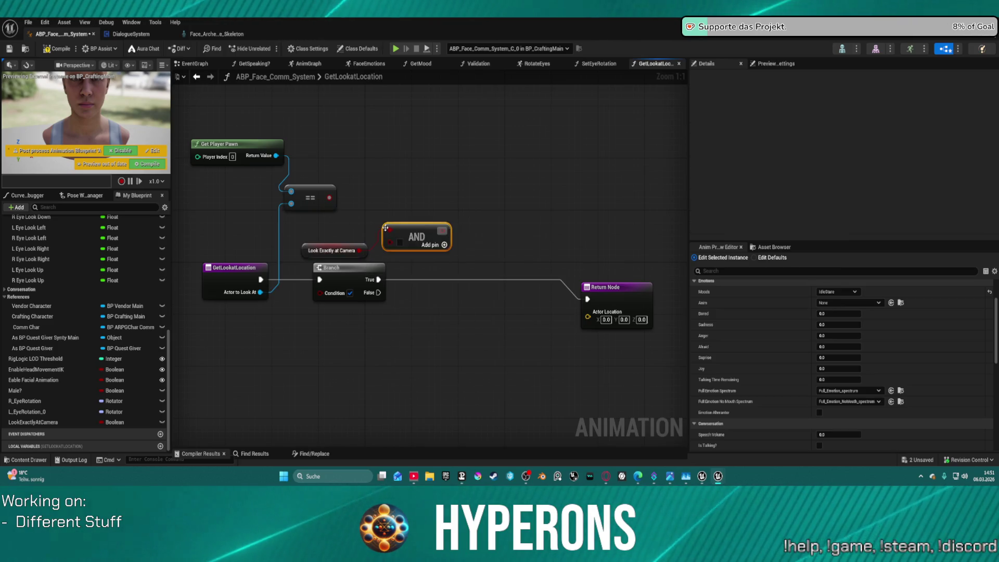
drag(391, 241, 329, 198)
drag(436, 231, 321, 292)
click(336, 250)
key(f)
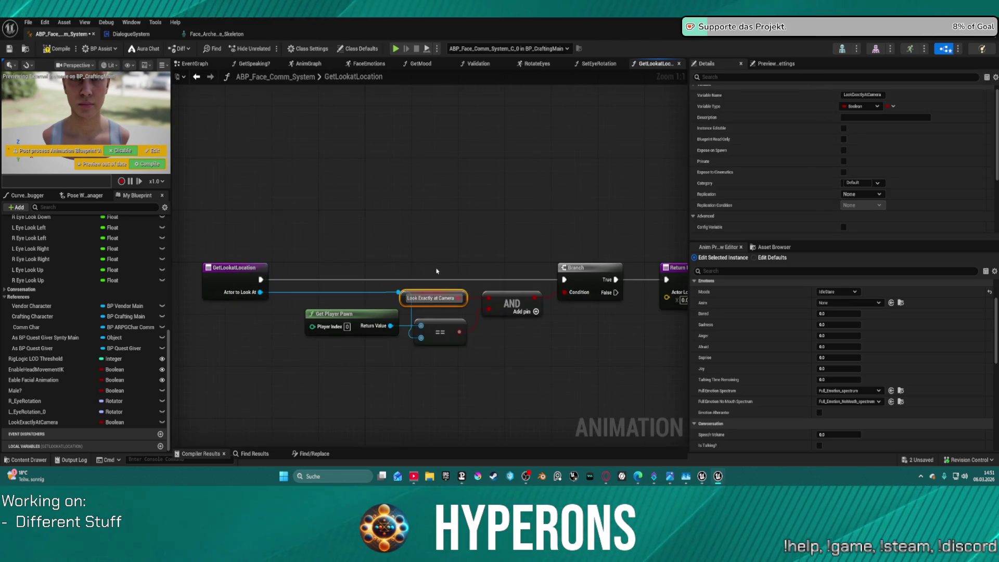
click(532, 227)
key(ctrl+z)
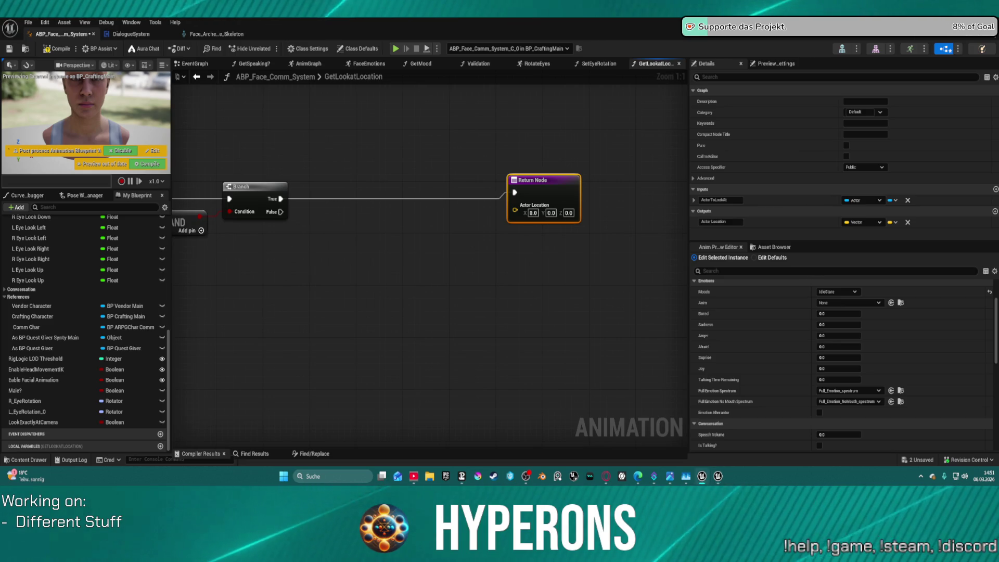
Step: Add a Get Player Controller node to the GetLookatLocation graph
right_click(308, 115)
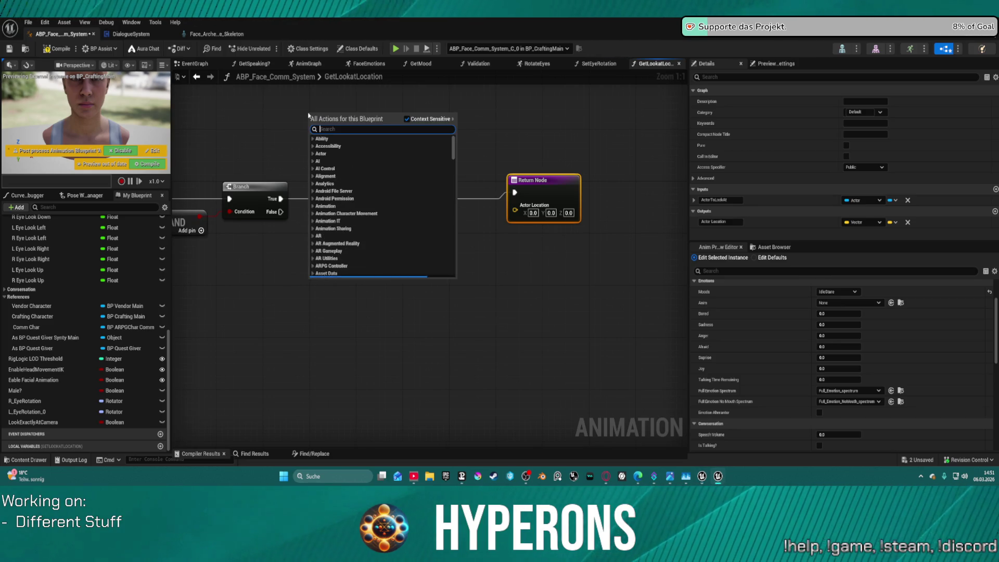
text(get pa)
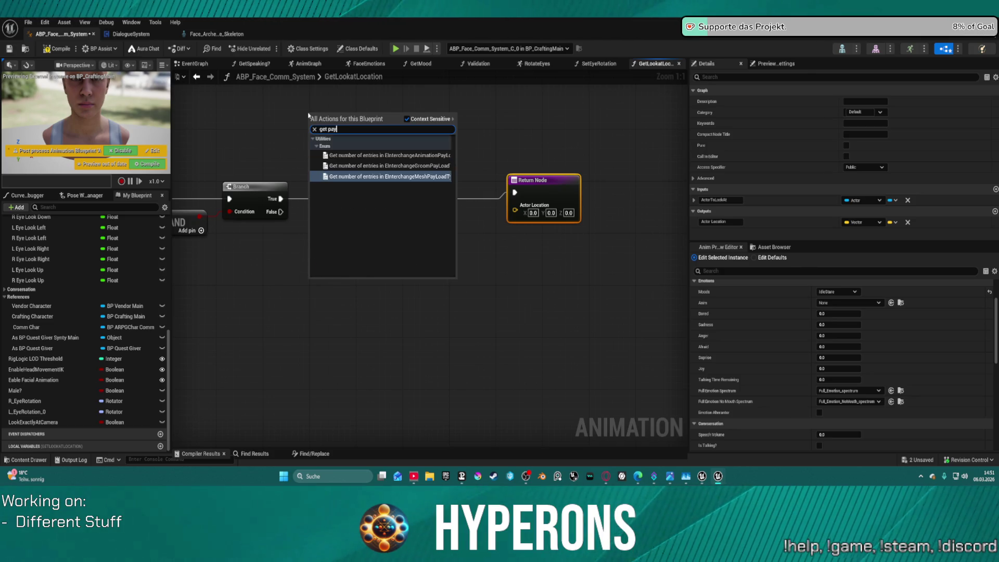
key(BackSpace)
text(l)
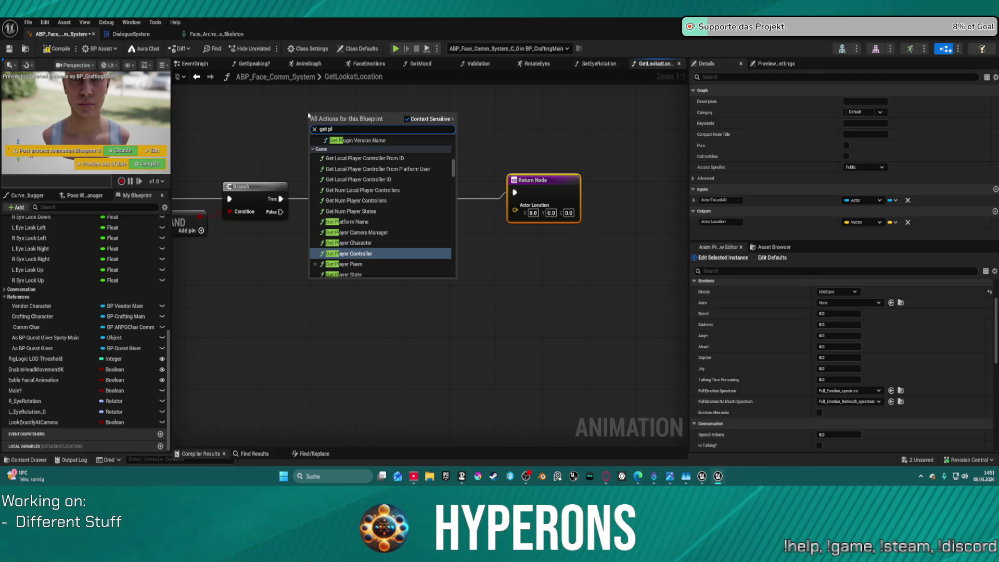
key(Return)
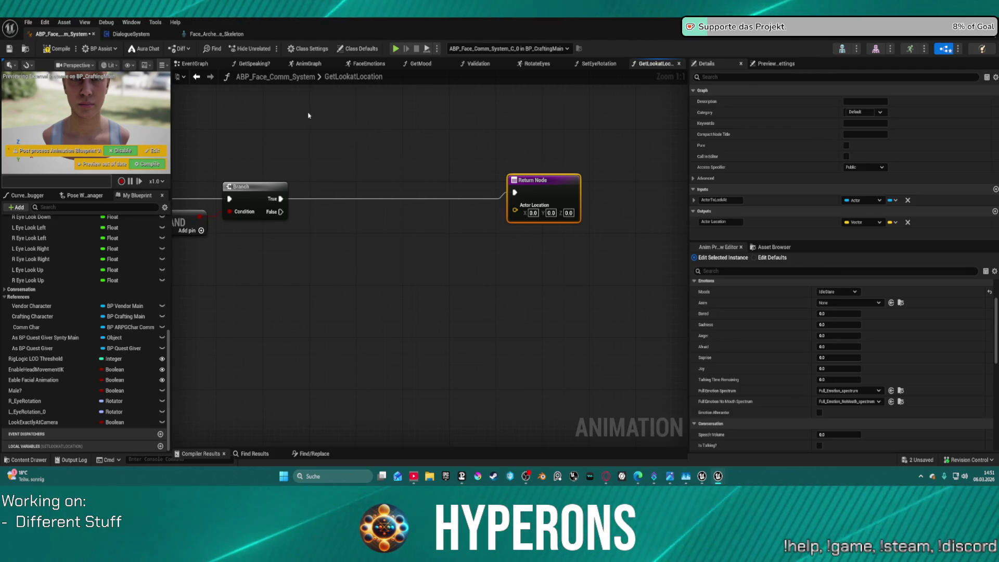
Step: Chain Player Camera Manager from the controller, then Get Camera Location from the manager
drag(390, 127, 397, 148)
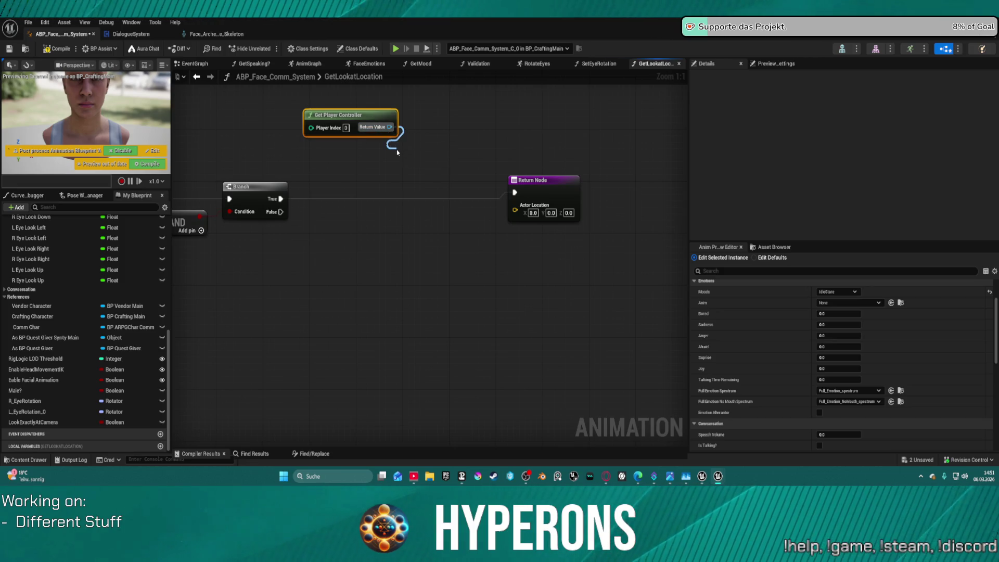
text(cae)
key(BackSpace)
text(mera)
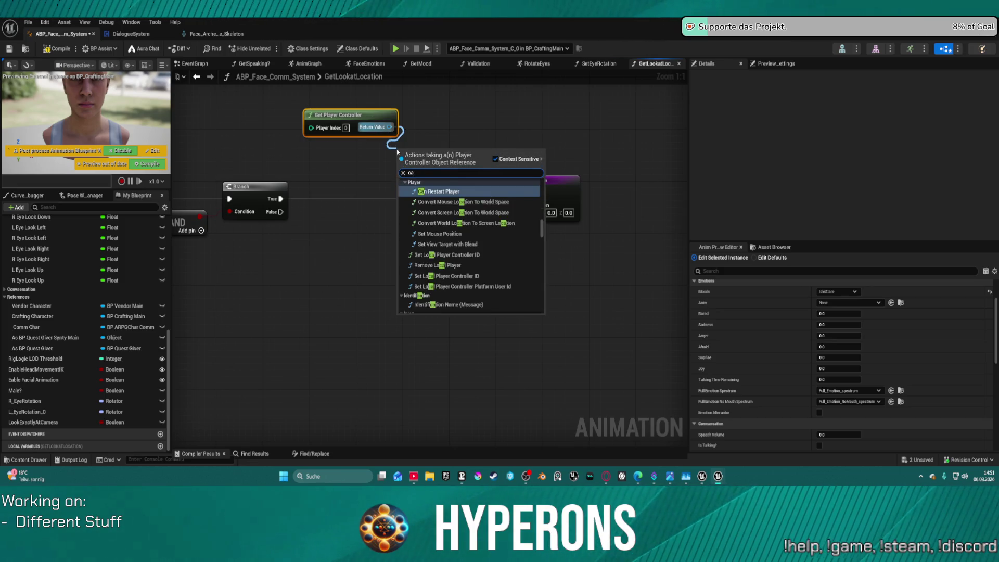
key(Return)
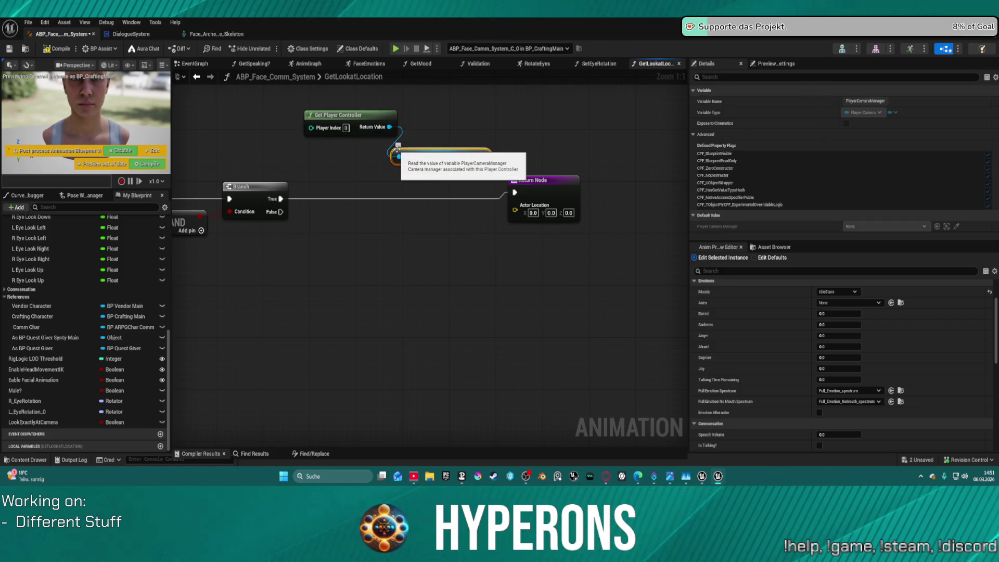
mouse_move(483, 157)
mouse_down()
mouse_move(492, 169)
mouse_move(417, 185)
mouse_up()
text(get camera)
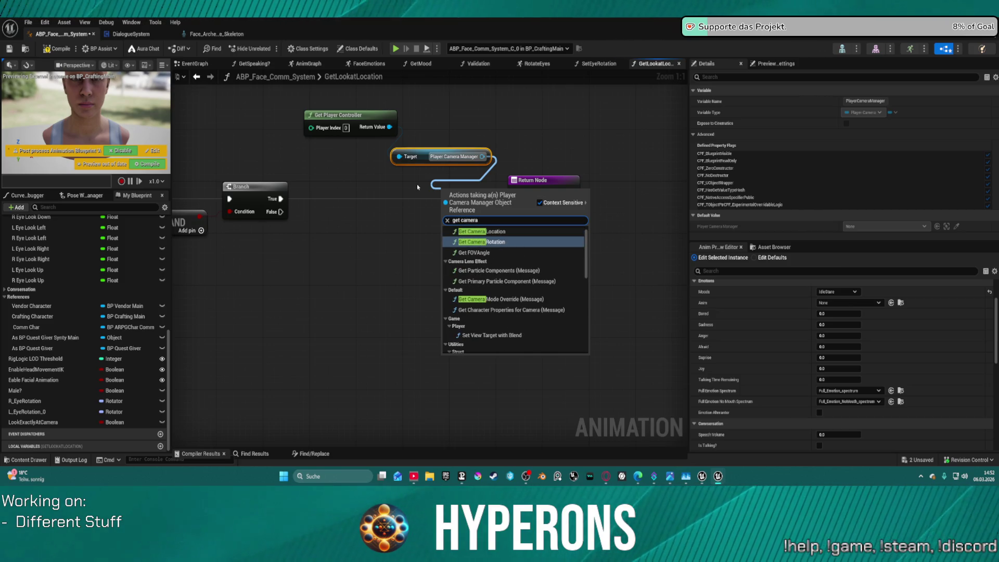
key(Up)
key(Return)
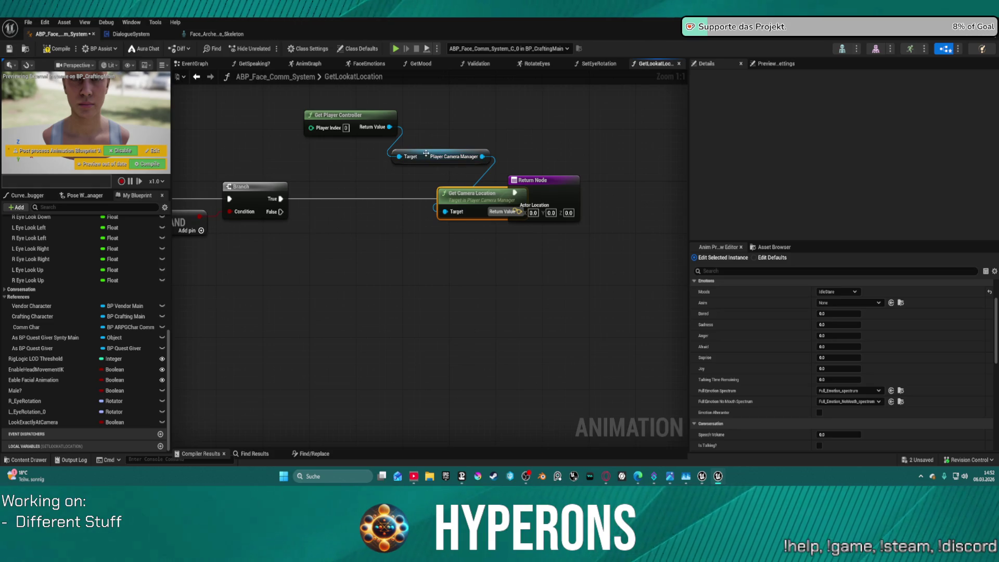
Step: Arrange the camera nodes and wire Get Camera Location into the Return Node's Actor Location
mouse_move(425, 153)
mouse_down()
mouse_move(336, 142)
mouse_move(281, 104)
mouse_up()
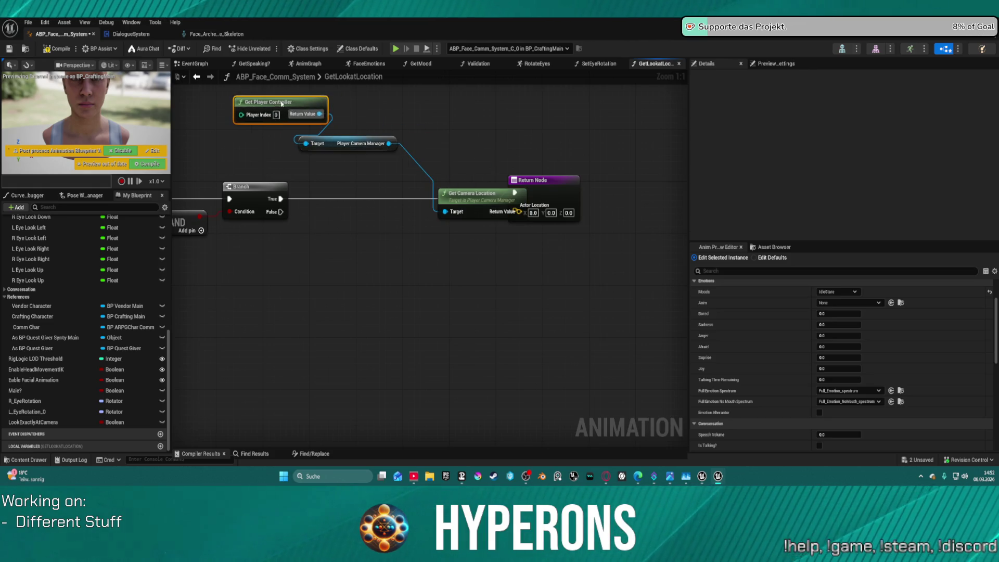
drag(330, 143, 267, 137)
mouse_move(466, 188)
mouse_down()
mouse_move(406, 185)
mouse_move(303, 149)
mouse_move(399, 134)
mouse_move(411, 110)
mouse_up()
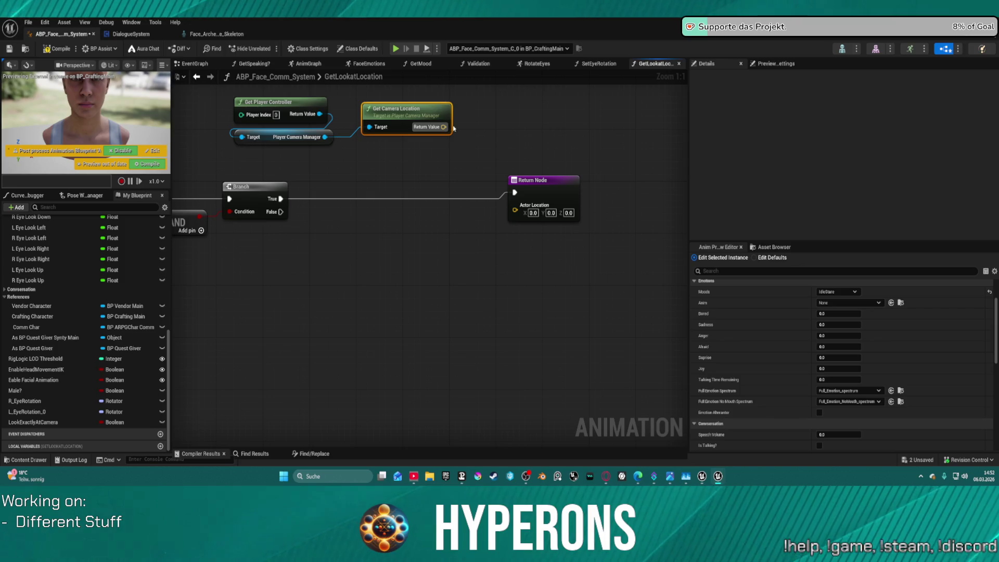
drag(443, 127, 517, 217)
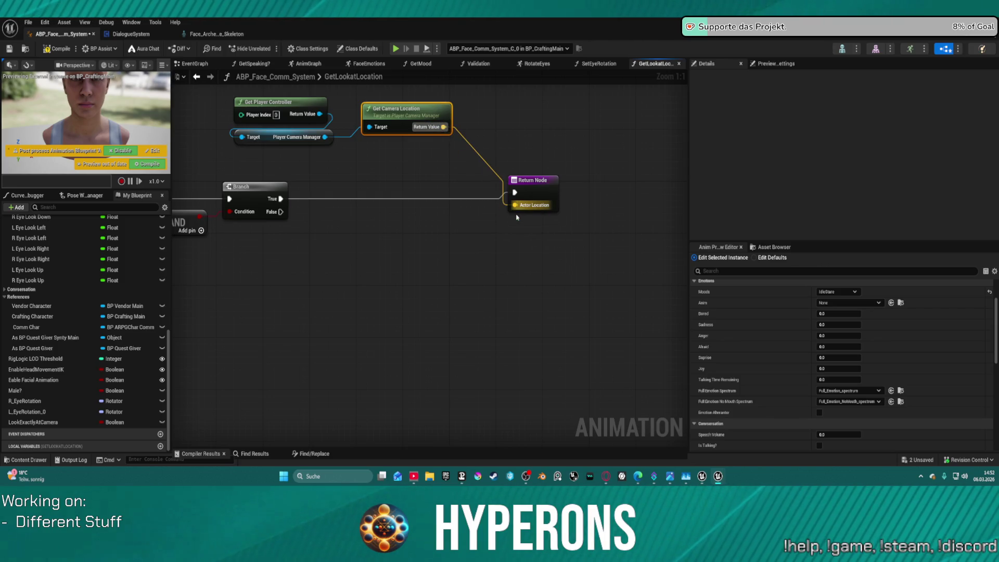
Step: Line up the three camera chain nodes in a row beside the Branch
drag(344, 191, 613, 188)
drag(472, 155, 384, 194)
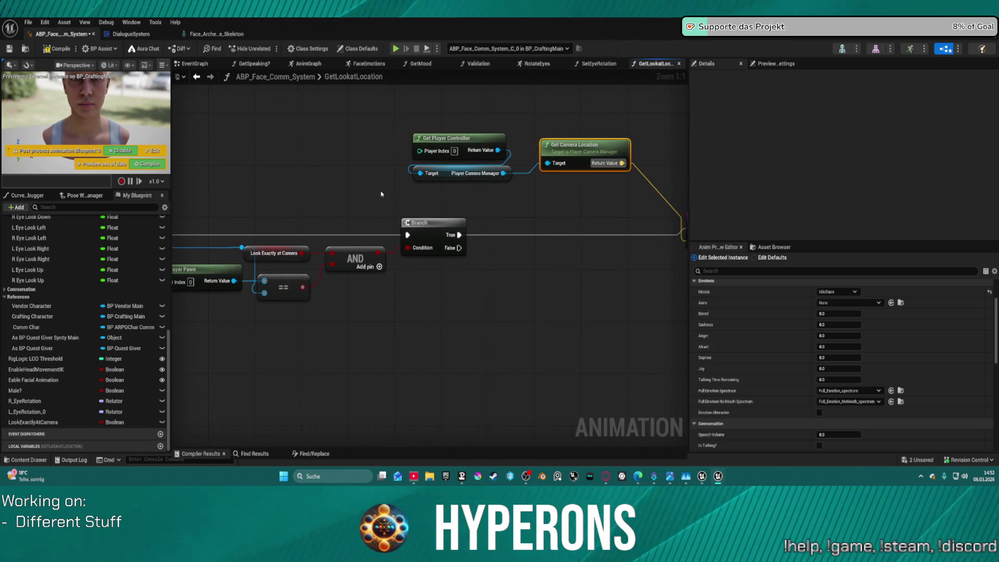
mouse_move(388, 391)
mouse_down()
mouse_move(458, 326)
mouse_move(488, 324)
mouse_up()
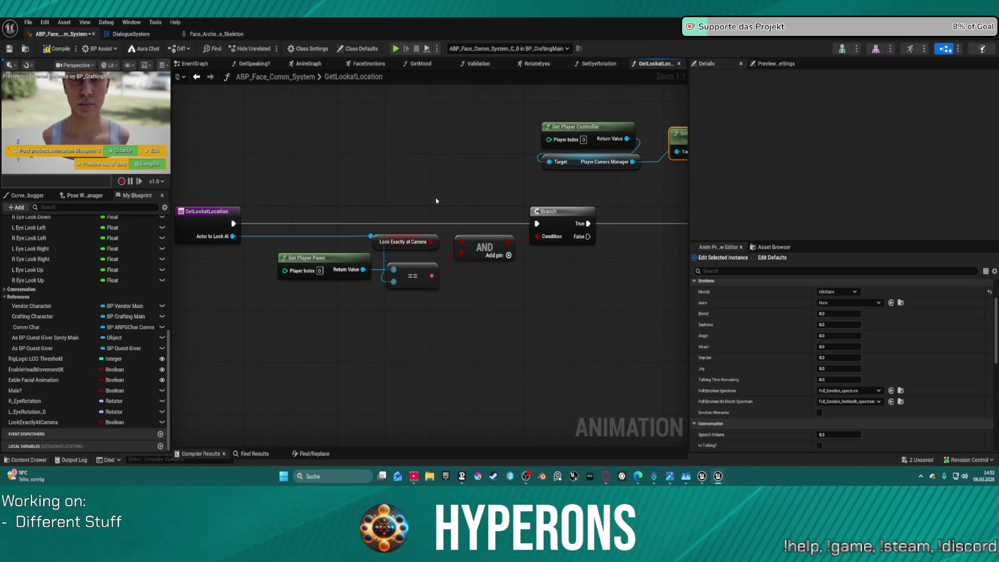
scroll(397, 159, down, 2)
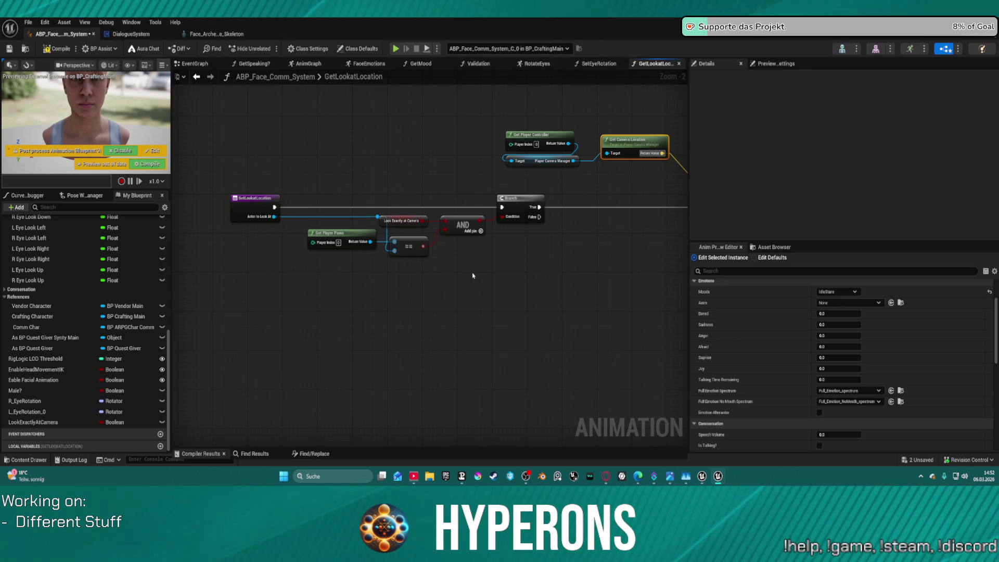
drag(549, 247, 500, 281)
drag(460, 147, 526, 223)
drag(577, 188, 646, 276)
drag(538, 253, 407, 253)
mouse_move(593, 274)
mouse_down()
mouse_move(330, 185)
mouse_move(523, 237)
mouse_move(592, 277)
mouse_up()
drag(420, 250, 631, 299)
drag(568, 259, 556, 258)
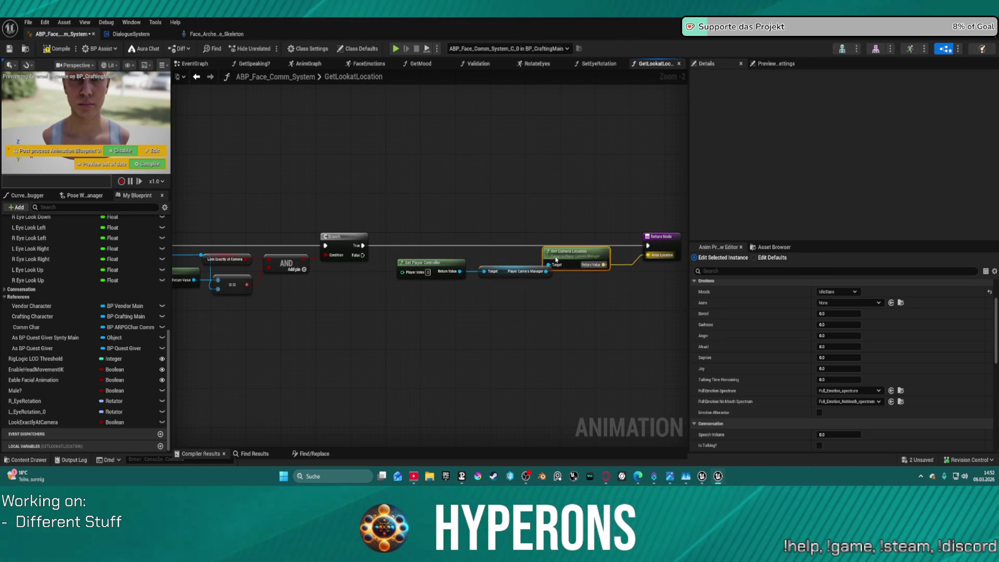
click(659, 262)
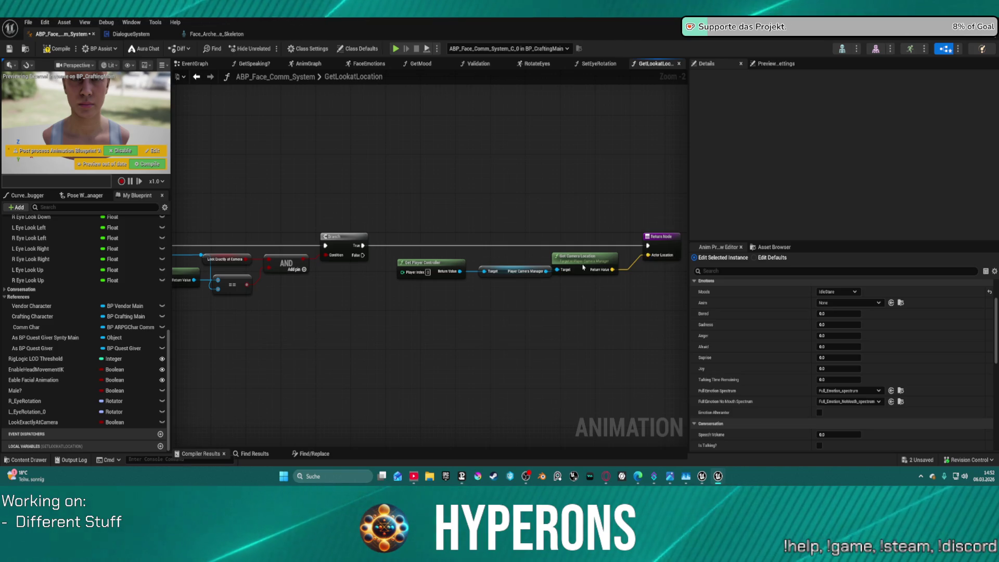
Step: Shift the camera chain left and pull a wire from Actor To Look At
mouse_move(411, 248)
mouse_down()
mouse_move(468, 285)
mouse_move(587, 281)
mouse_move(326, 157)
mouse_up()
drag(442, 209, 492, 213)
mouse_move(448, 141)
mouse_down()
mouse_move(375, 137)
mouse_move(434, 135)
mouse_up()
click(376, 136)
key(ctrl+z)
key(ctrl+z)
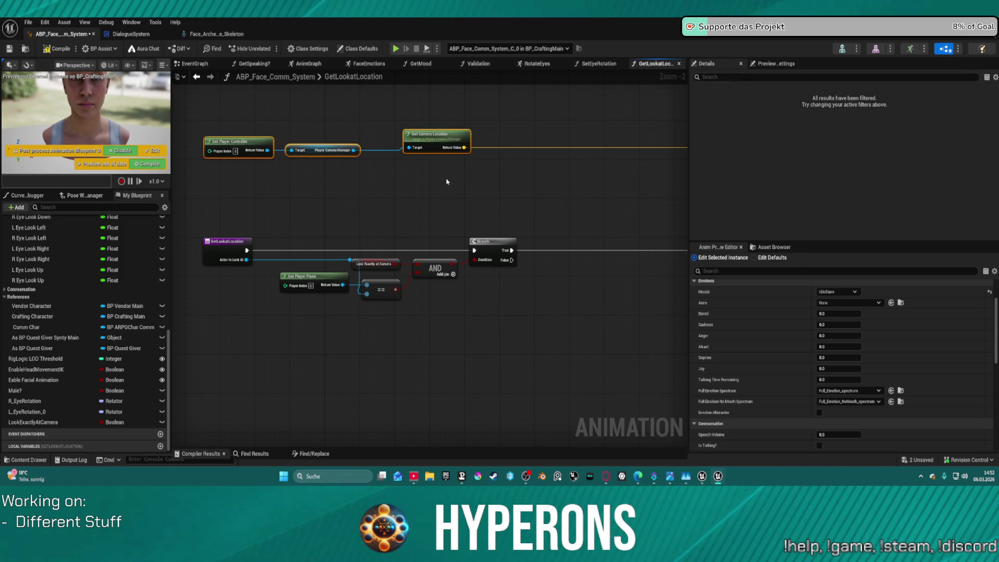
drag(530, 220, 380, 229)
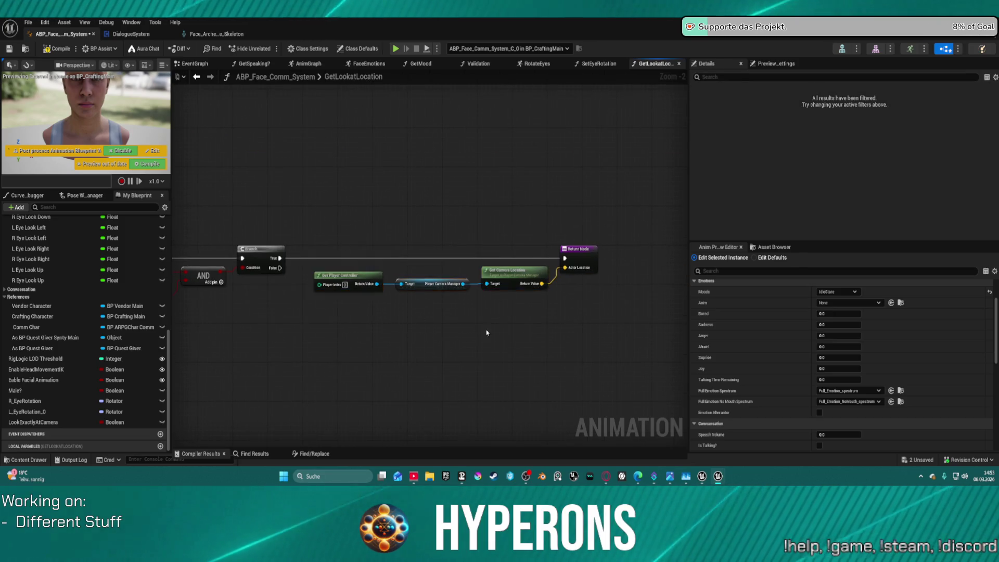
key(ctrl+y)
key(ctrl+y)
mouse_move(306, 142)
mouse_down()
mouse_move(424, 178)
mouse_move(383, 256)
mouse_up()
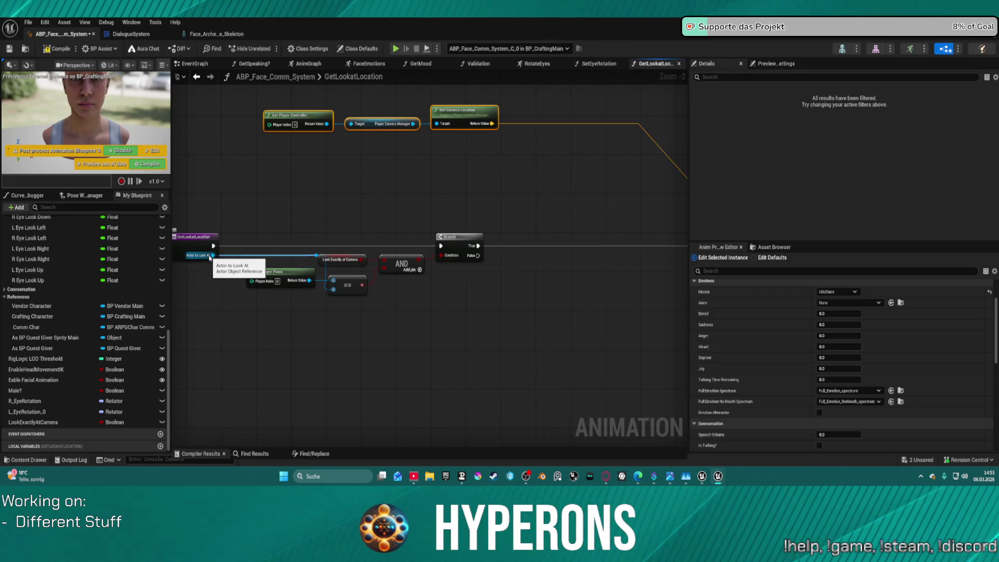
drag(206, 256, 337, 196)
text(get com)
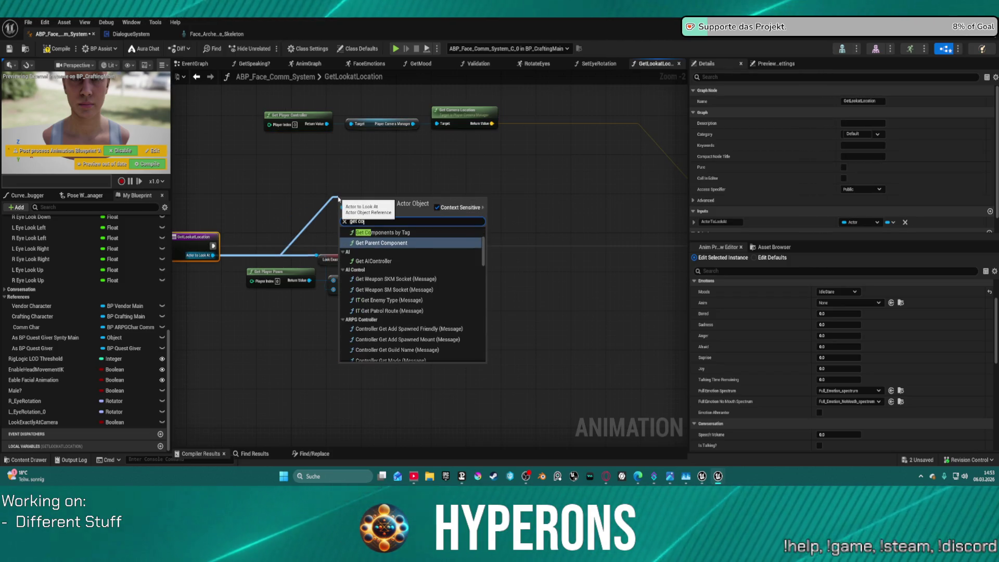
key(Up)
key(Up)
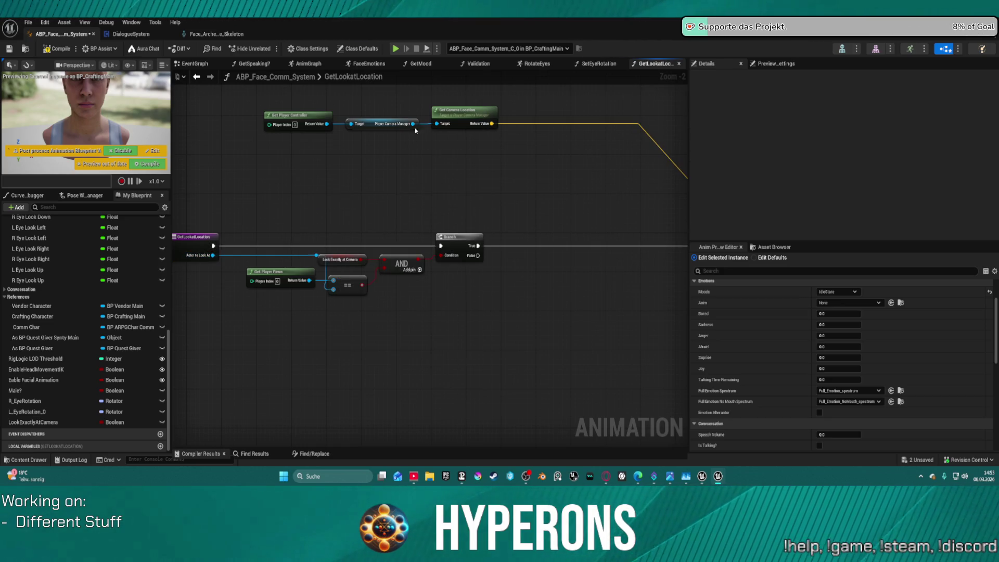
key(Escape)
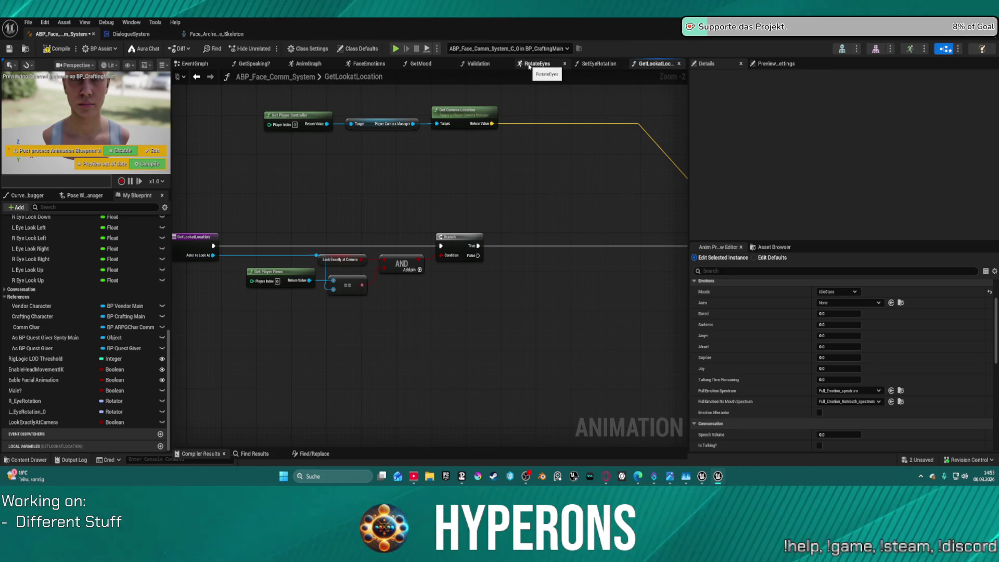
click(602, 64)
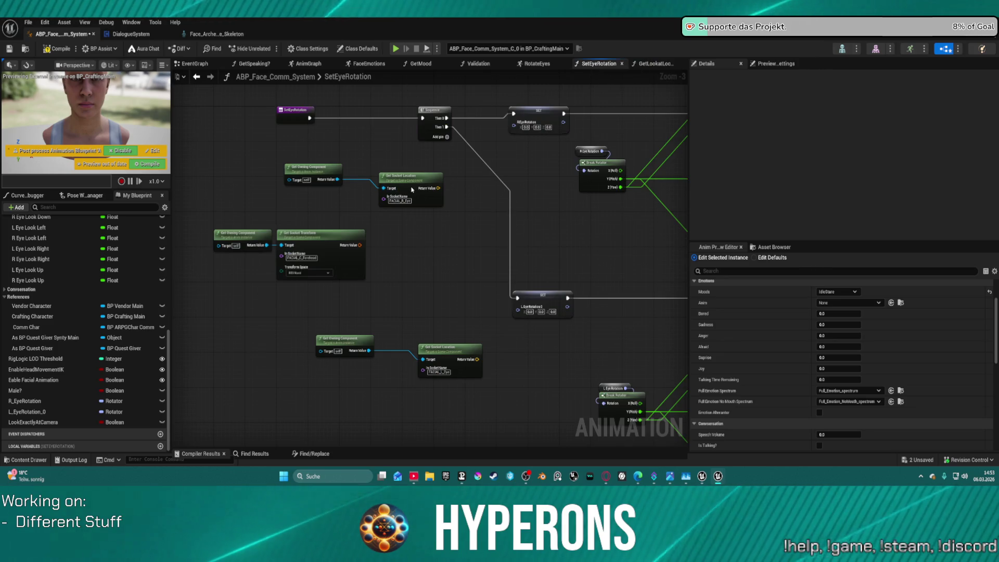
mouse_move(297, 156)
mouse_down()
mouse_move(417, 194)
mouse_move(402, 205)
mouse_up()
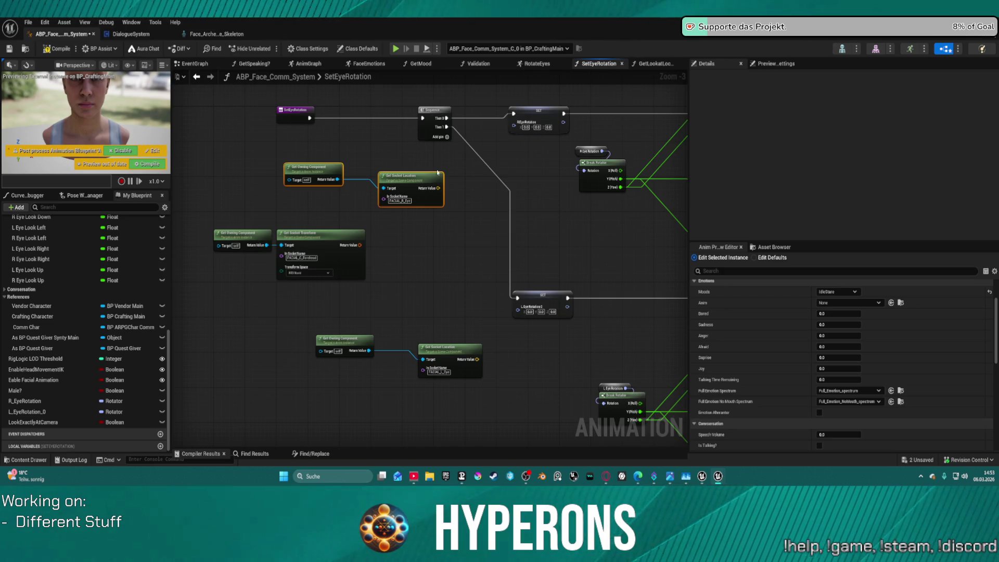
click(437, 170)
click(403, 189)
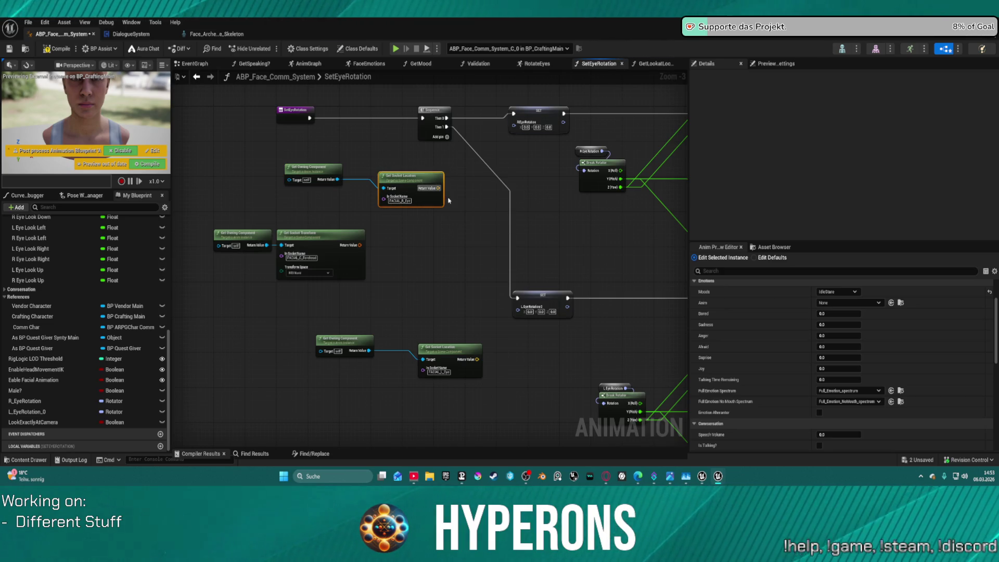
click(655, 64)
drag(214, 246, 330, 196)
key(Escape)
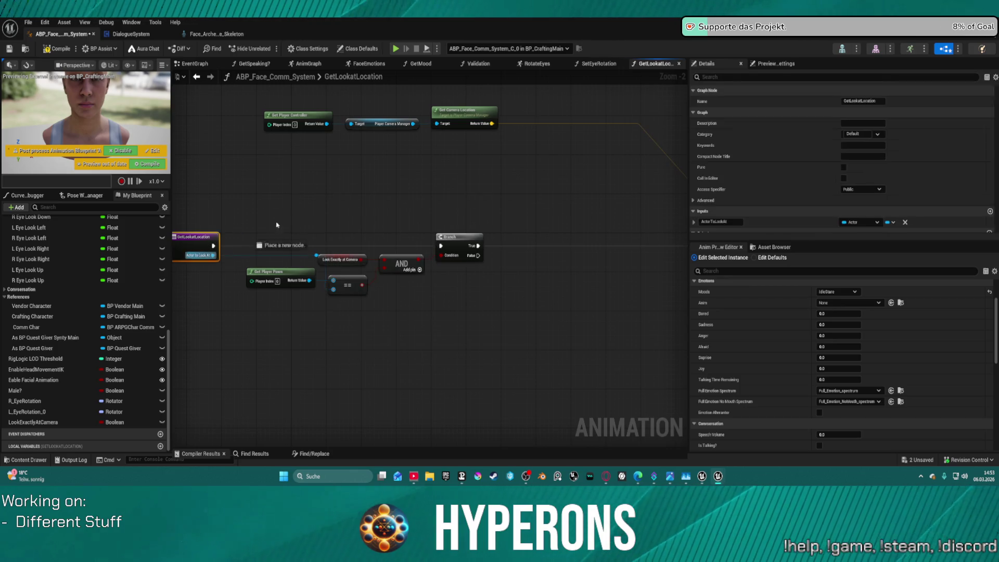
Step: Add a Get Component by Class node fed by Actor To Look At
drag(213, 255, 307, 207)
text(get)
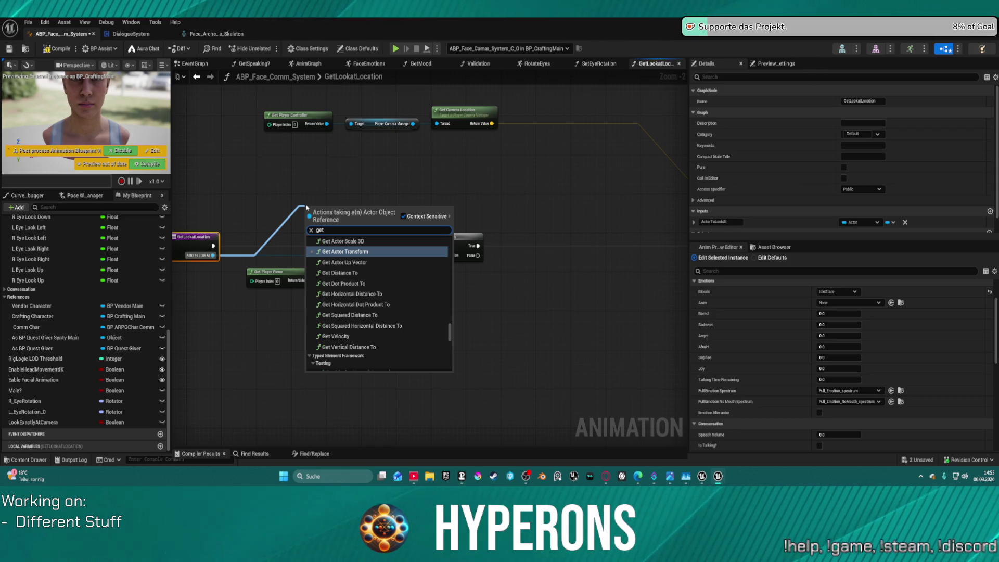
text( so)
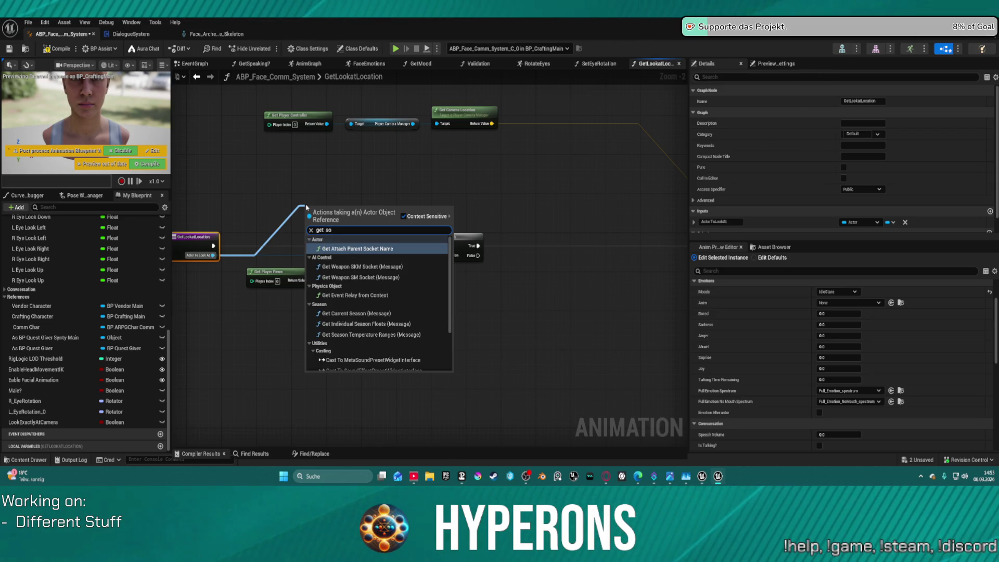
text(ck)
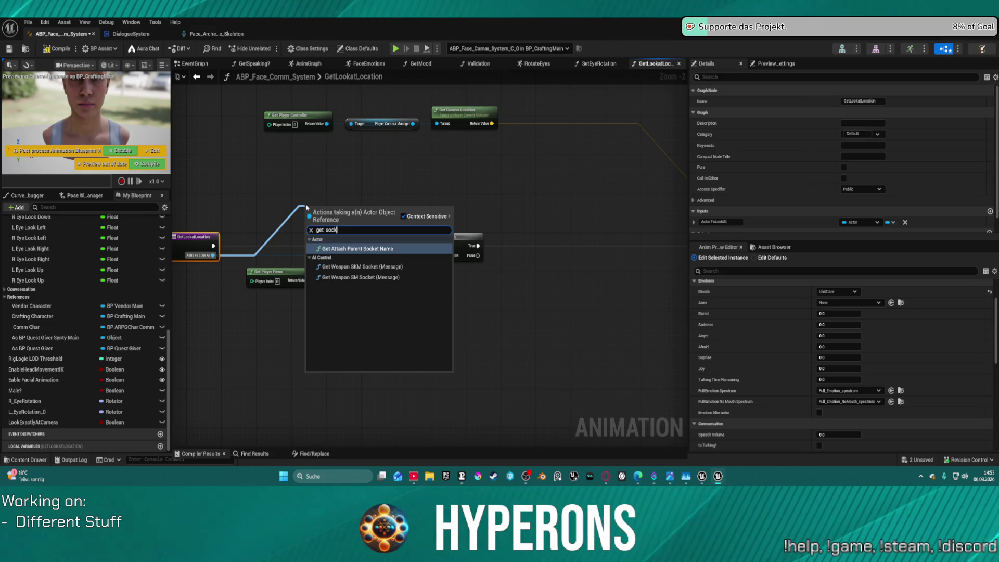
key(BackSpace)
key(BackSpace)
key(BackSpace)
key(BackSpace)
text(c)
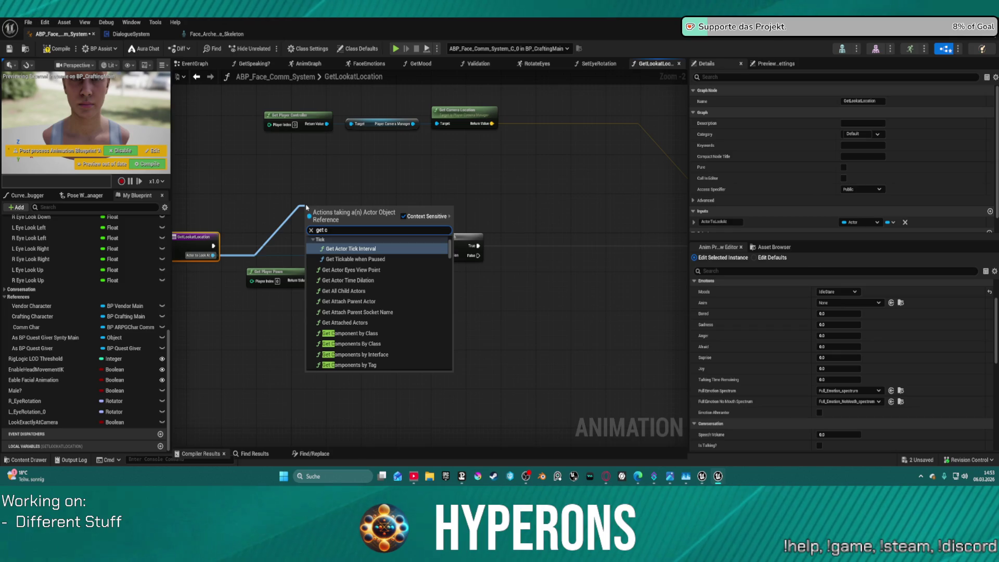
key(Down)
key(Down)
key(Down)
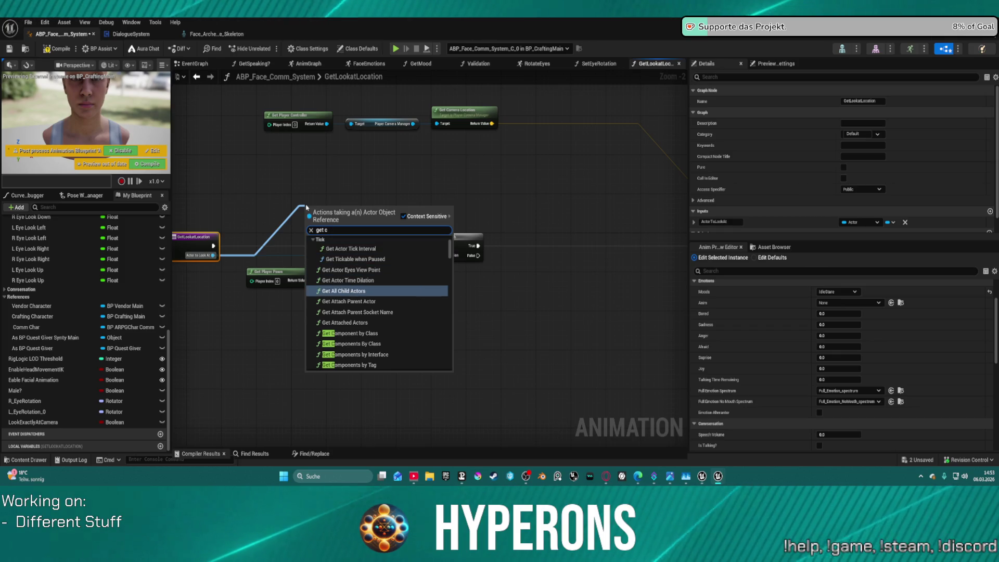
scroll(413, 284, down, 3)
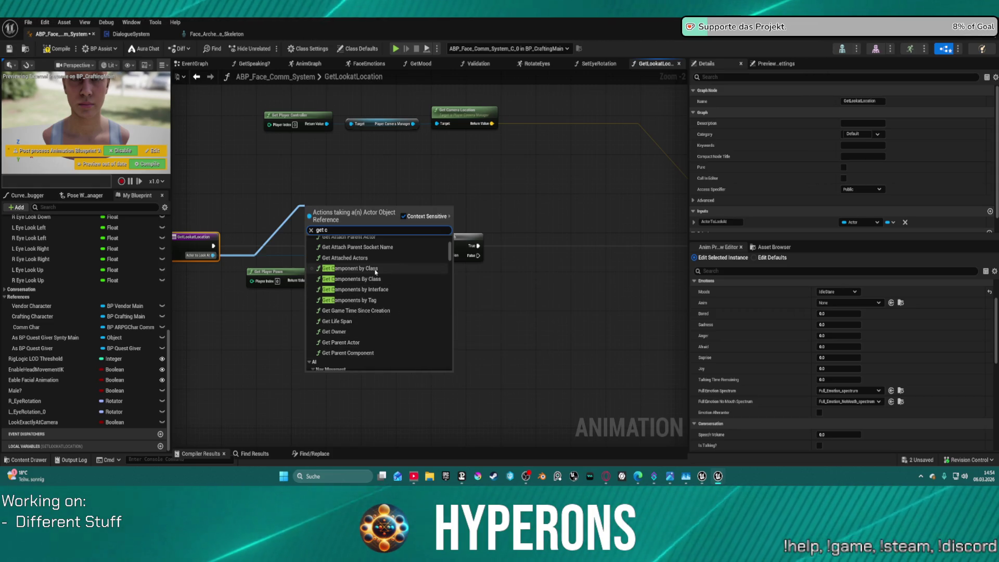
scroll(380, 272, up, 1)
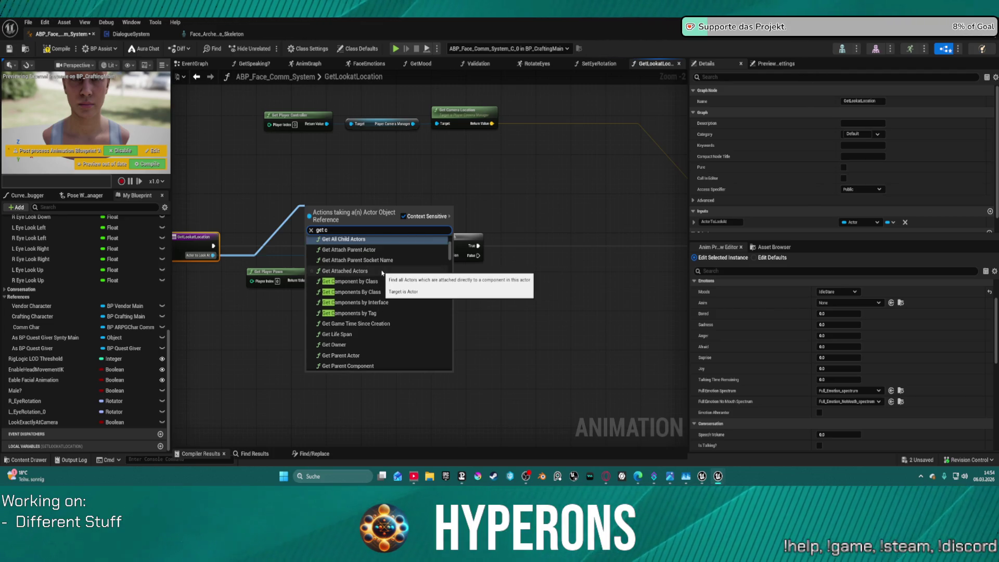
scroll(374, 263, up, 2)
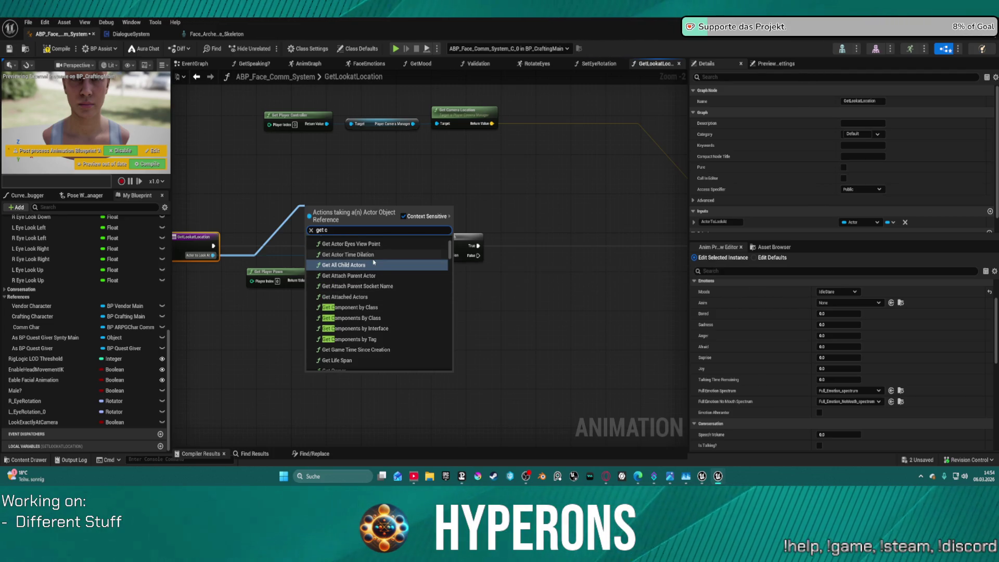
scroll(374, 262, down, 5)
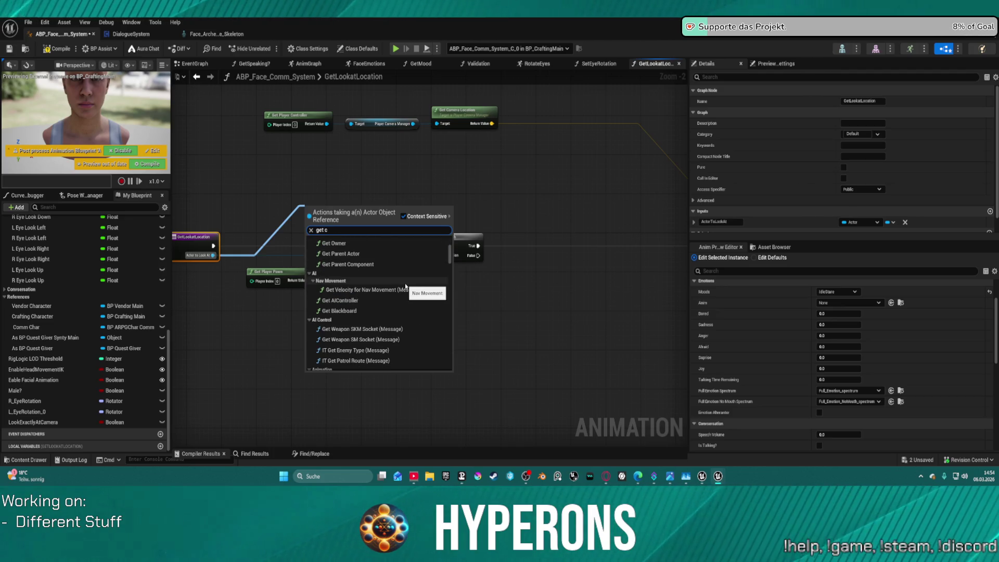
scroll(406, 286, down, 4)
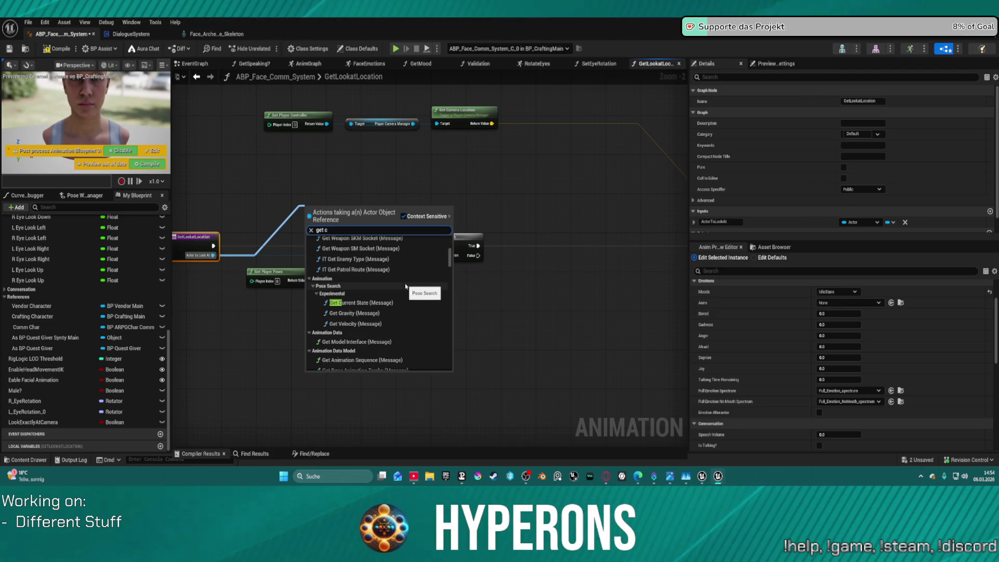
scroll(406, 286, up, 5)
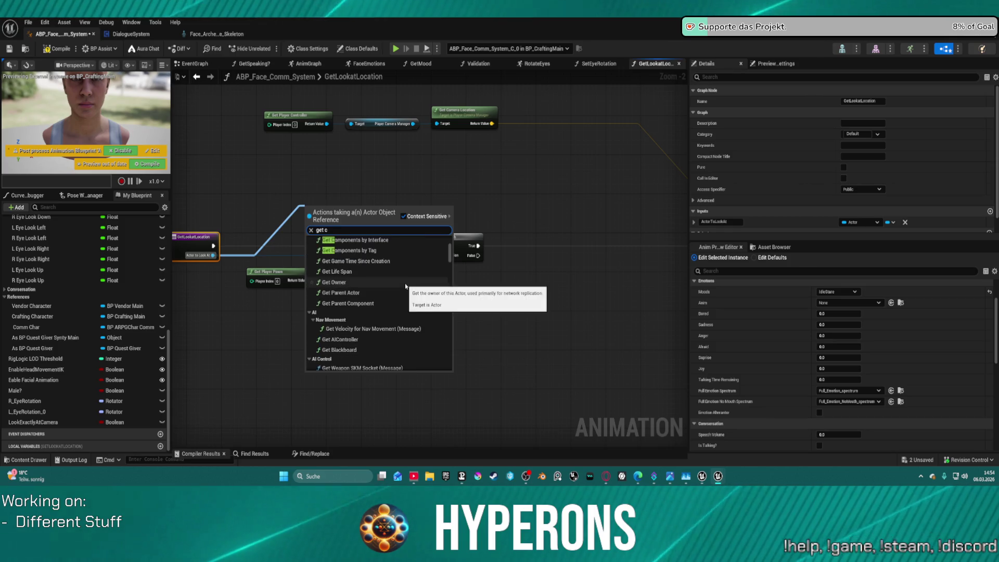
click(351, 245)
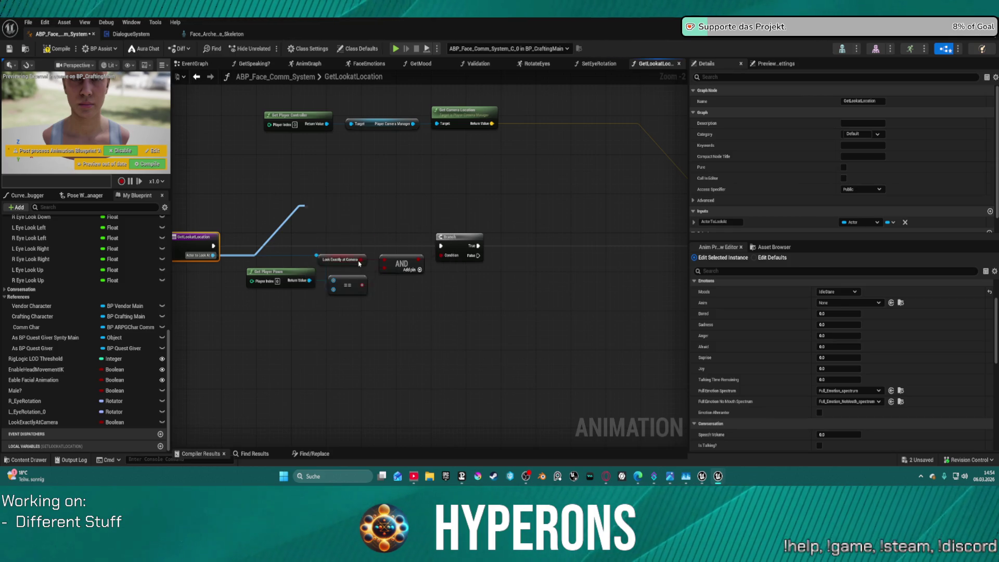
Step: Set the node's Component Class to SkeletalMeshComponent
drag(350, 243, 329, 218)
click(314, 212)
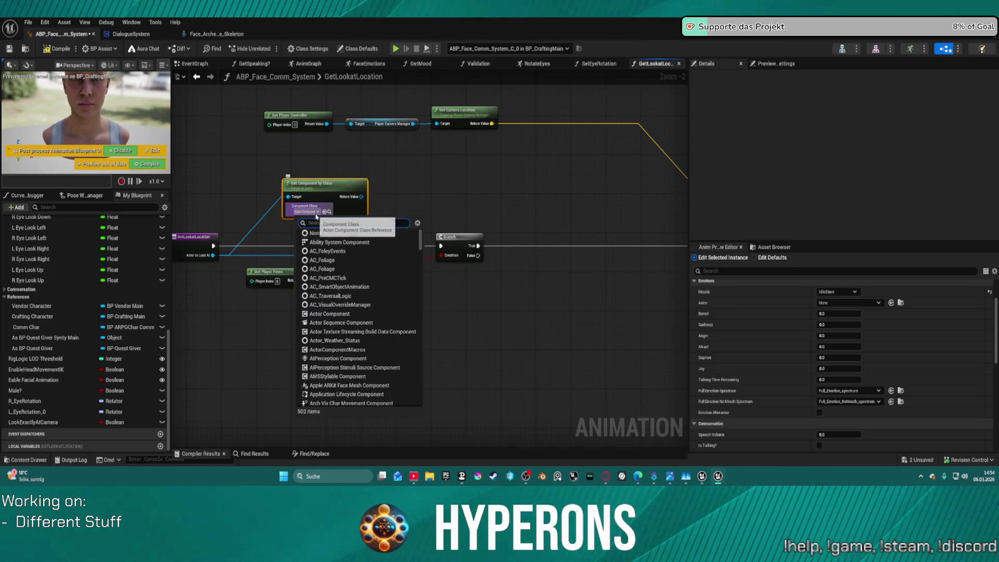
text(skele)
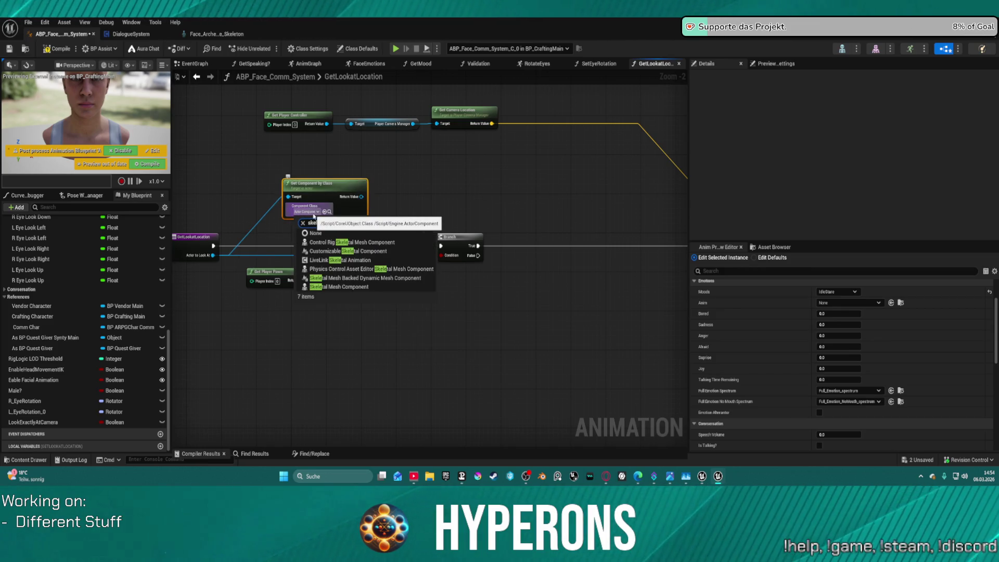
key(Down)
key(Down)
key(Down)
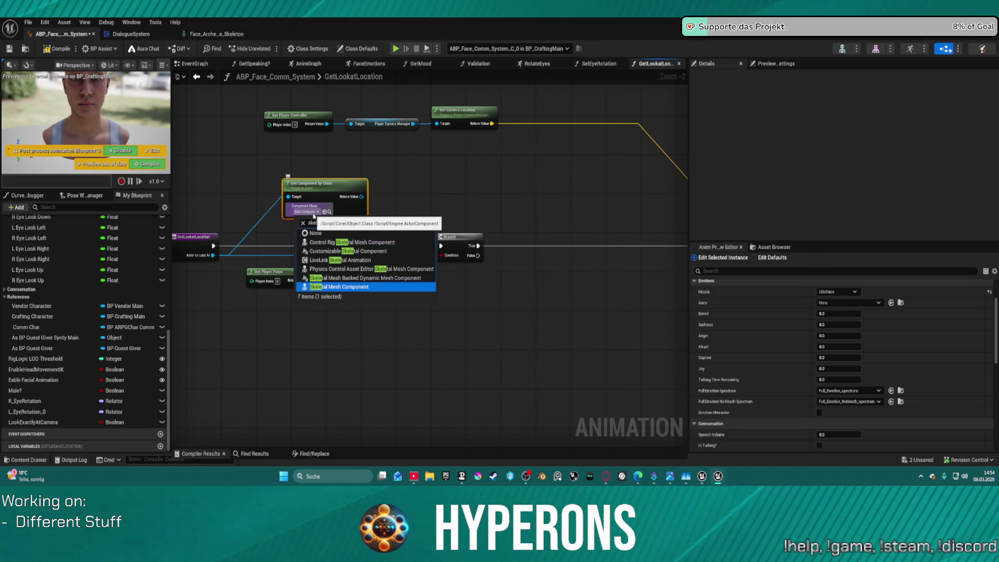
key(Return)
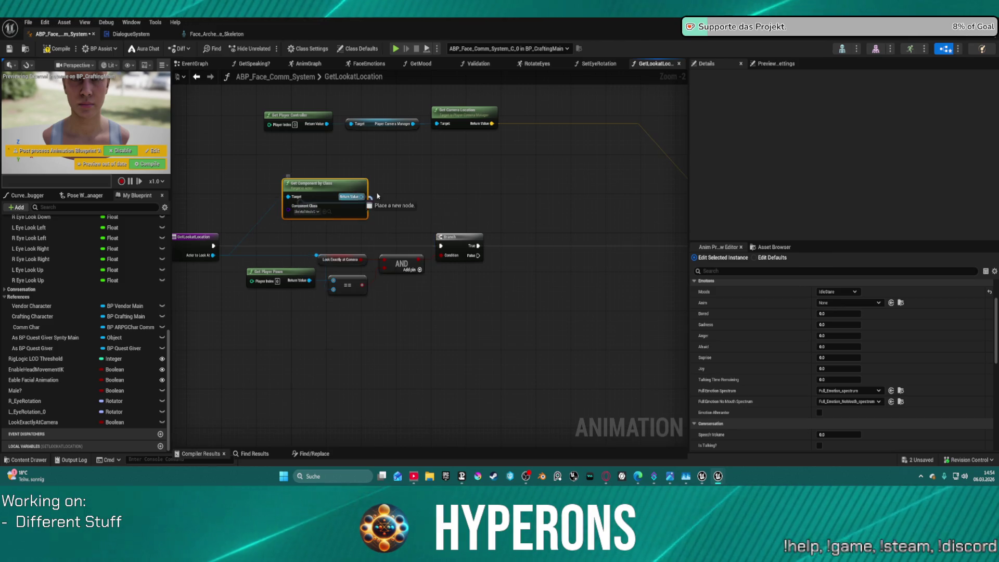
Step: Add a Get Socket Location node fed by the skeletal mesh Return Value
drag(362, 197, 422, 196)
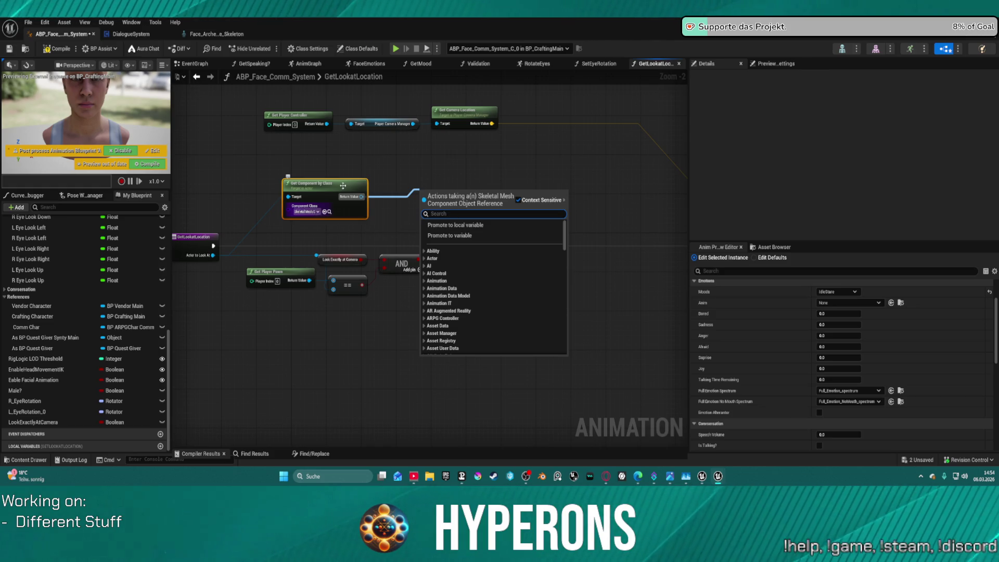
click(343, 186)
mouse_move(343, 186)
mouse_down()
mouse_move(330, 186)
mouse_move(410, 191)
mouse_up()
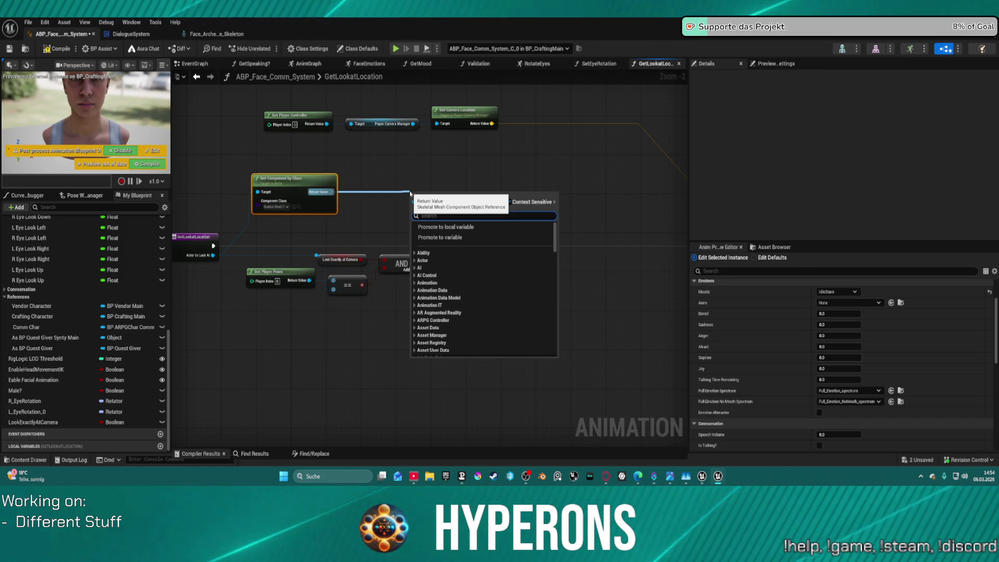
click(411, 187)
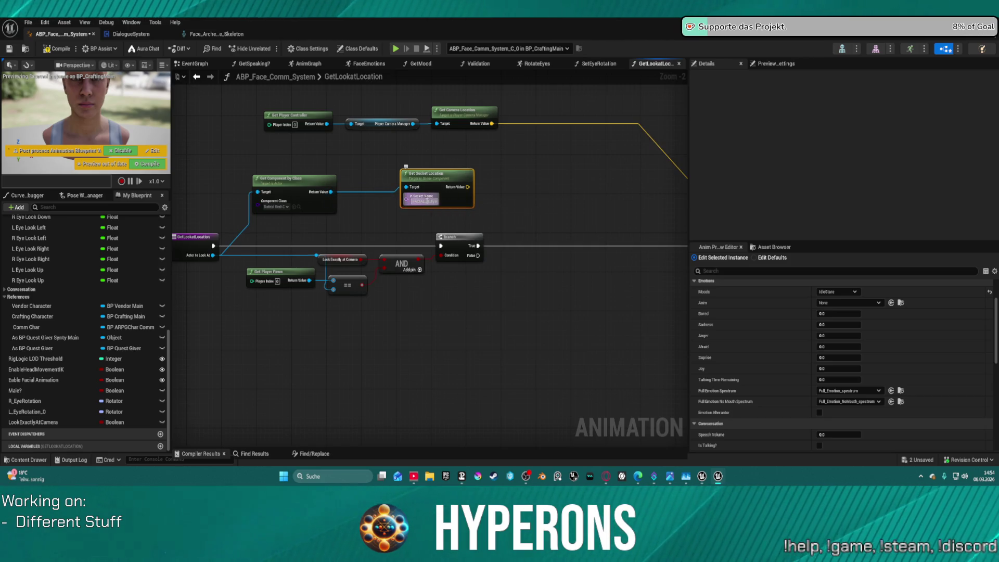
click(426, 200)
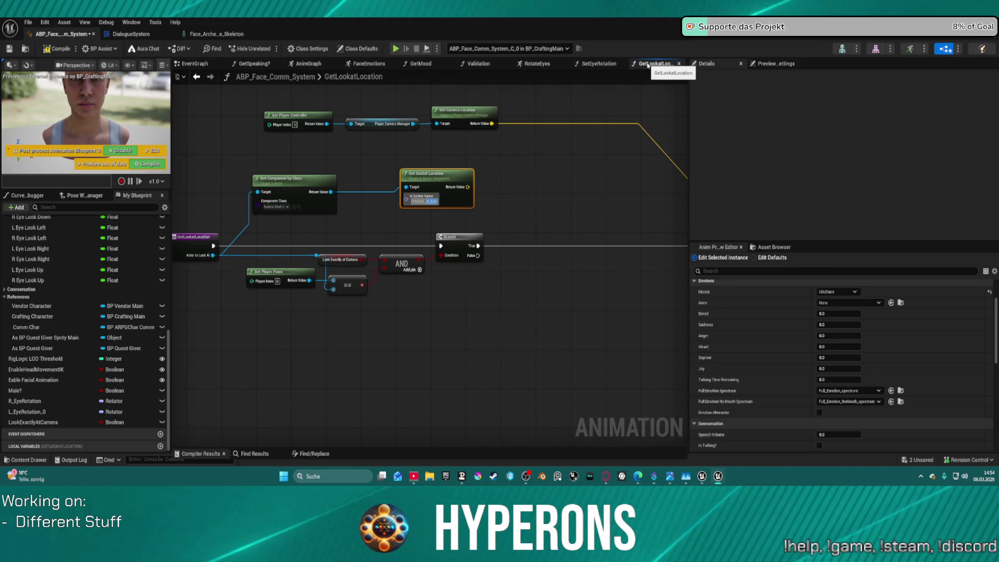
Step: Set In Socket Name to FACIAL_C_Forehead, copied from SetEyeRotation, and undo the stray return pin
click(596, 66)
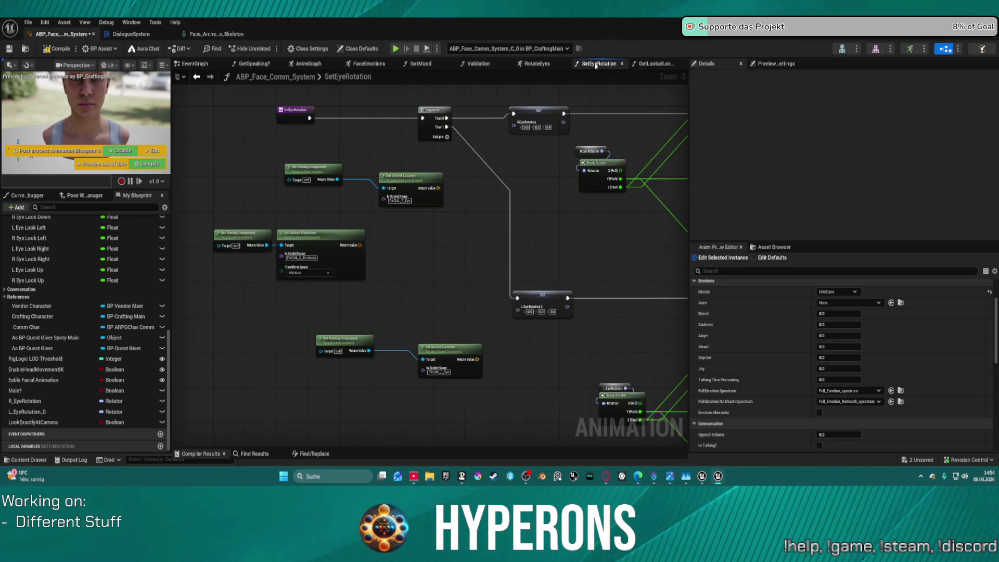
click(301, 257)
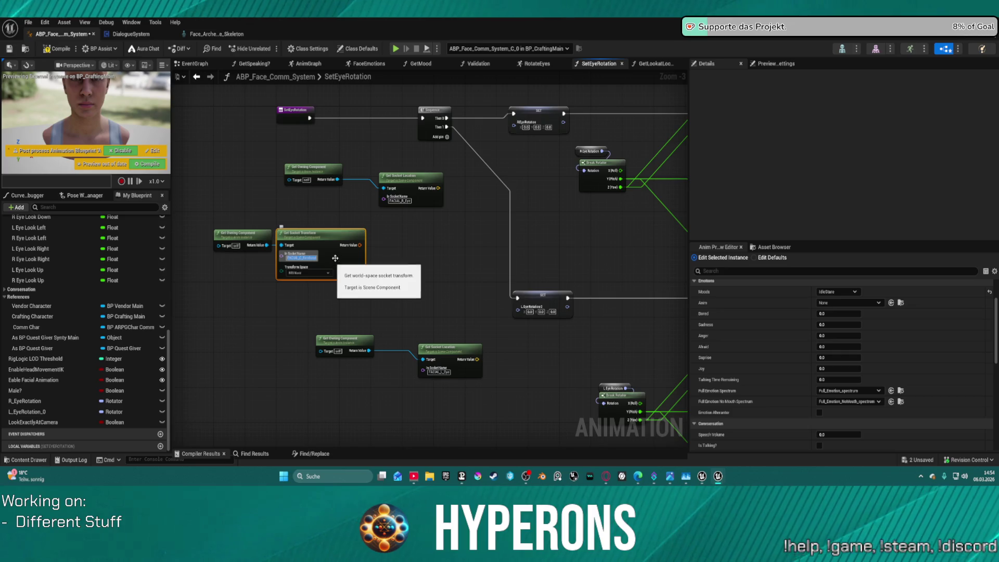
click(654, 63)
click(425, 201)
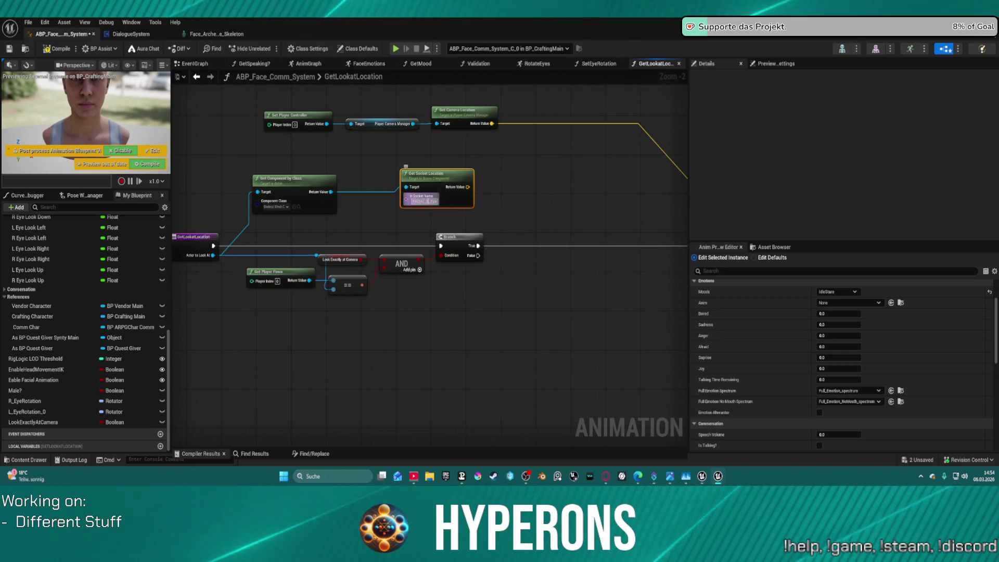
text(FACIAL_C_Forehead)
key(Return)
click(563, 208)
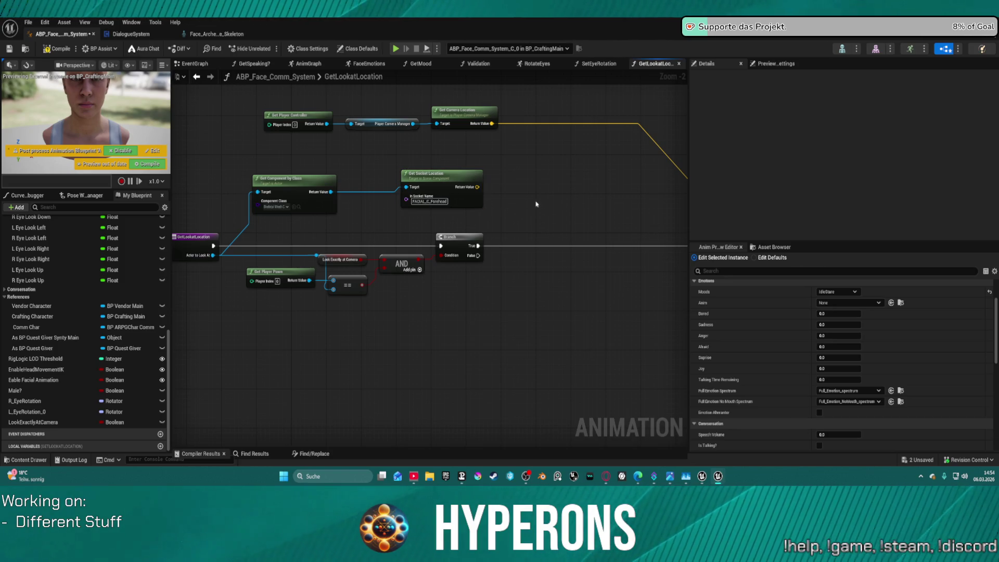
drag(536, 204, 429, 187)
mouse_move(359, 177)
mouse_down()
mouse_move(599, 189)
mouse_move(575, 211)
mouse_move(645, 248)
mouse_up()
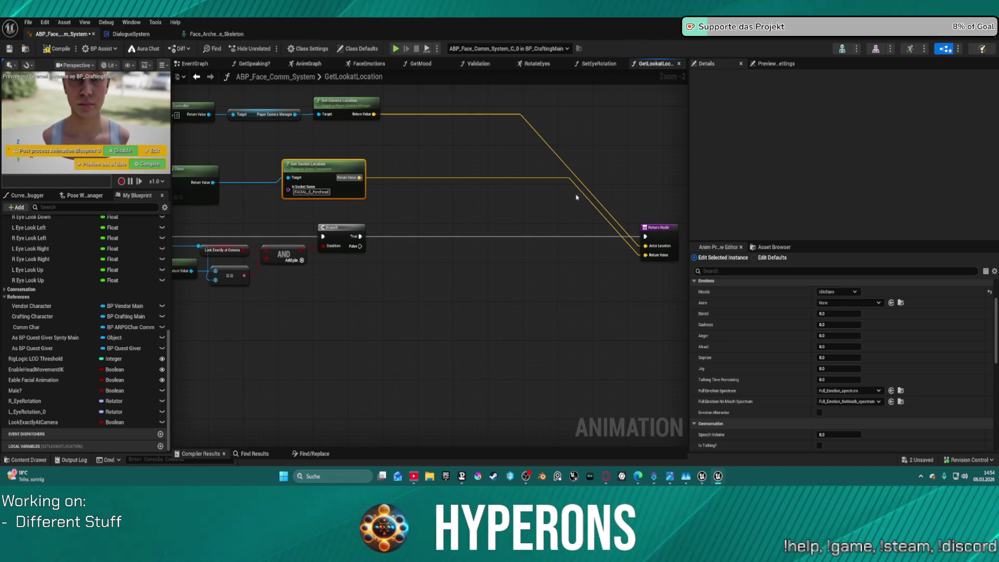
key(ctrl+z)
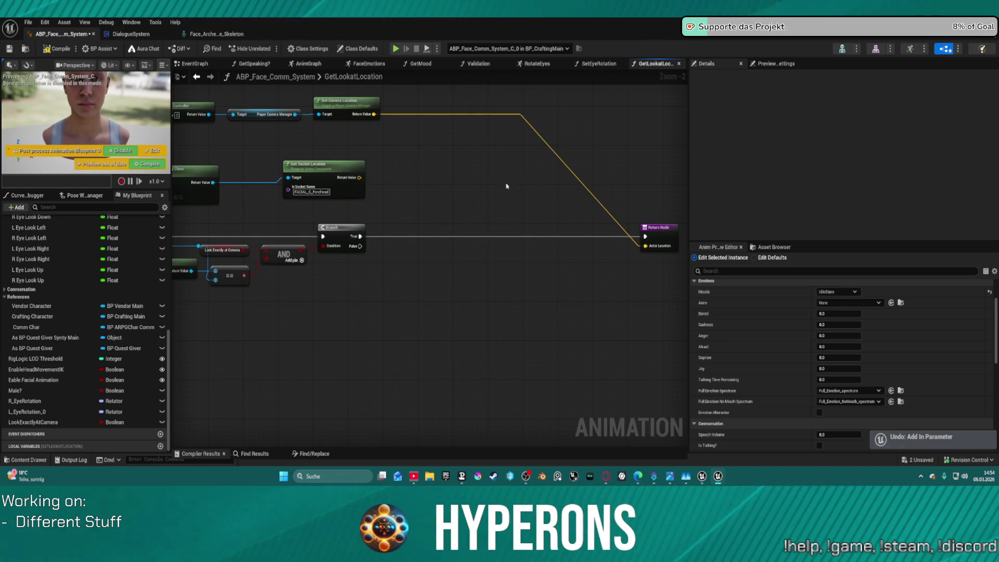
Step: Wire Get Socket Location into Actor Location, replacing the camera link, and place the socket nodes after the Branch
mouse_move(359, 175)
mouse_down()
mouse_move(643, 225)
mouse_move(645, 248)
mouse_up()
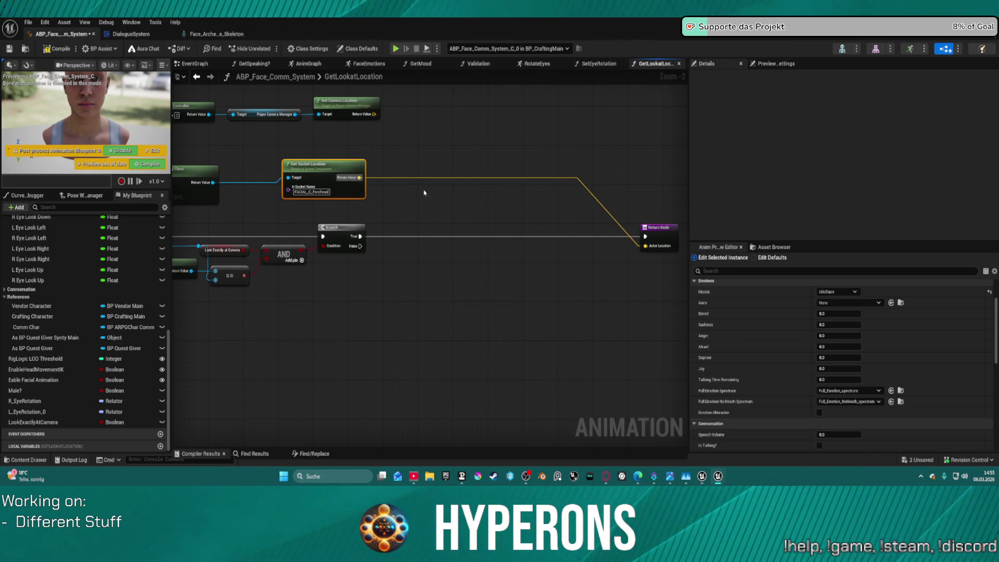
mouse_move(424, 192)
mouse_down()
mouse_move(602, 179)
mouse_move(431, 219)
mouse_move(364, 187)
mouse_up()
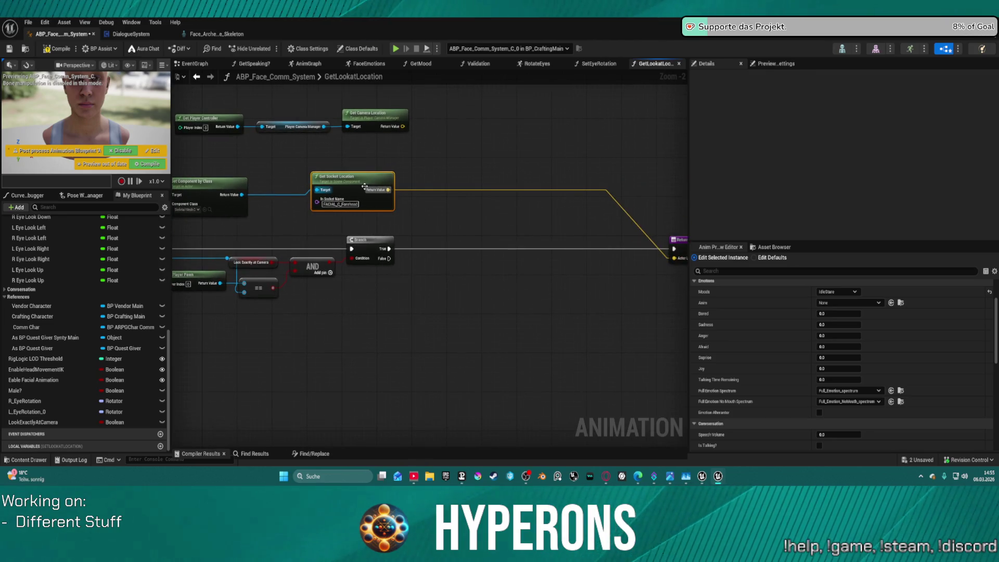
key(ctrl+z)
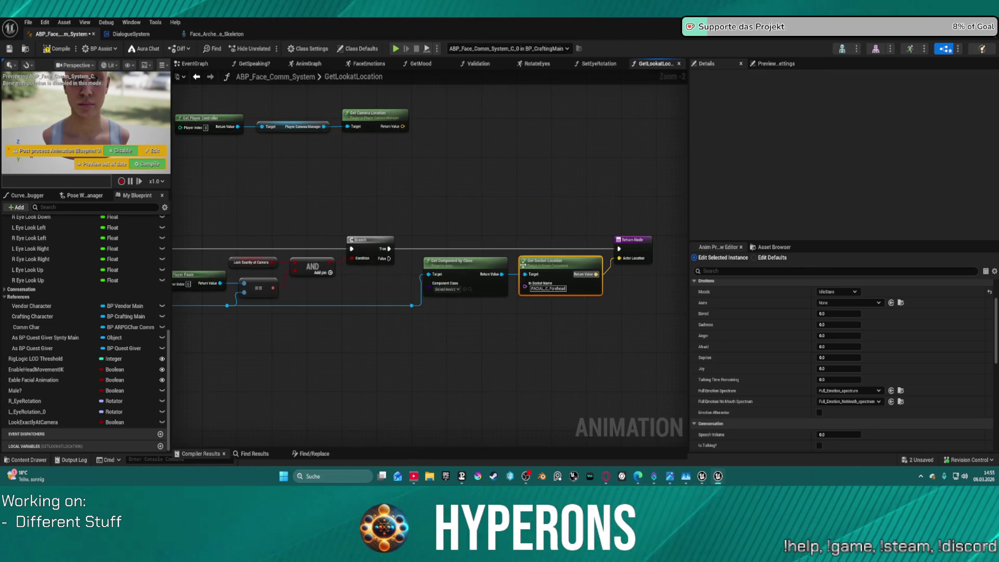
mouse_move(566, 276)
mouse_down()
mouse_move(405, 231)
mouse_move(226, 158)
mouse_move(355, 154)
mouse_up()
click(411, 306)
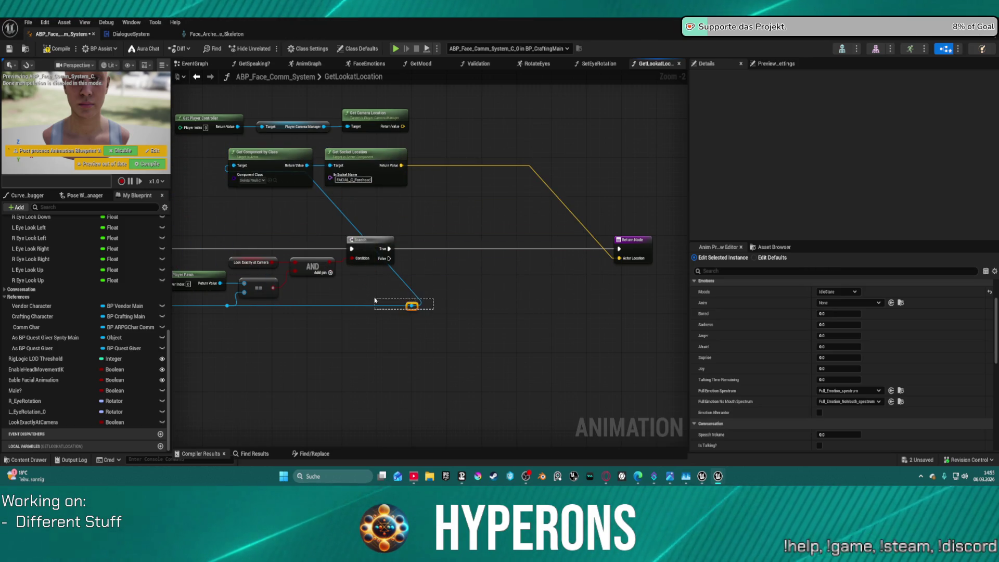
drag(373, 171, 528, 274)
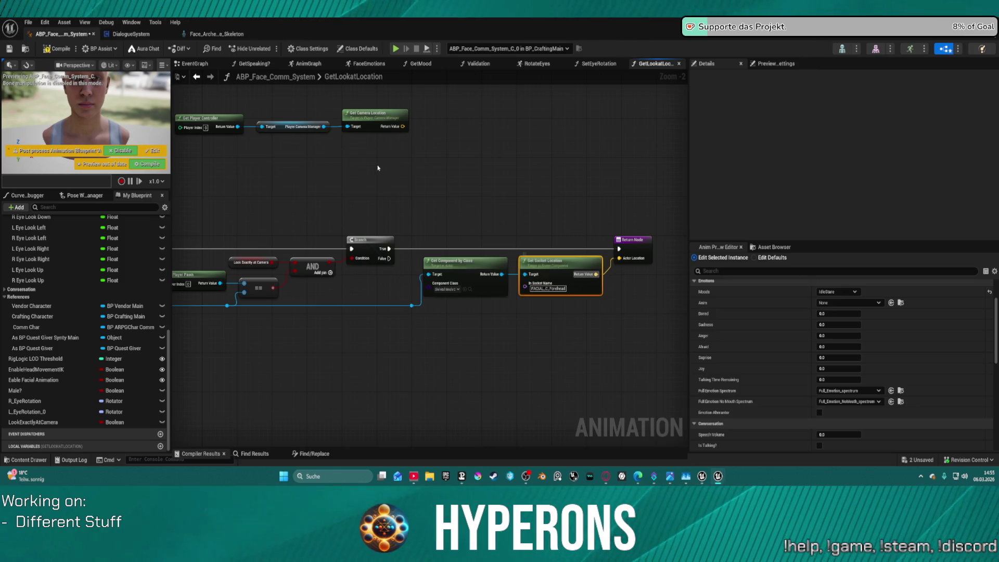
drag(489, 218, 457, 220)
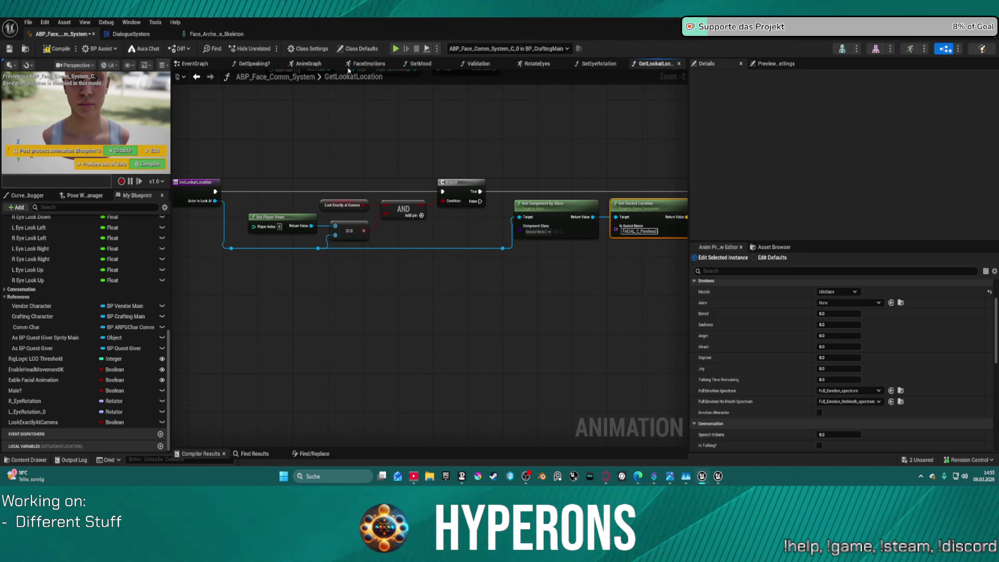
Step: Add a Get Actor Eyes View Point node from Actor to Look At and wire its Out Location to the Return Node
drag(215, 201, 222, 311)
text(ge)
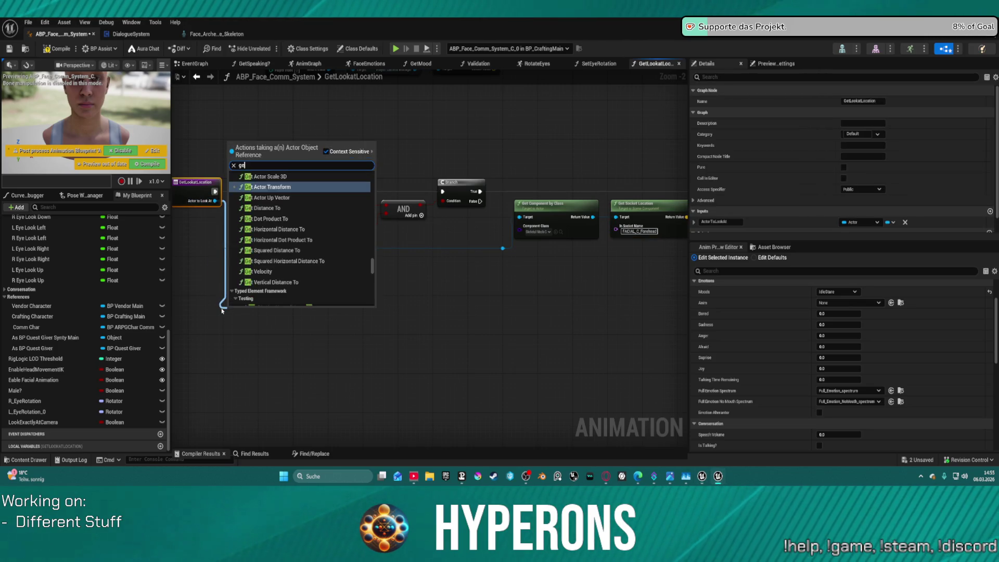
text(t eye)
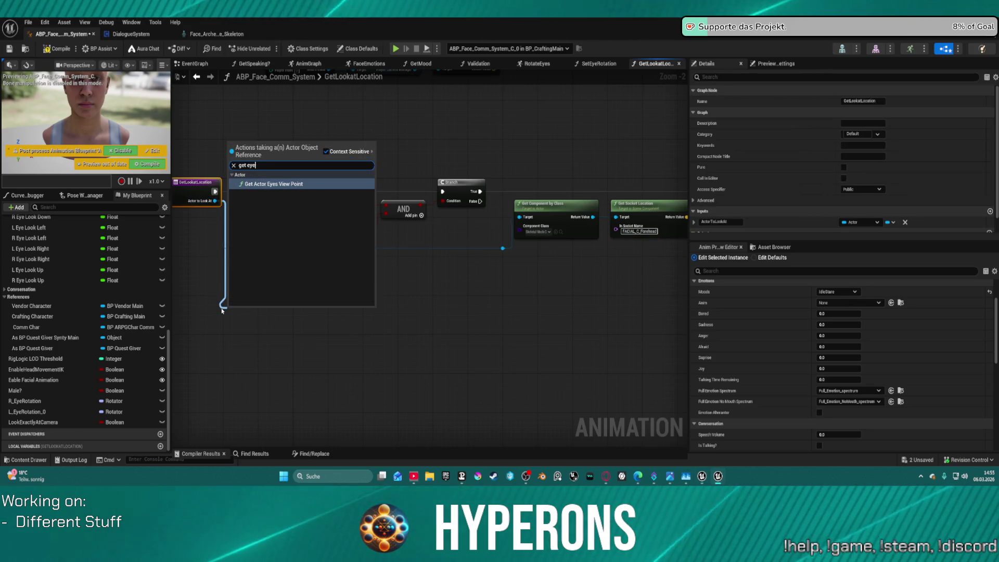
key(Return)
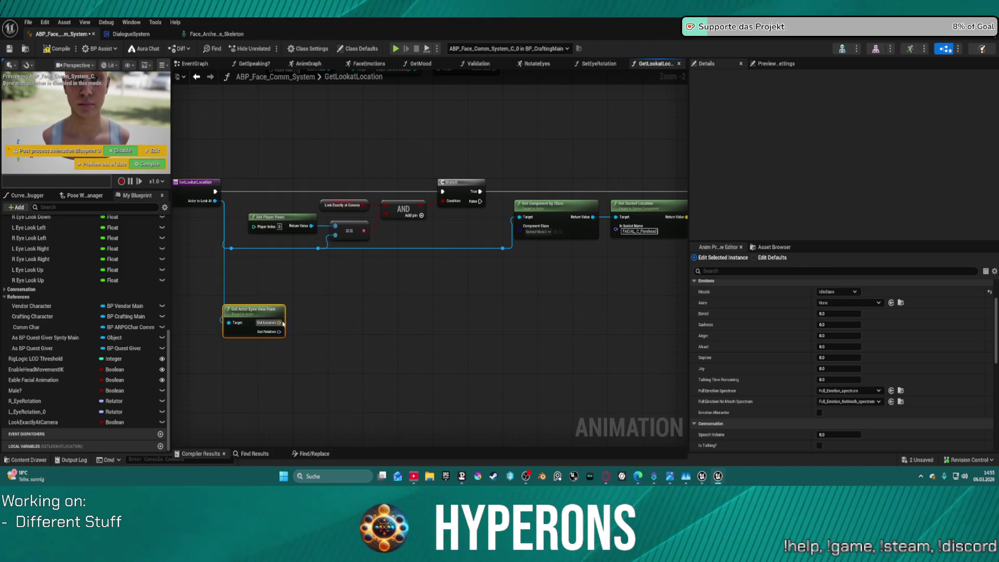
drag(262, 319, 314, 310)
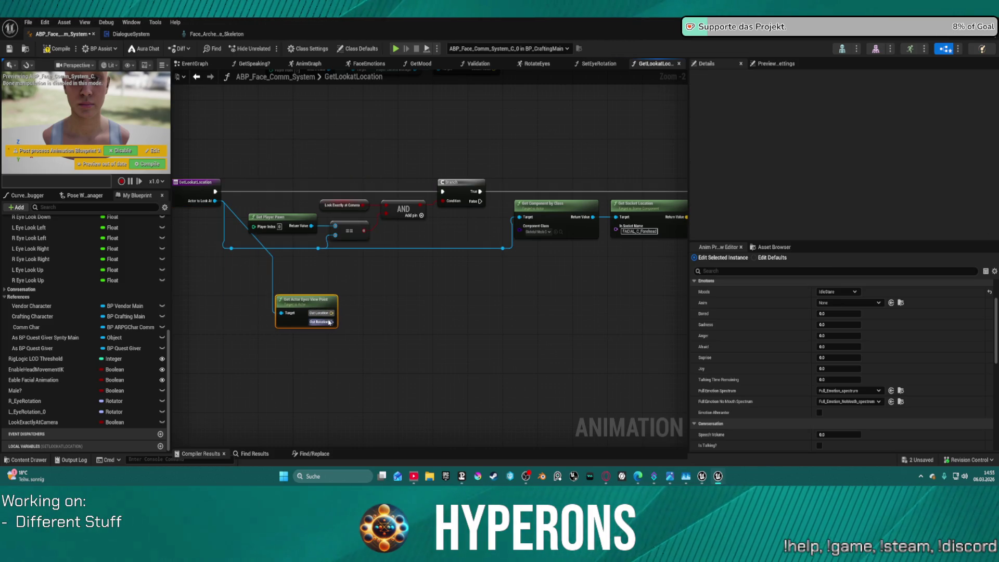
mouse_move(277, 317)
mouse_down()
mouse_move(432, 308)
mouse_move(641, 208)
mouse_up()
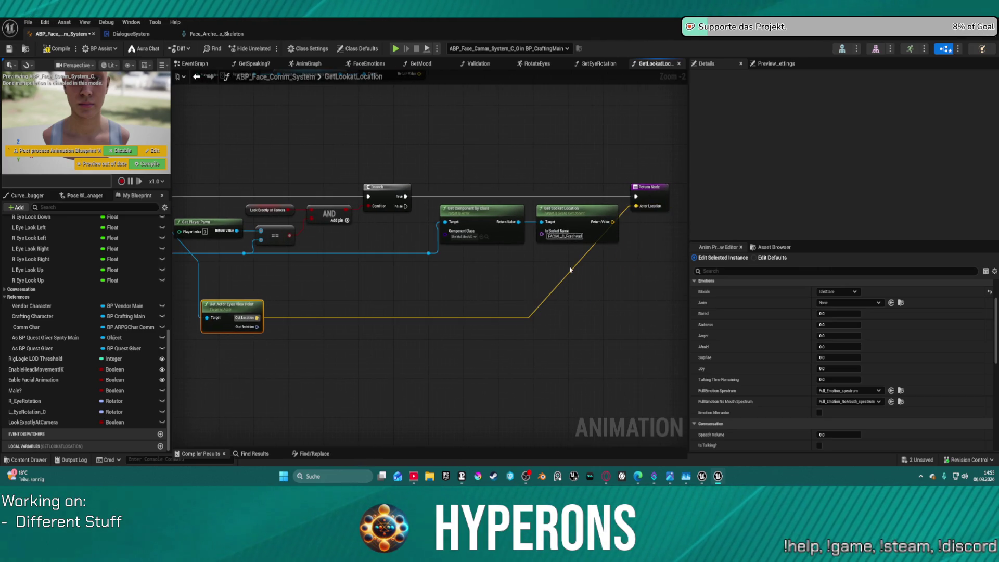
drag(629, 251, 576, 250)
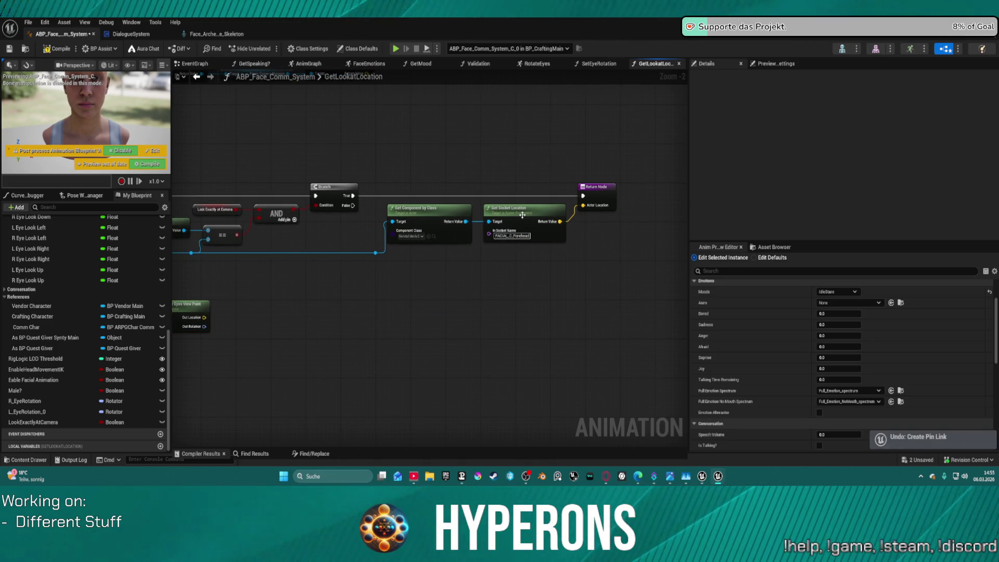
click(574, 217)
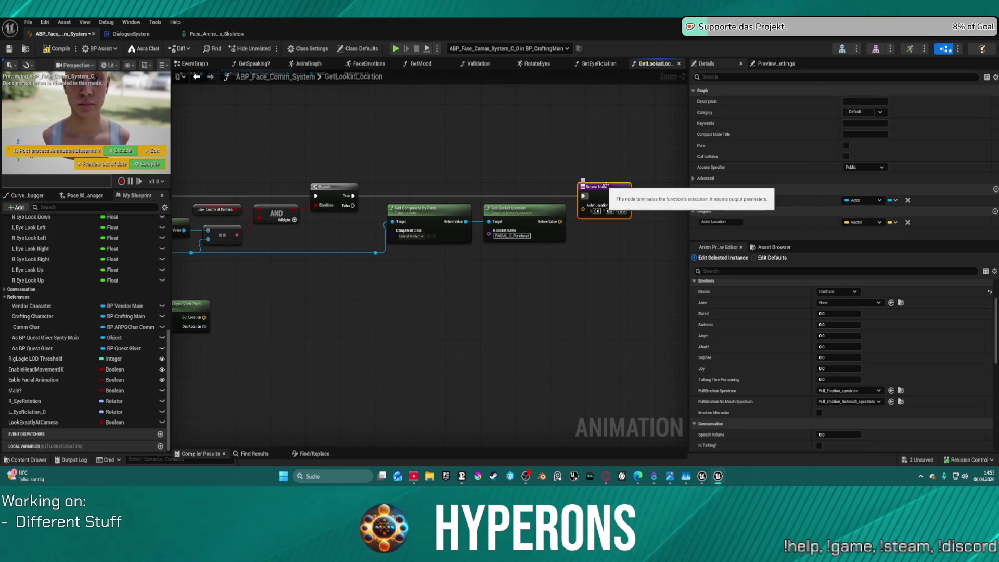
Step: Promote the Actor Location output to a local variable named L Out Location
right_click(581, 209)
click(581, 194)
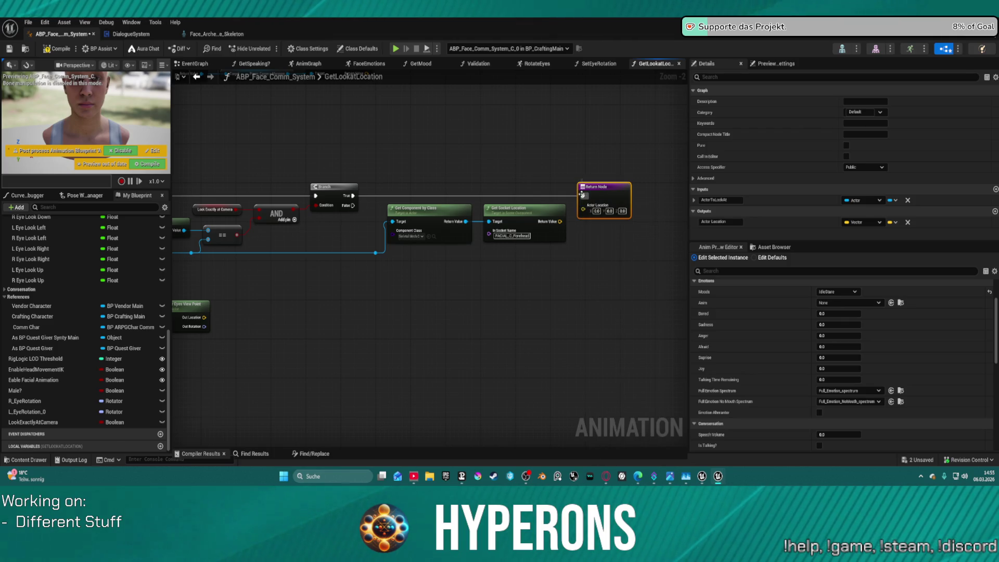
right_click(582, 210)
click(579, 209)
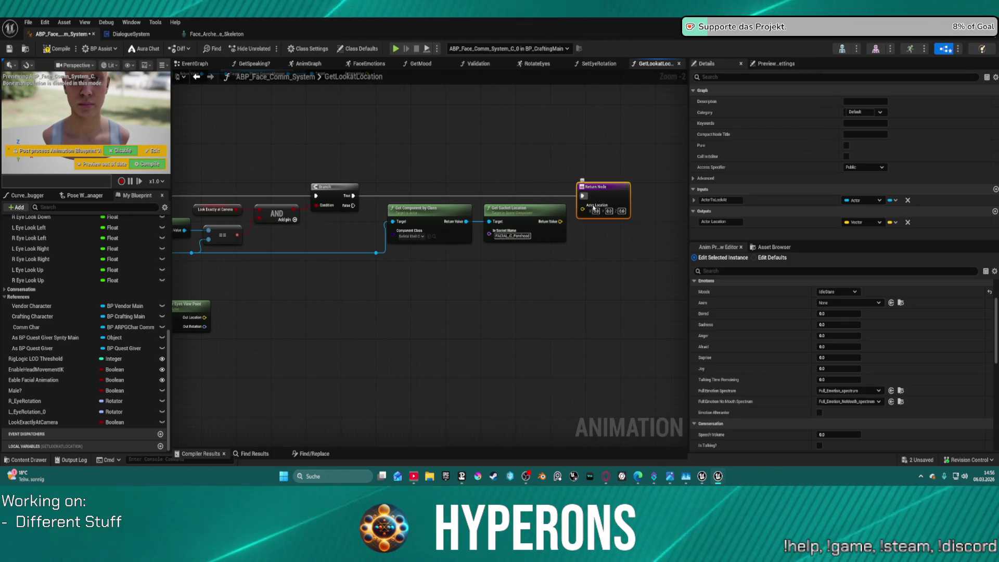
right_click(582, 211)
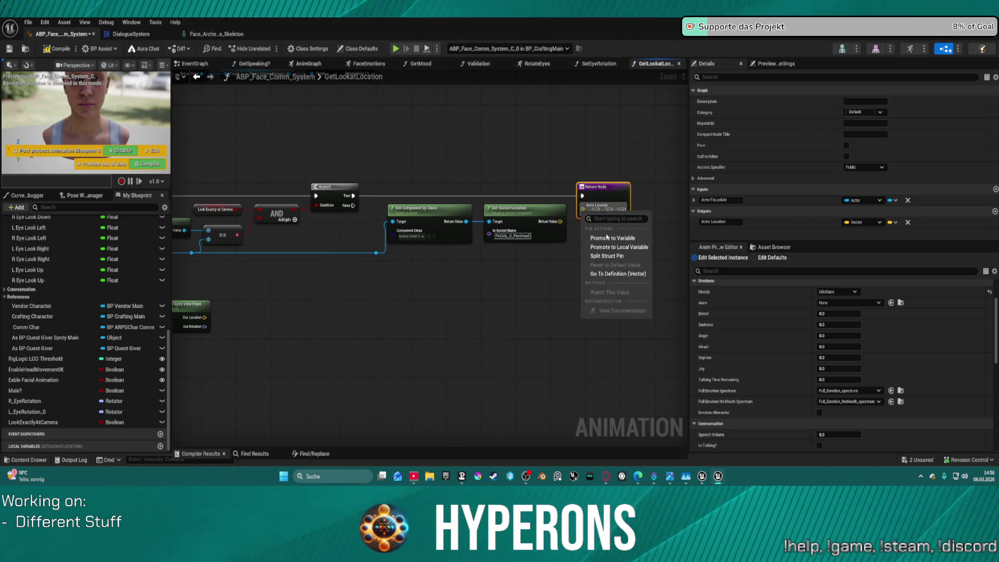
click(616, 249)
text(Last Locat)
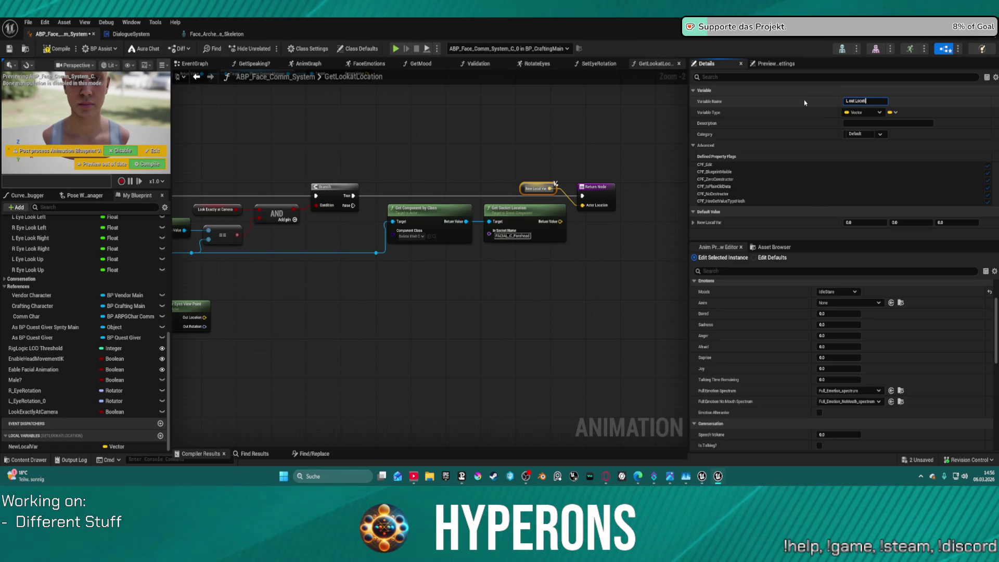
text(on)
key(Return)
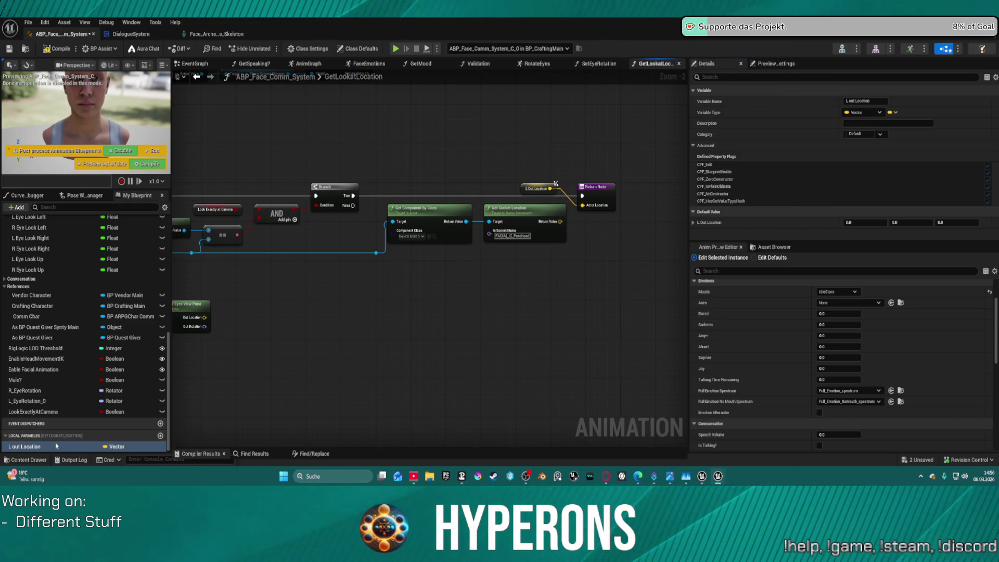
Step: Set L Out Location from the socket location on True and the eye location on False, then return it
mouse_move(24, 447)
mouse_down()
mouse_move(416, 203)
mouse_move(435, 178)
mouse_move(561, 222)
mouse_move(472, 167)
mouse_move(365, 184)
mouse_move(353, 196)
mouse_up()
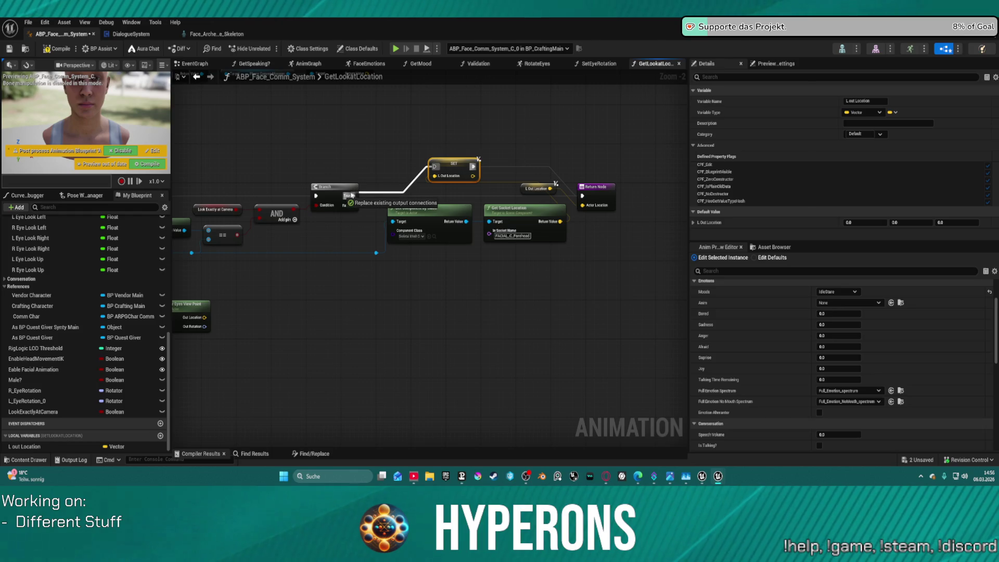
mouse_move(23, 447)
mouse_down()
mouse_move(179, 407)
mouse_move(328, 310)
mouse_move(357, 209)
mouse_move(348, 206)
mouse_up()
click(354, 330)
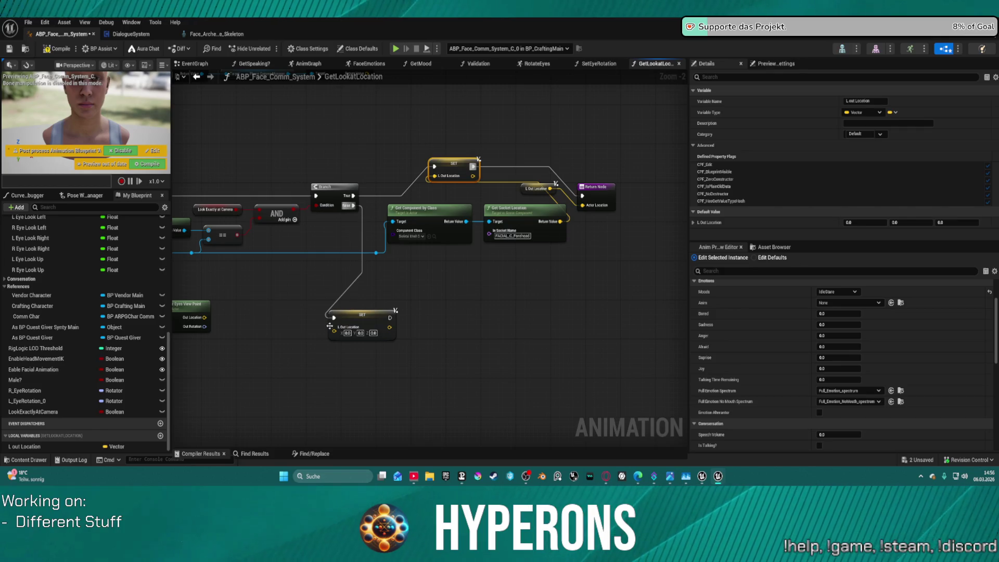
drag(334, 330, 204, 317)
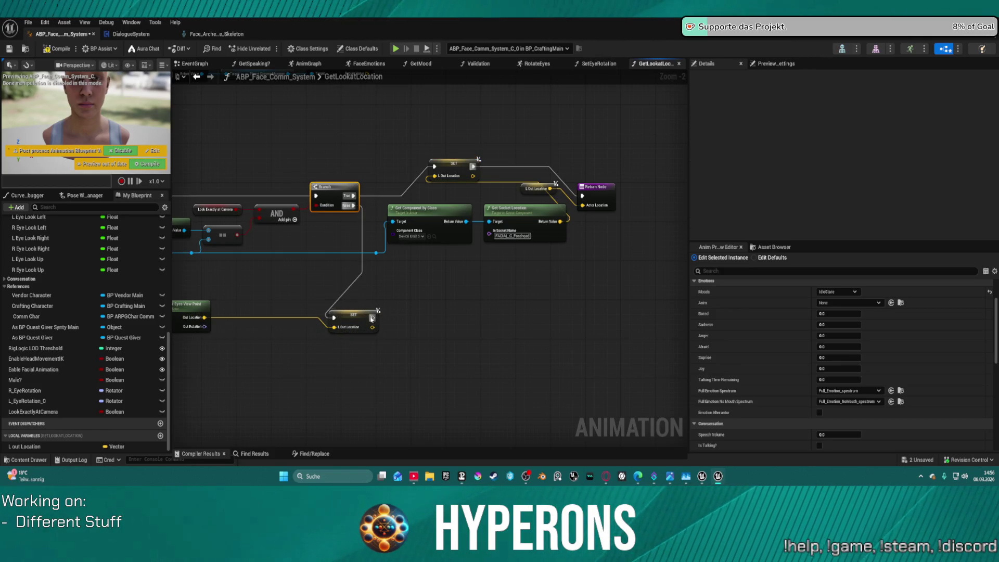
mouse_move(372, 319)
mouse_down()
mouse_move(416, 319)
mouse_move(572, 273)
mouse_move(567, 263)
mouse_move(592, 210)
mouse_move(583, 196)
mouse_up()
click(596, 187)
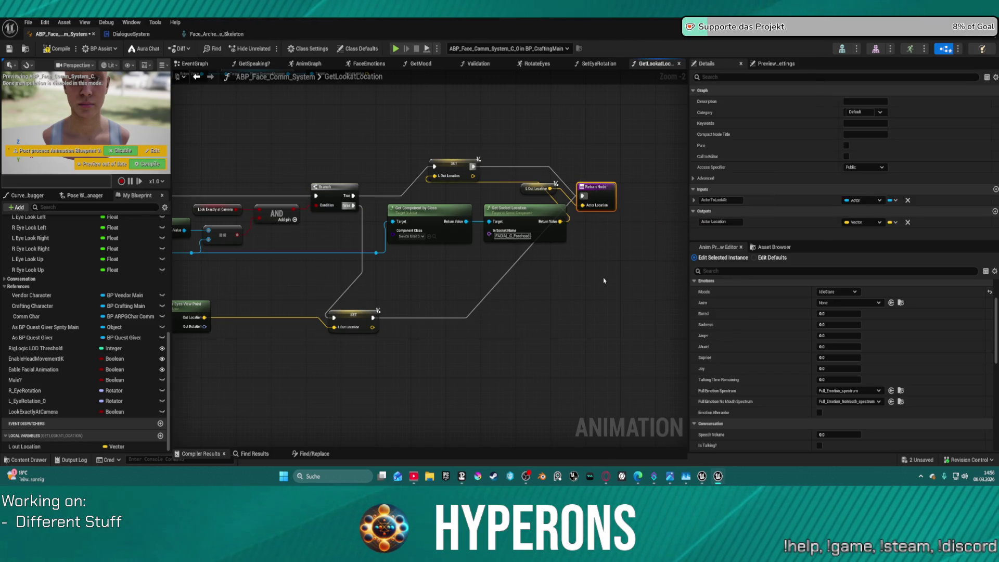
click(526, 229)
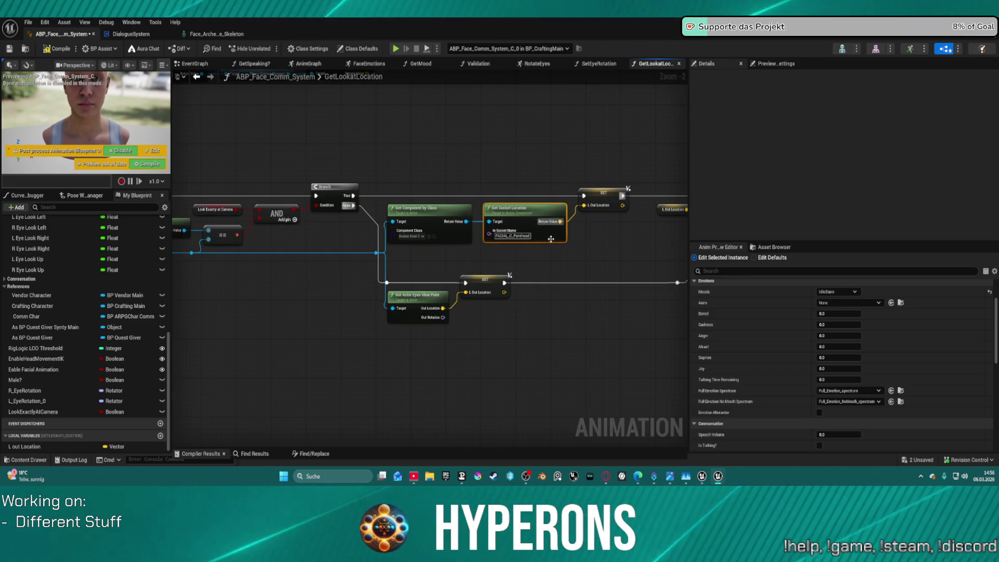
key(f)
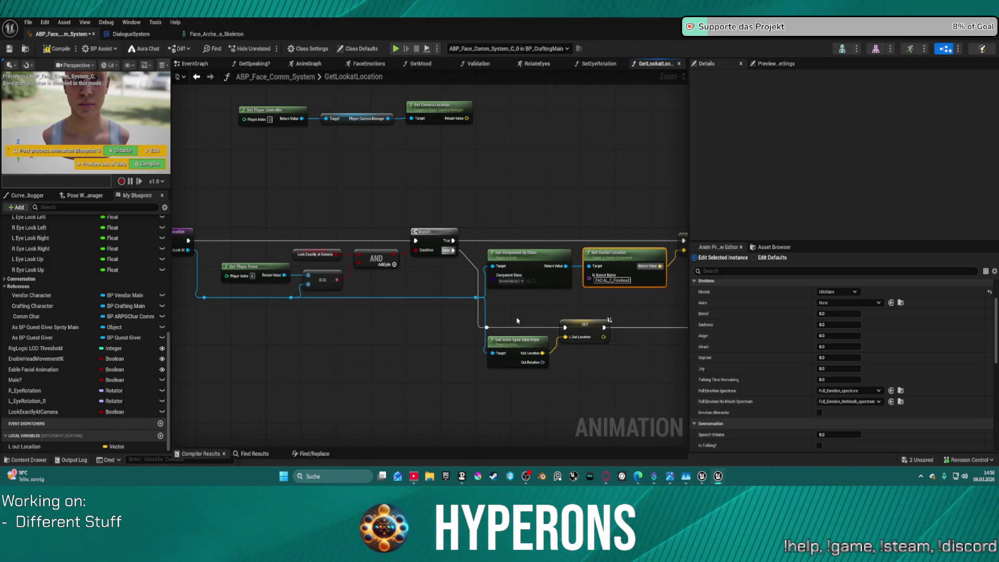
drag(518, 320, 479, 312)
mouse_move(423, 188)
mouse_down()
mouse_move(488, 201)
mouse_move(320, 201)
mouse_move(500, 161)
mouse_move(619, 160)
mouse_move(436, 134)
mouse_up()
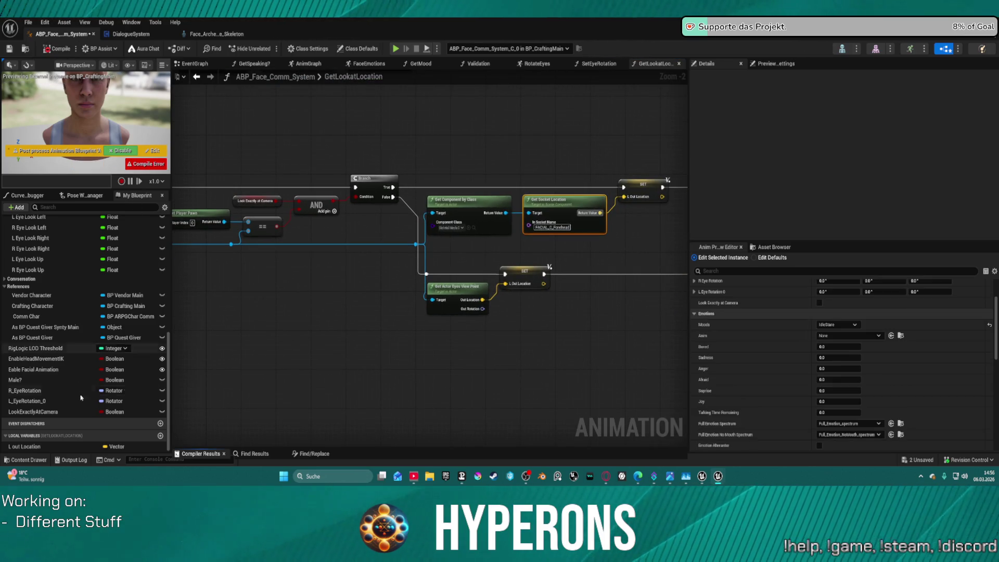
Step: From the compile errors, fix SetEyeRotation's L Eye Rotation by renaming L_EyeRotation_0 to L_EyeRotation
click(201, 453)
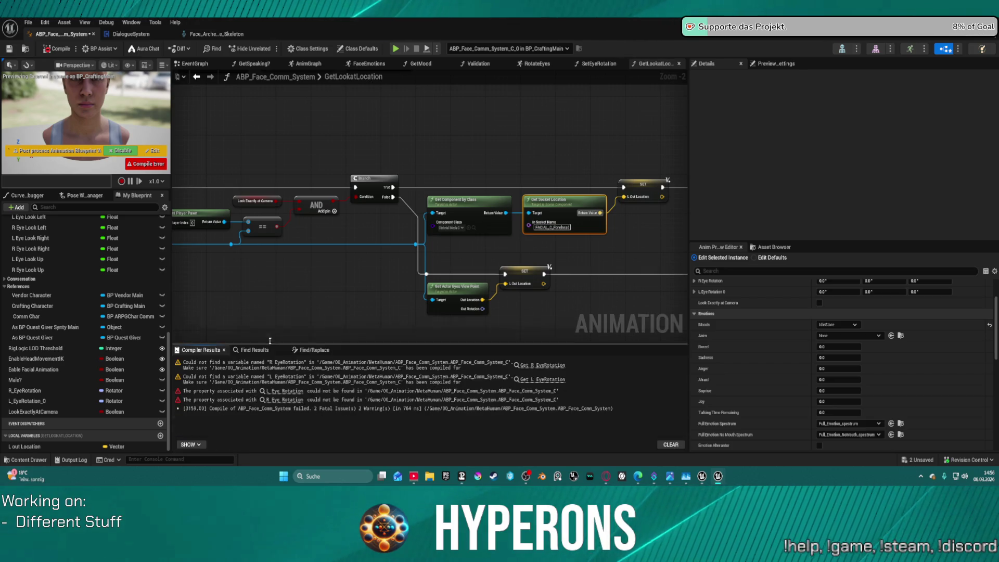
click(285, 389)
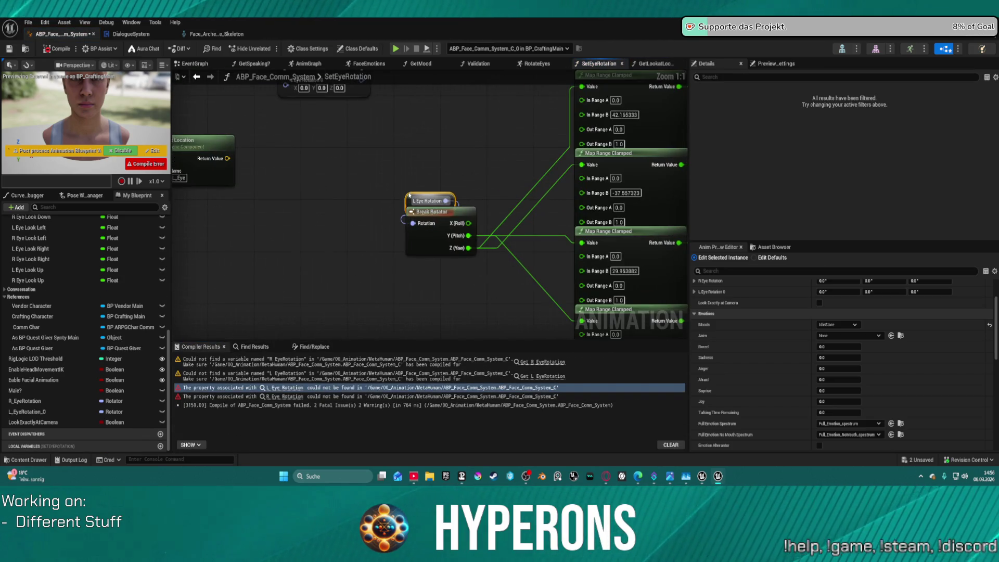
click(35, 411)
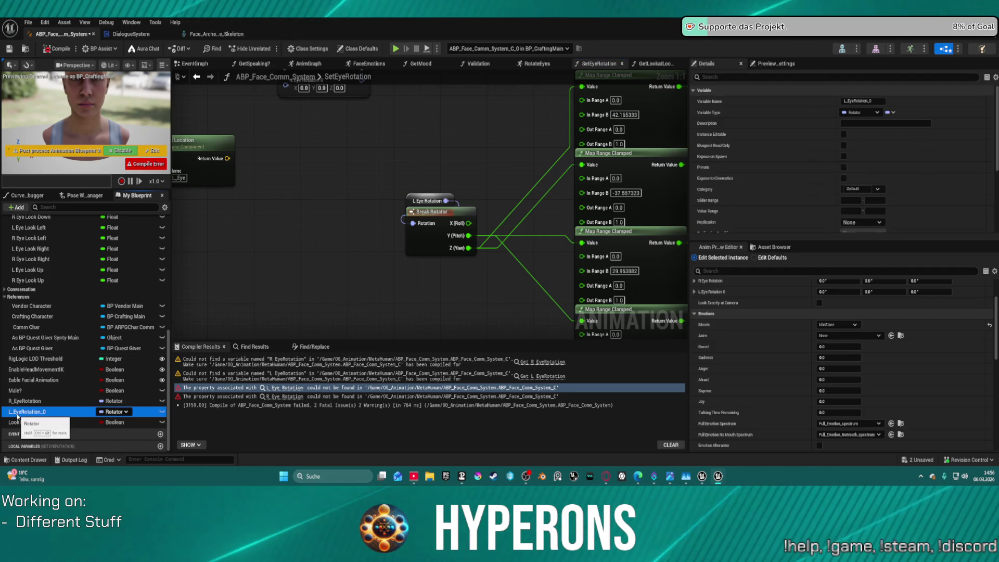
mouse_move(18, 417)
mouse_down()
mouse_move(328, 277)
mouse_move(411, 202)
mouse_up()
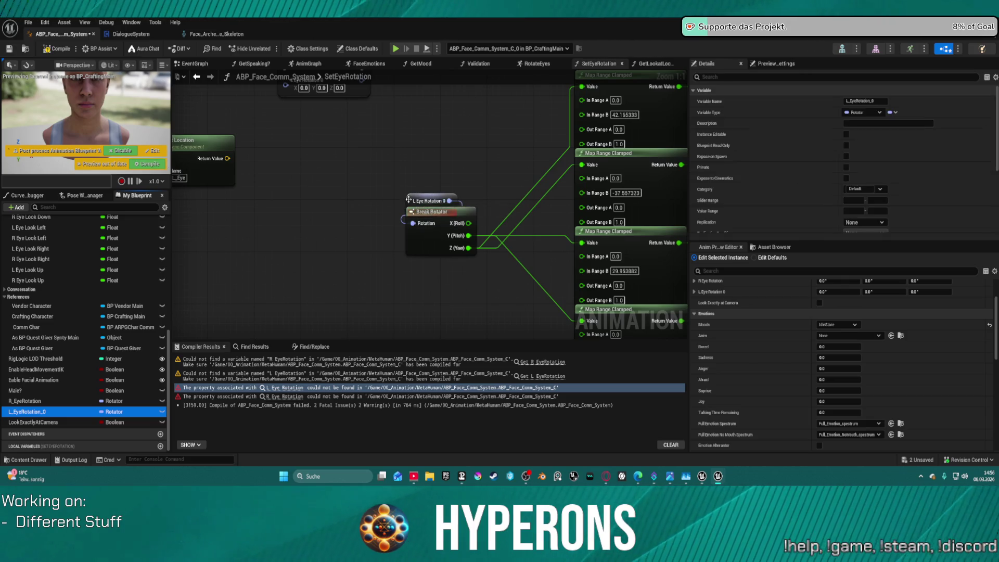
click(876, 99)
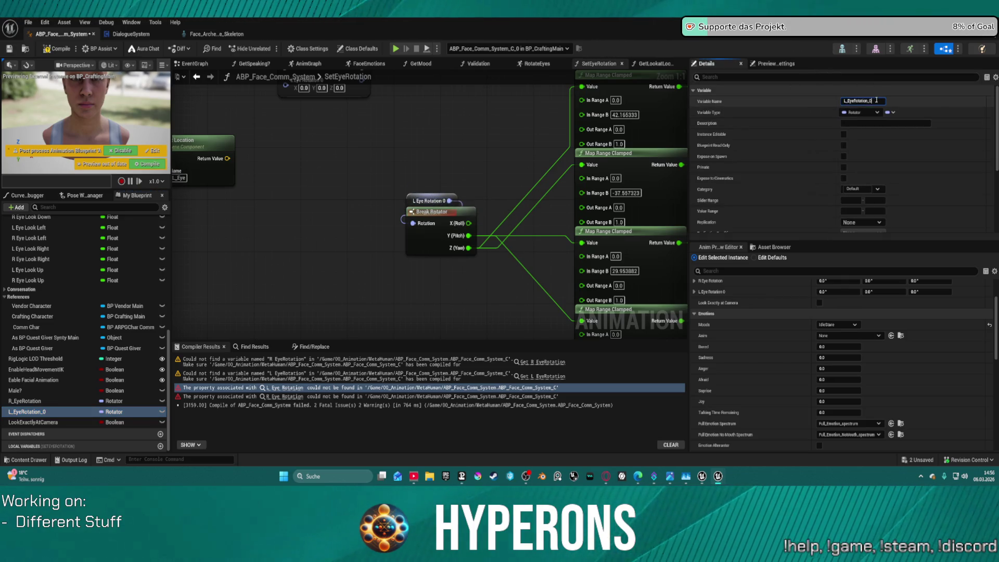
key(BackSpace)
key(BackSpace)
key(Return)
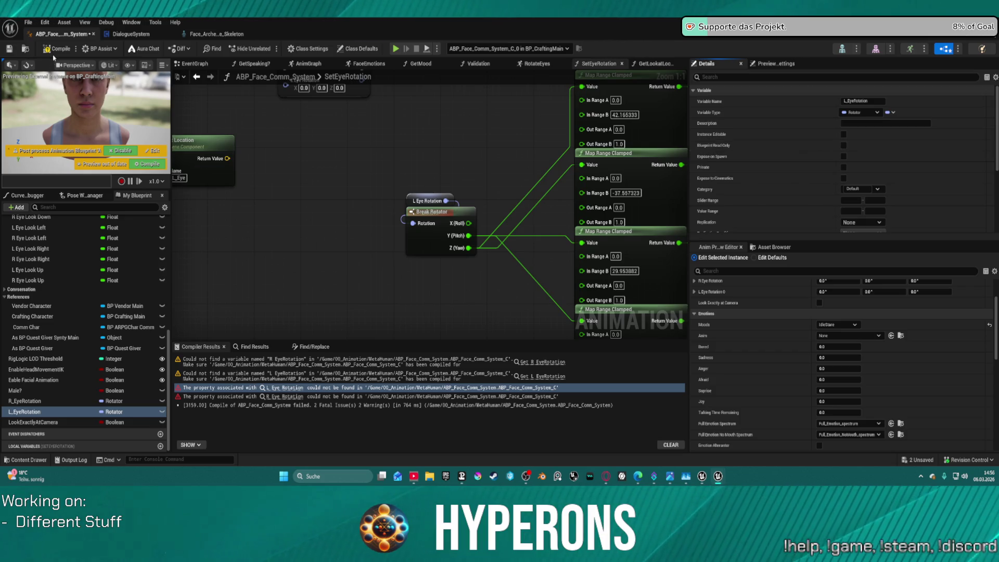
Step: Recompile and replace the broken R Eye Rotation node with an R_EyeRotation getter feeding Break Rotator
click(58, 49)
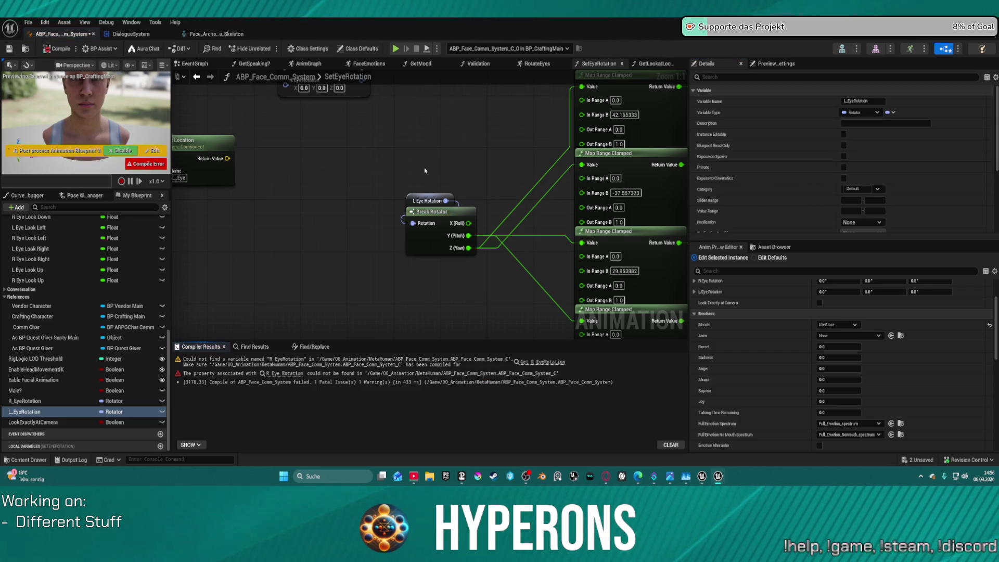
click(278, 374)
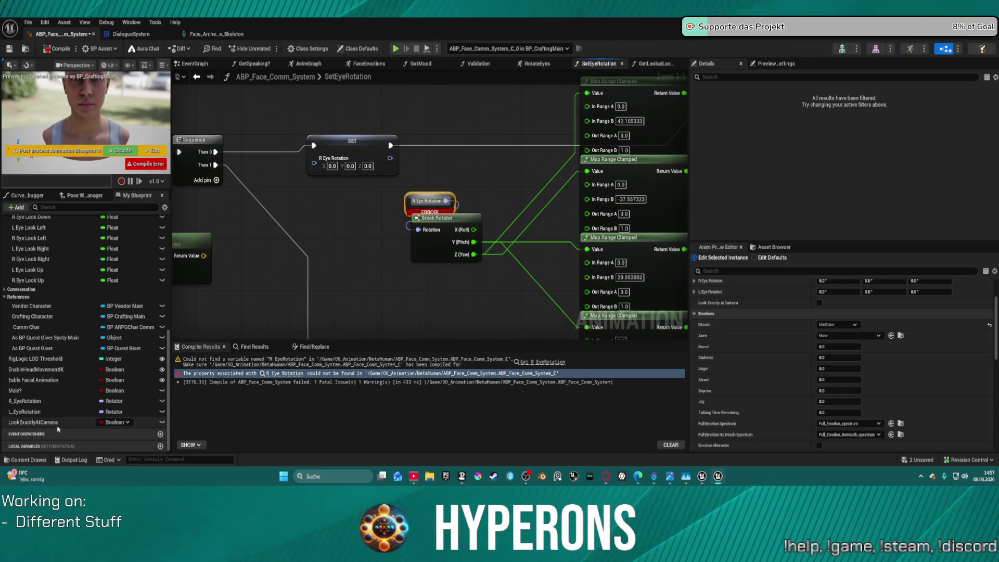
mouse_move(26, 401)
mouse_down()
mouse_move(359, 285)
mouse_move(408, 200)
mouse_up()
click(408, 200)
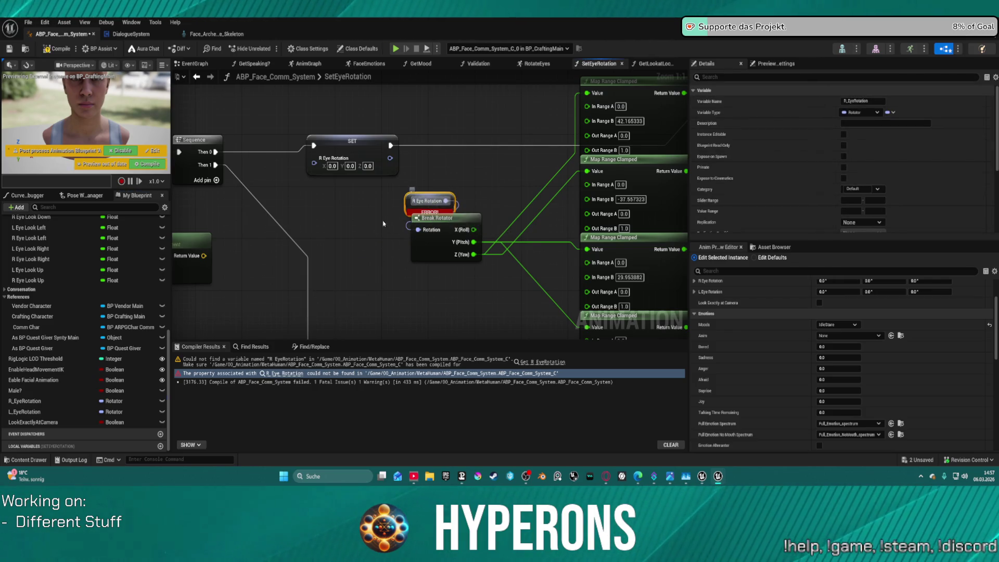
key(Delete)
mouse_move(32, 403)
mouse_down()
mouse_move(156, 338)
mouse_move(580, 174)
mouse_move(254, 145)
mouse_move(369, 127)
mouse_up()
scroll(478, 286, down, 1)
scroll(479, 285, down, 1)
scroll(254, 145, down, 2)
scroll(226, 162, up, 2)
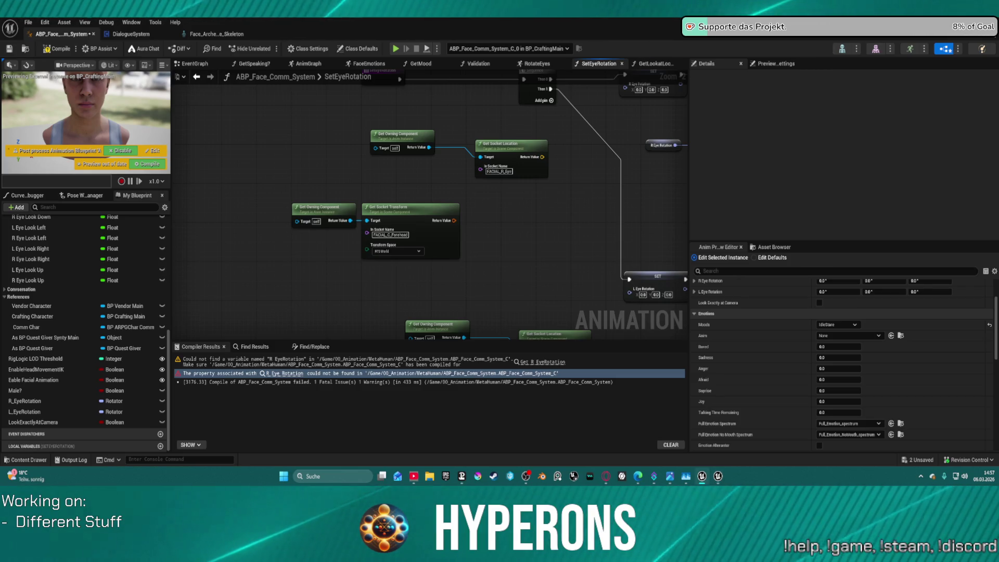
Step: Place a Get Lookat Location node in SetEyeRotation and mark the GetLookatLocation function as Pure
drag(477, 264, 422, 150)
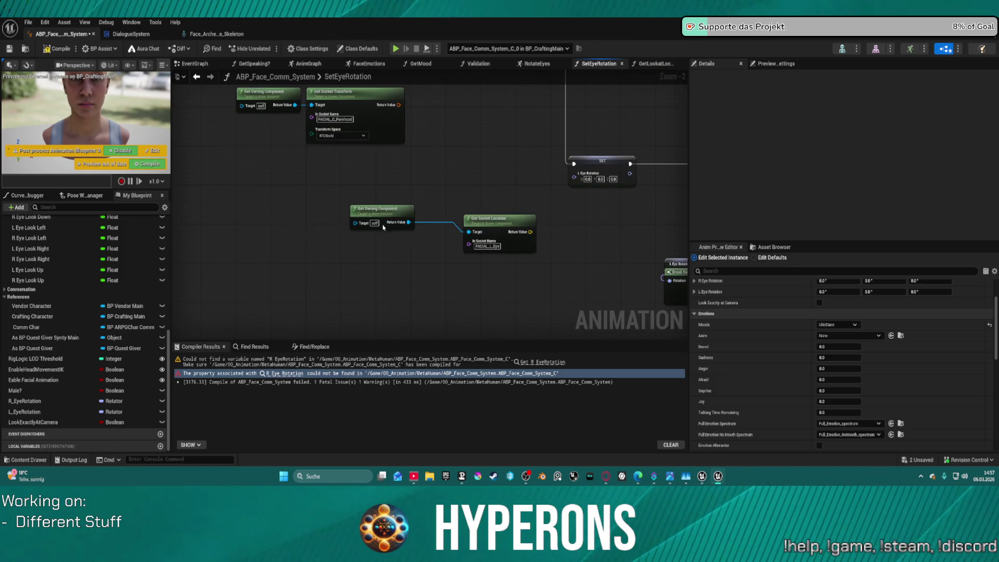
mouse_move(384, 227)
mouse_down()
mouse_move(280, 193)
mouse_move(350, 182)
mouse_move(411, 193)
mouse_move(402, 203)
mouse_up()
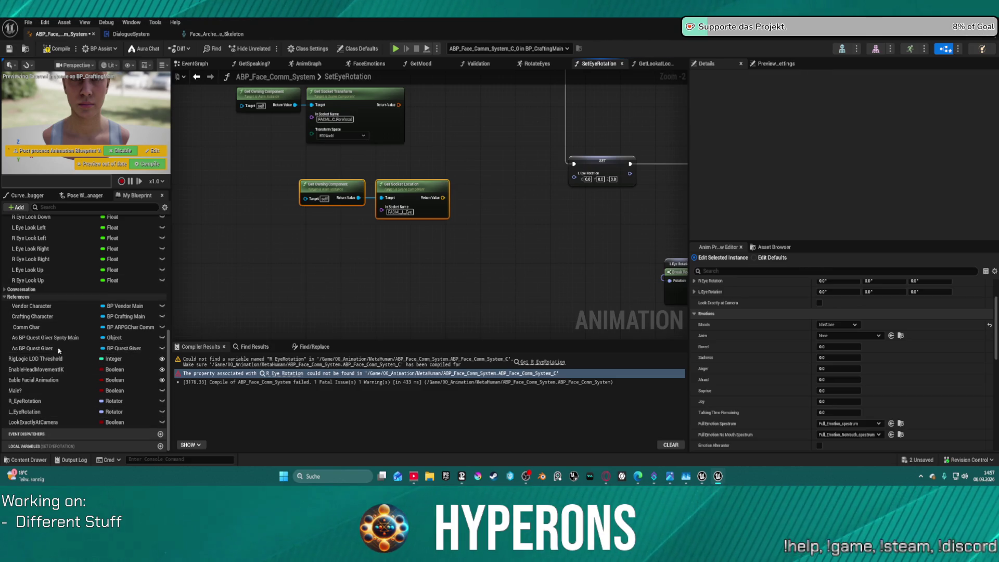
scroll(59, 350, up, 10)
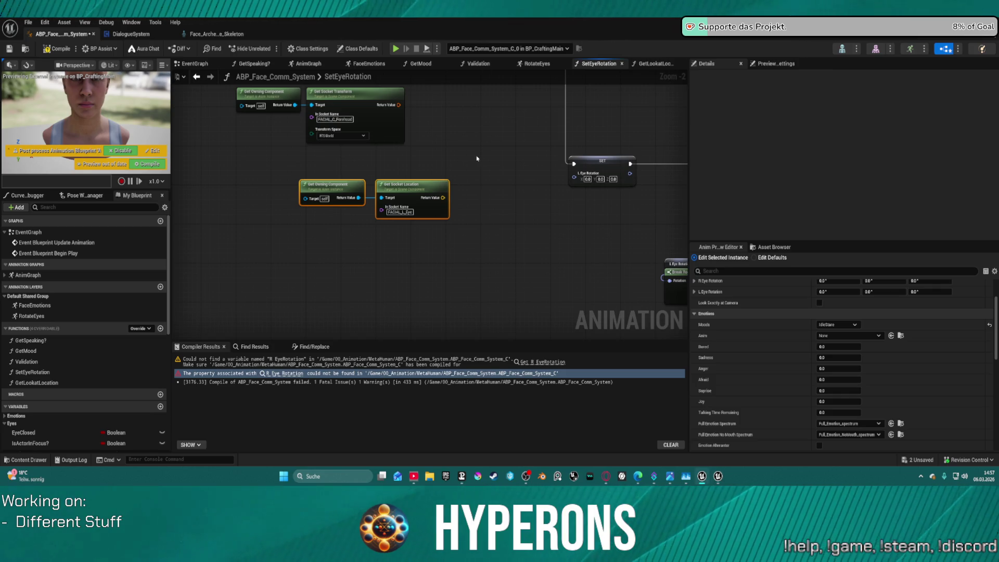
scroll(468, 290, up, 5)
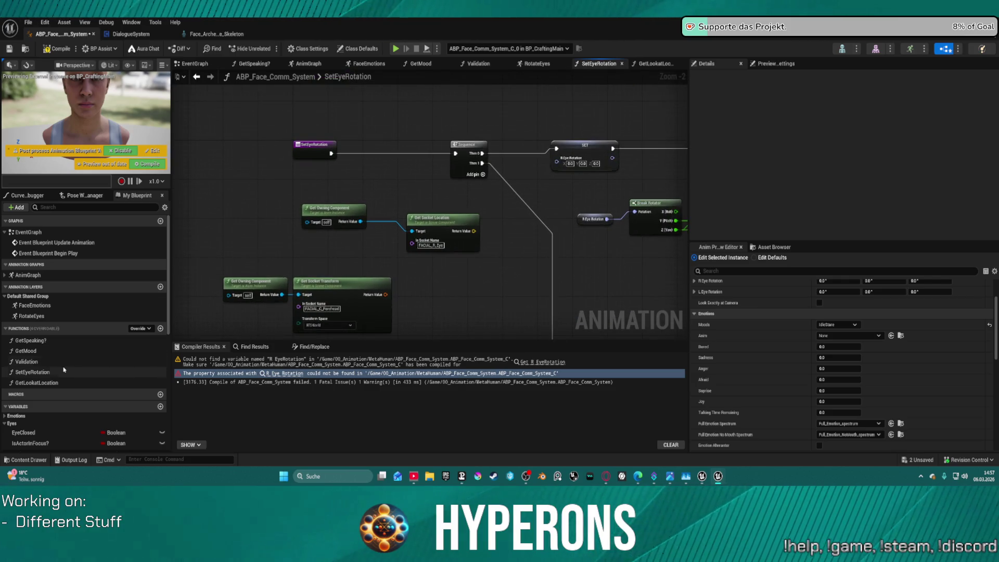
drag(25, 385, 290, 280)
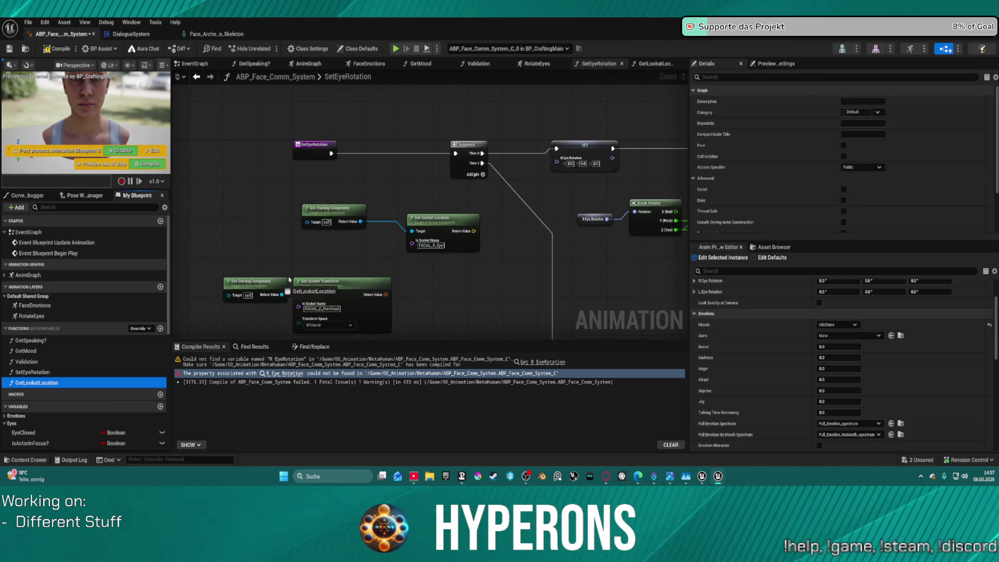
drag(319, 249, 317, 245)
mouse_move(385, 271)
mouse_down()
mouse_move(451, 272)
mouse_move(403, 271)
mouse_up()
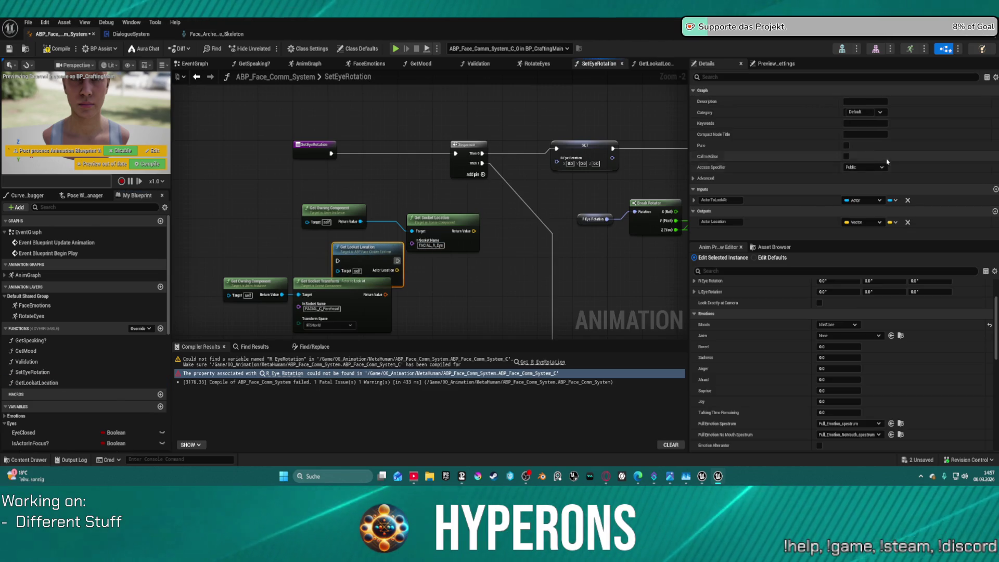
click(846, 145)
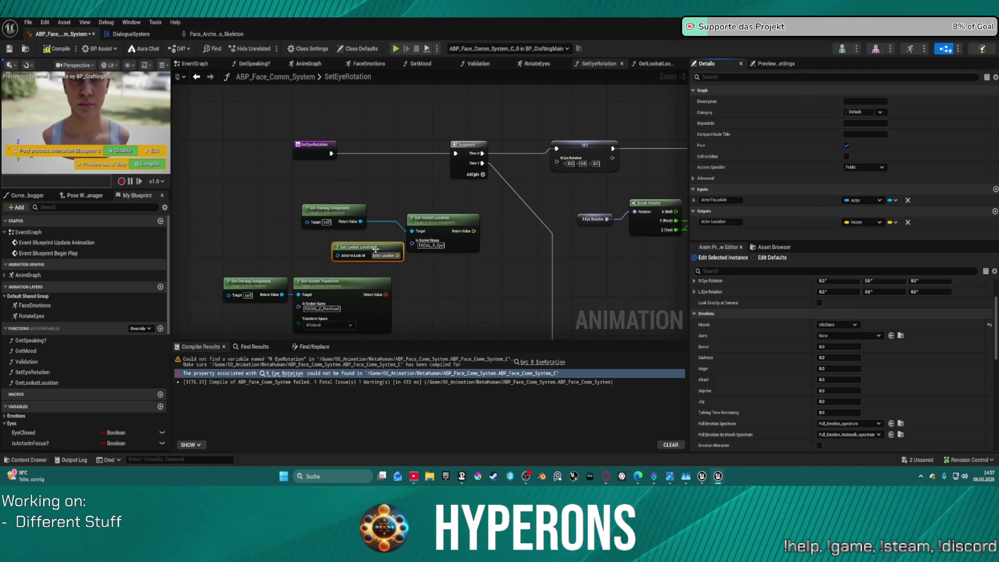
mouse_move(375, 249)
mouse_down()
mouse_move(442, 293)
mouse_move(416, 307)
mouse_move(363, 381)
mouse_move(341, 281)
mouse_up()
Step: Promote the Actor to Look At pin to a variable and rename it ActorInFocus
right_click(318, 288)
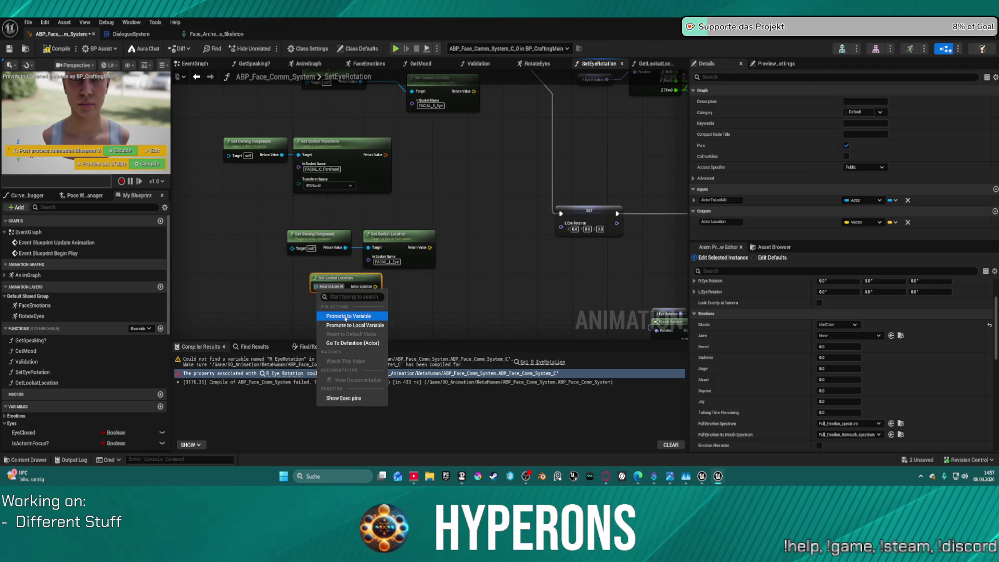
click(346, 317)
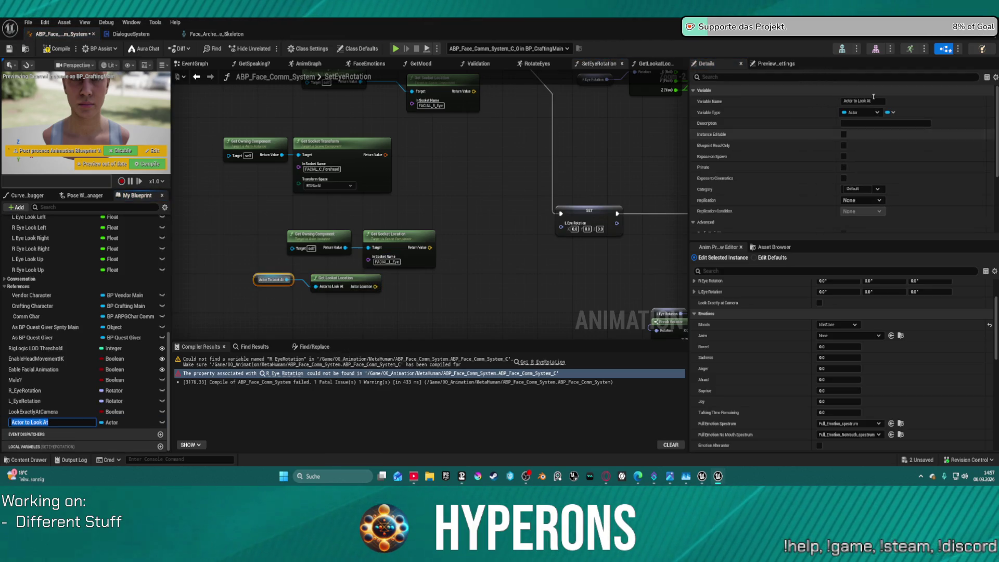
click(852, 101)
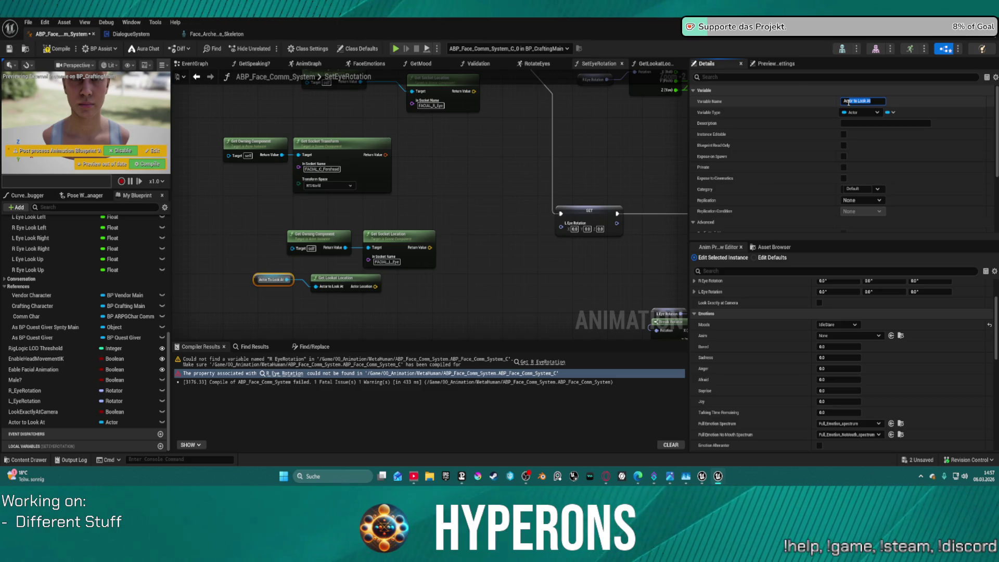
drag(858, 104, 851, 102)
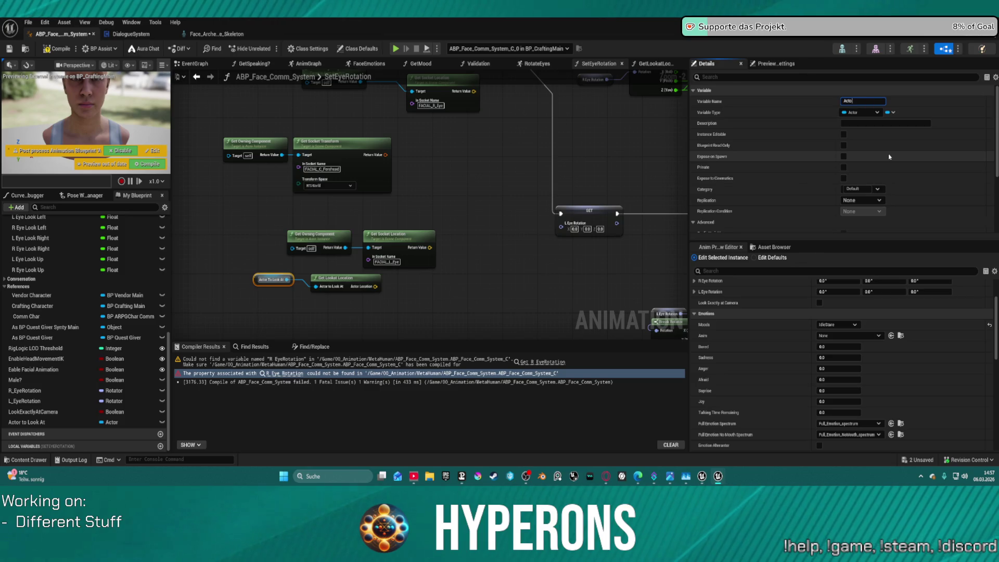
text(rInFocus)
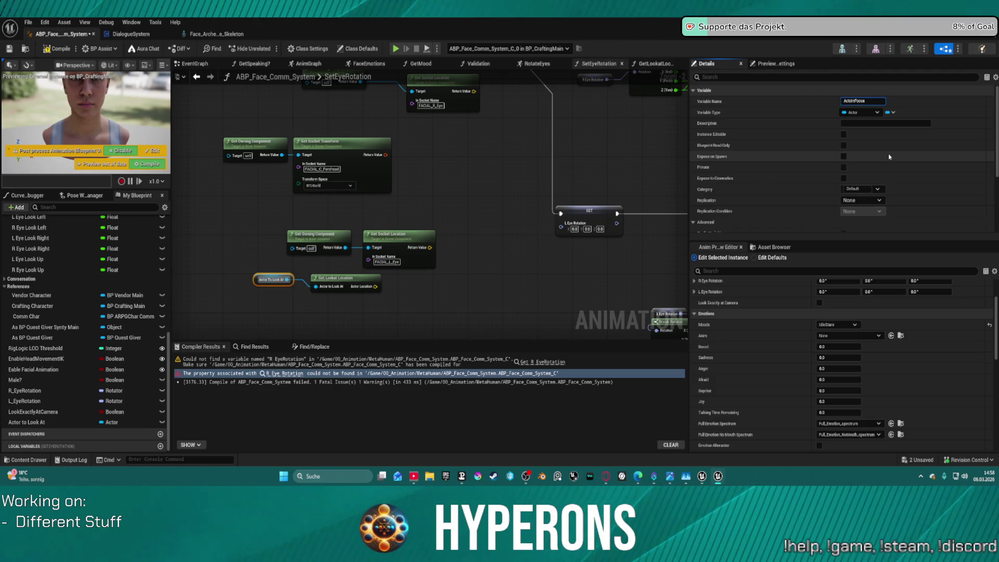
key(Return)
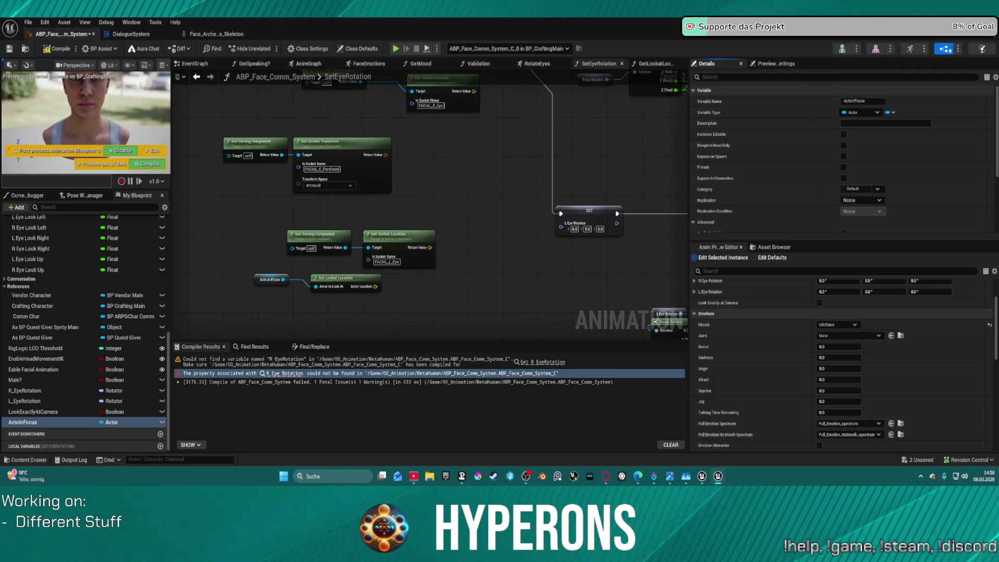
right_click(415, 260)
Step: Add a Find Look at Rotation node beside the eye socket nodes
text(ge)
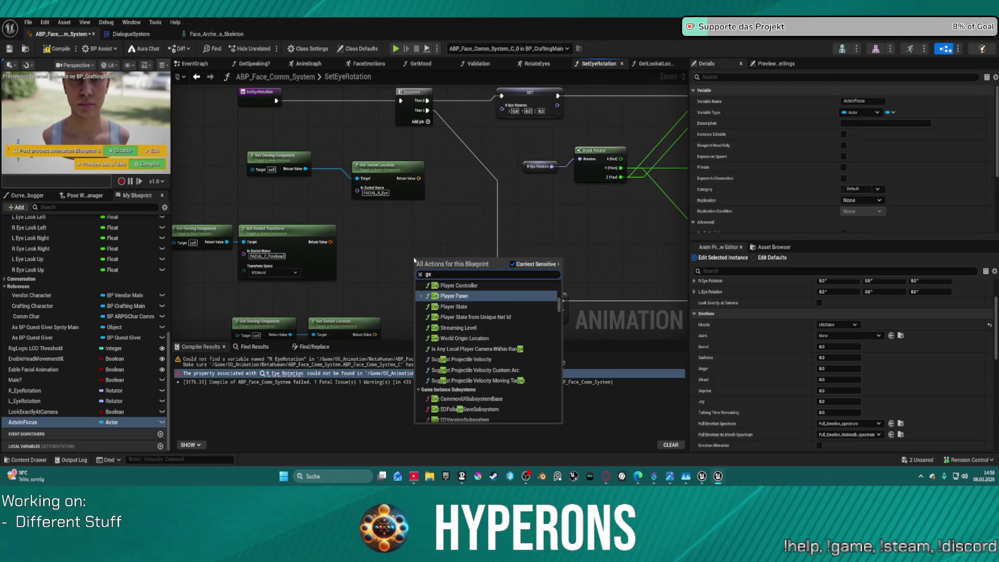
text(t rot)
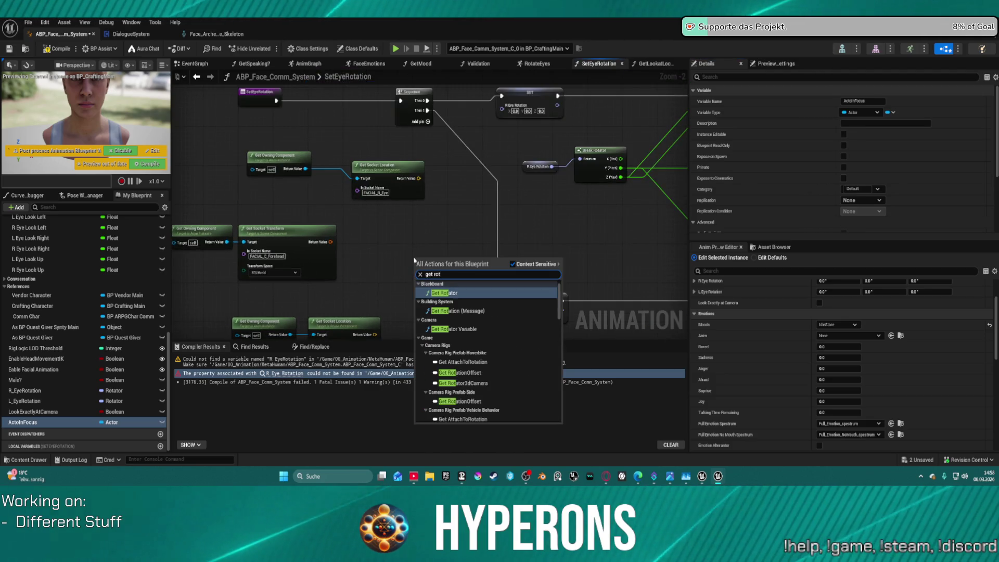
key(BackSpace)
key(BackSpace)
key(BackSpace)
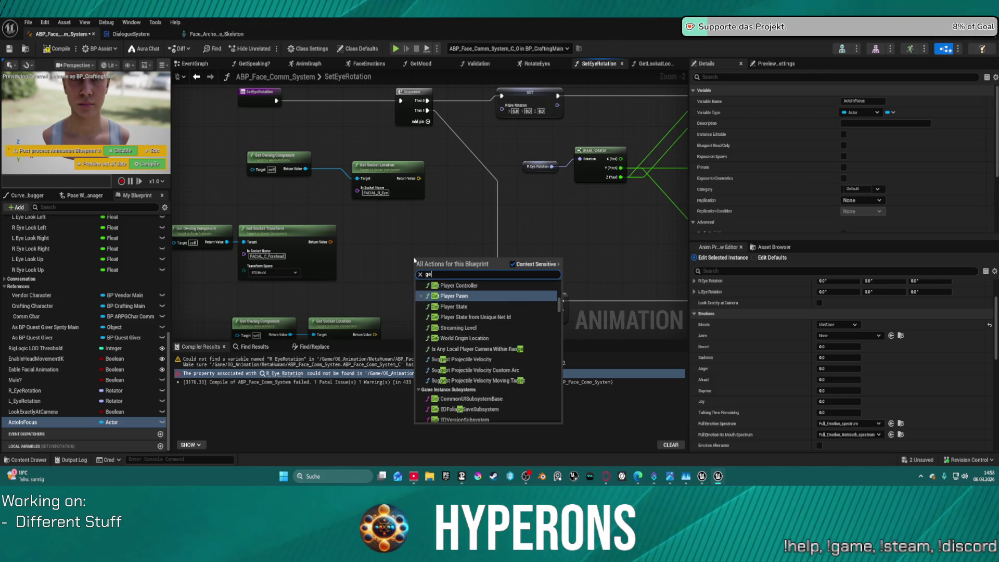
text(find rotatio)
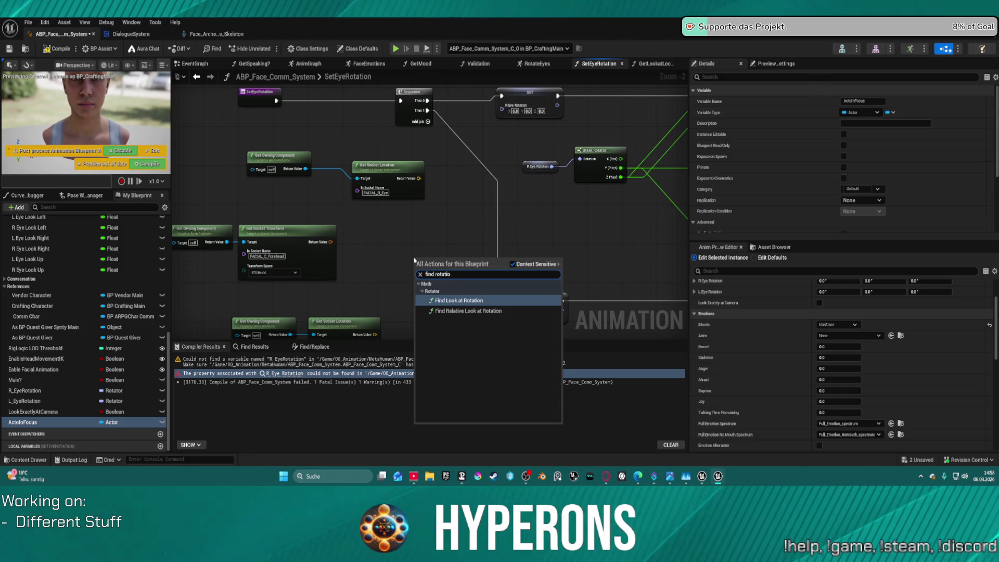
key(Return)
mouse_move(453, 239)
mouse_down()
mouse_move(361, 292)
mouse_move(355, 254)
mouse_up()
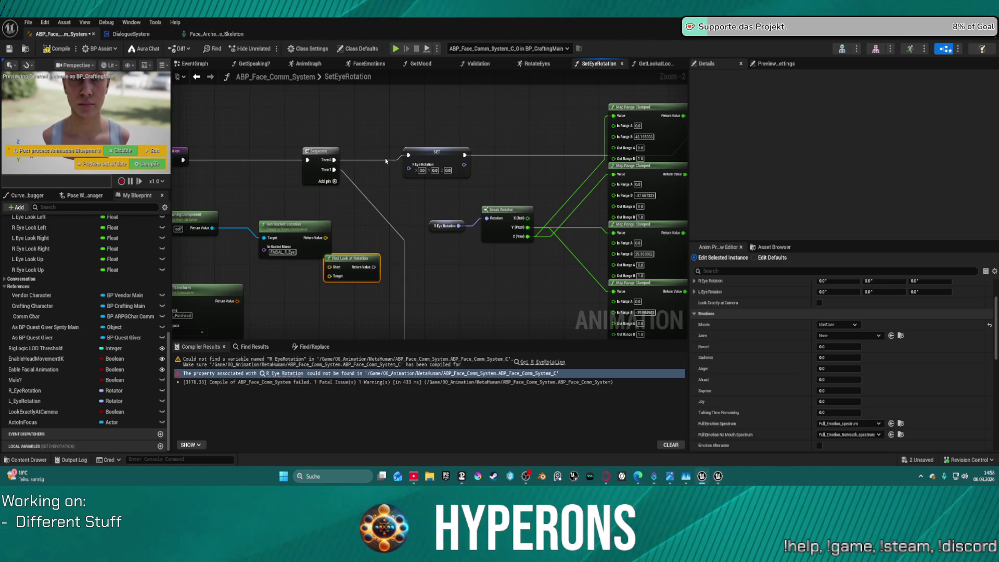
mouse_move(318, 226)
mouse_down()
mouse_move(357, 227)
mouse_move(410, 247)
mouse_move(396, 271)
mouse_move(297, 290)
mouse_move(358, 236)
mouse_up()
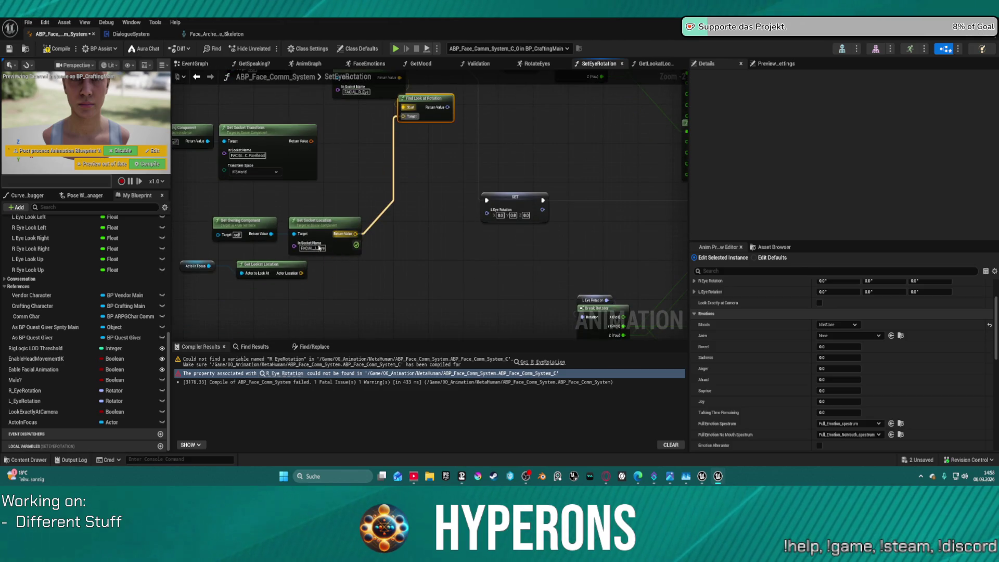
drag(311, 210, 339, 291)
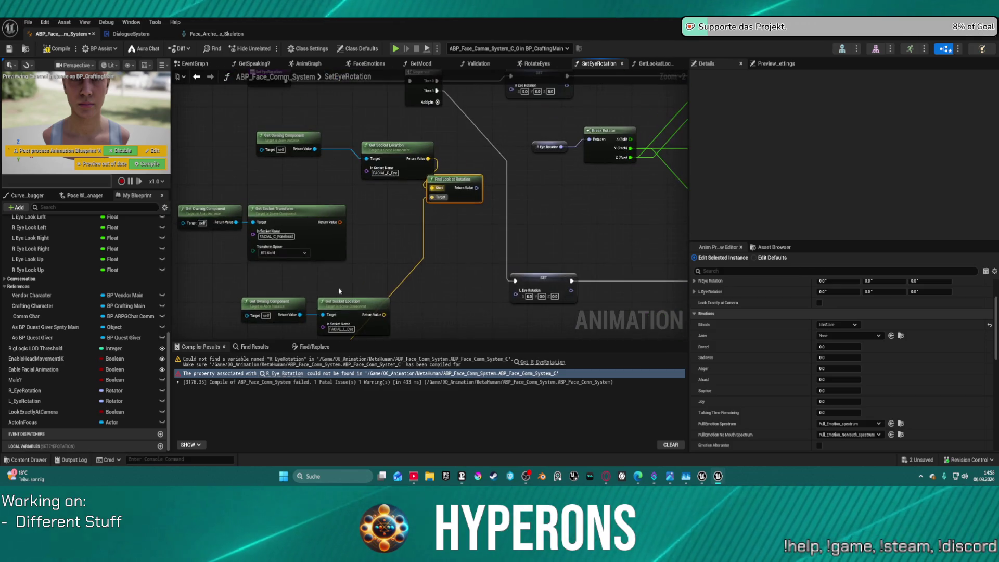
drag(456, 185, 465, 186)
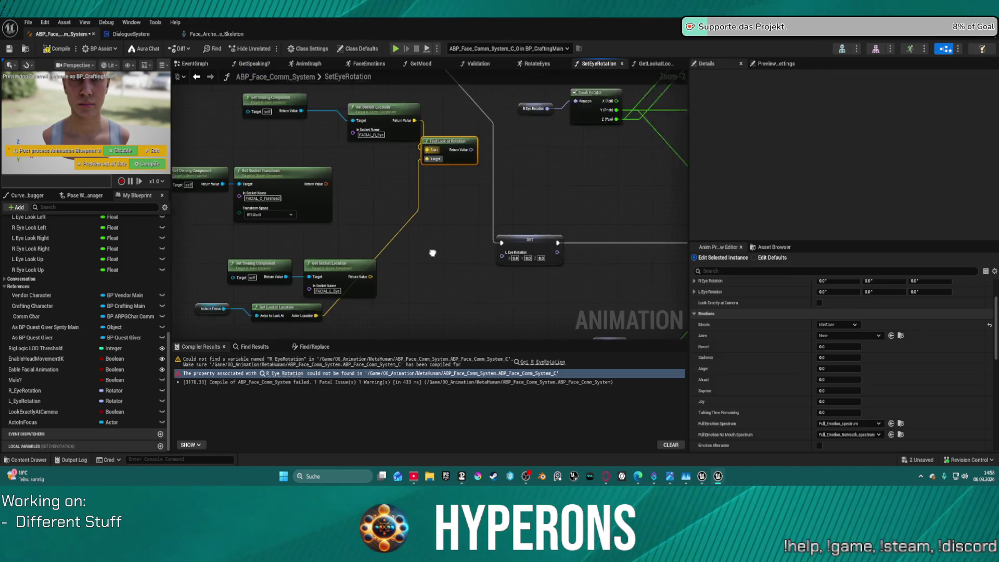
Step: Paste a second Find Look at Rotation and wire the look-at location into its Target
key(ctrl+v)
mouse_move(428, 309)
mouse_down()
mouse_move(341, 307)
mouse_move(309, 294)
mouse_up()
click(398, 301)
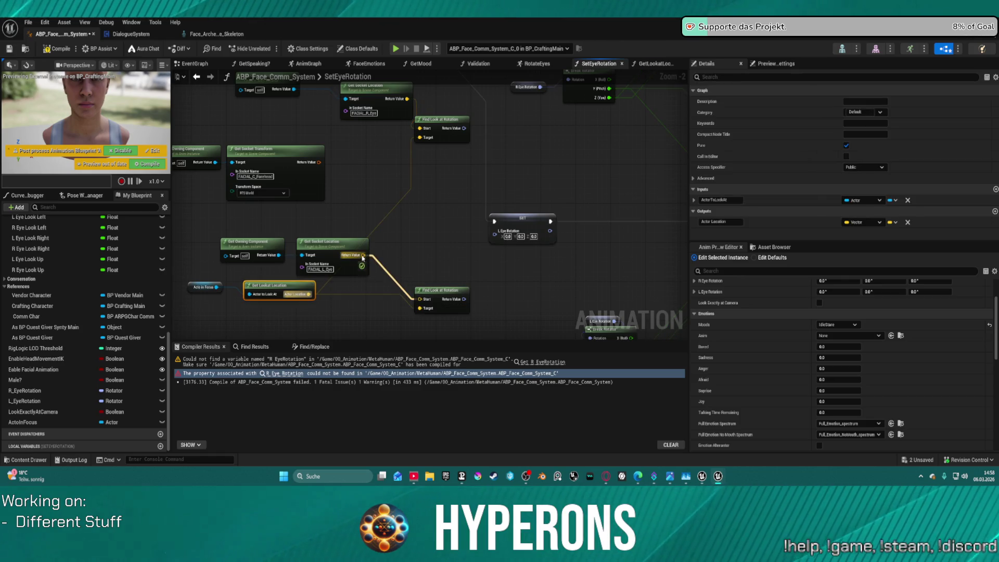
mouse_move(469, 196)
mouse_down()
mouse_move(398, 243)
mouse_move(446, 179)
mouse_up()
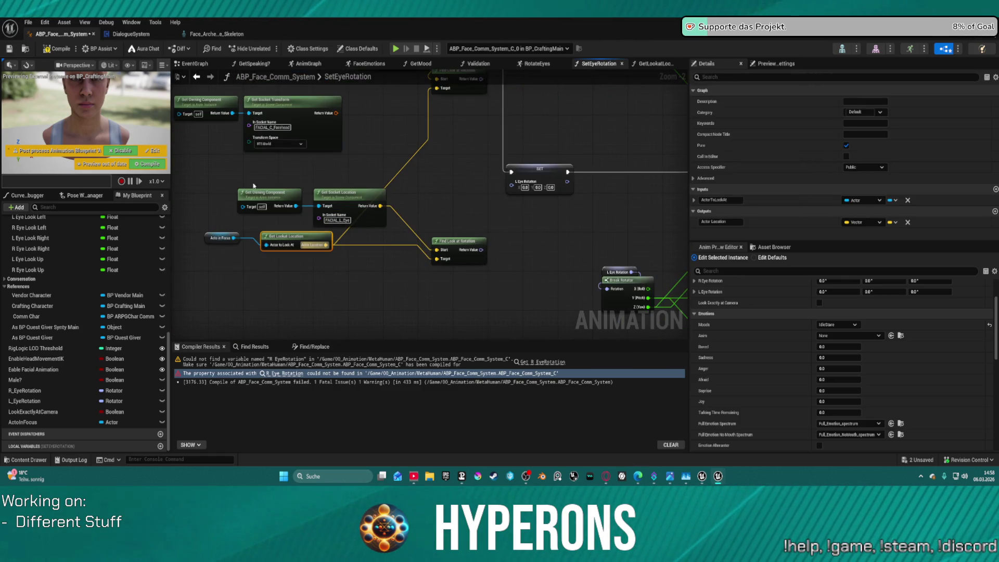
mouse_move(314, 209)
mouse_down()
mouse_move(275, 296)
mouse_move(272, 361)
mouse_up()
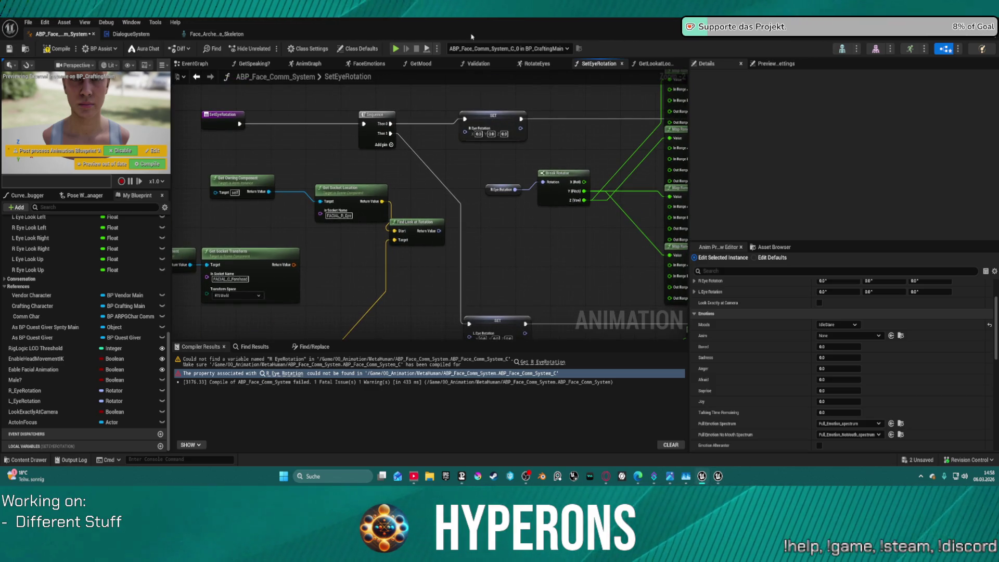
Step: Add Inverse Transform Rotation nodes, feeding in the look-at rotation and the transform into T
right_click(459, 236)
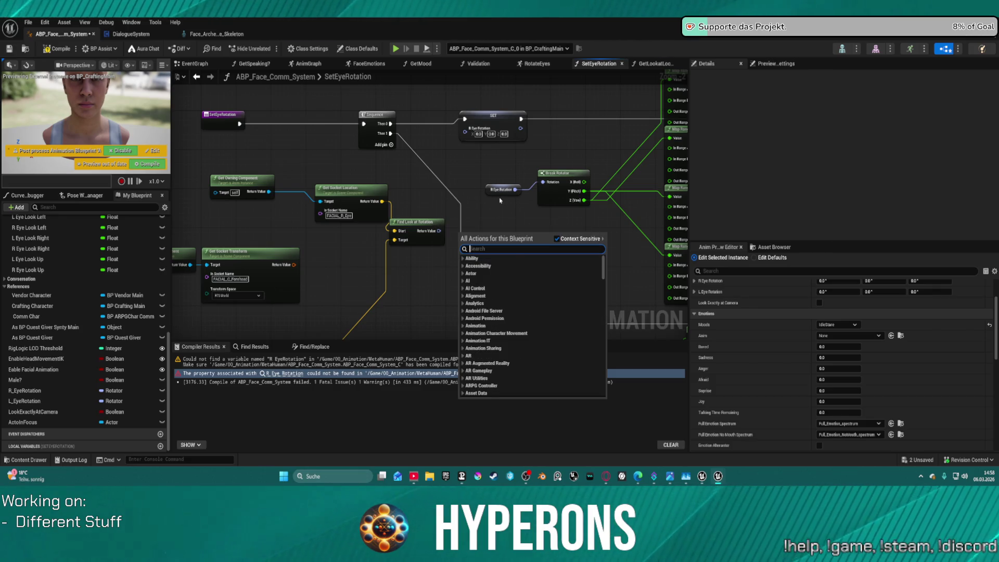
text(inver)
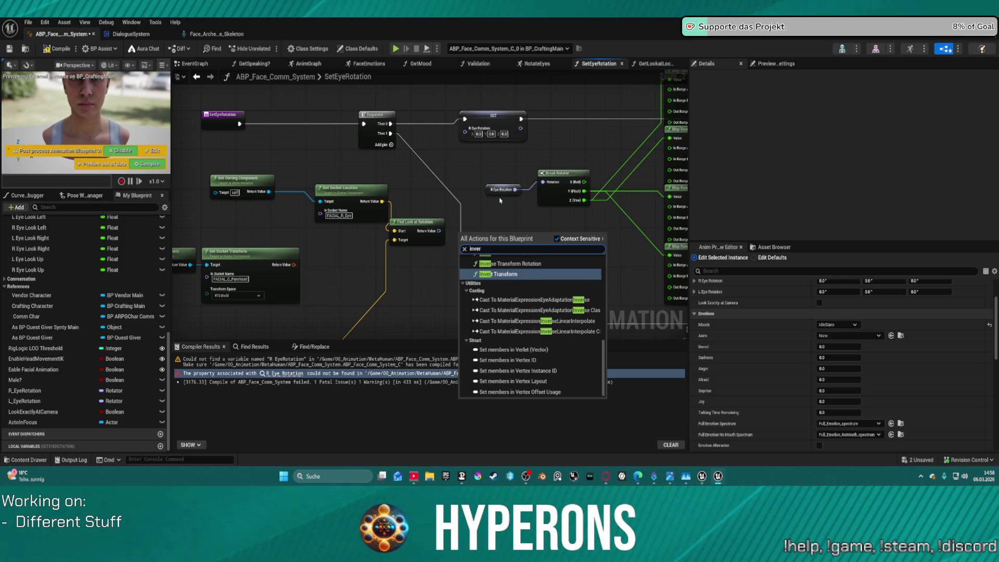
text(s)
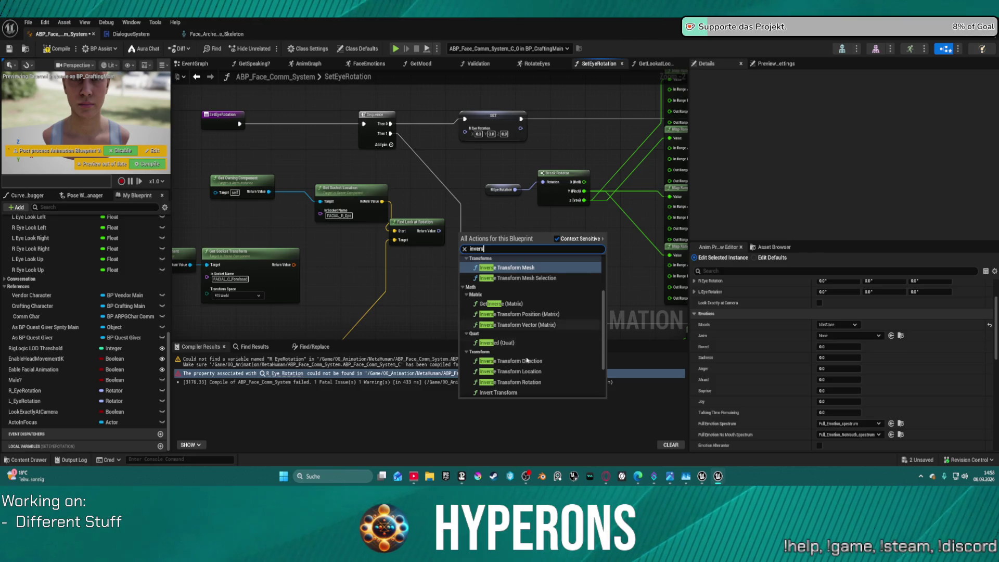
click(536, 387)
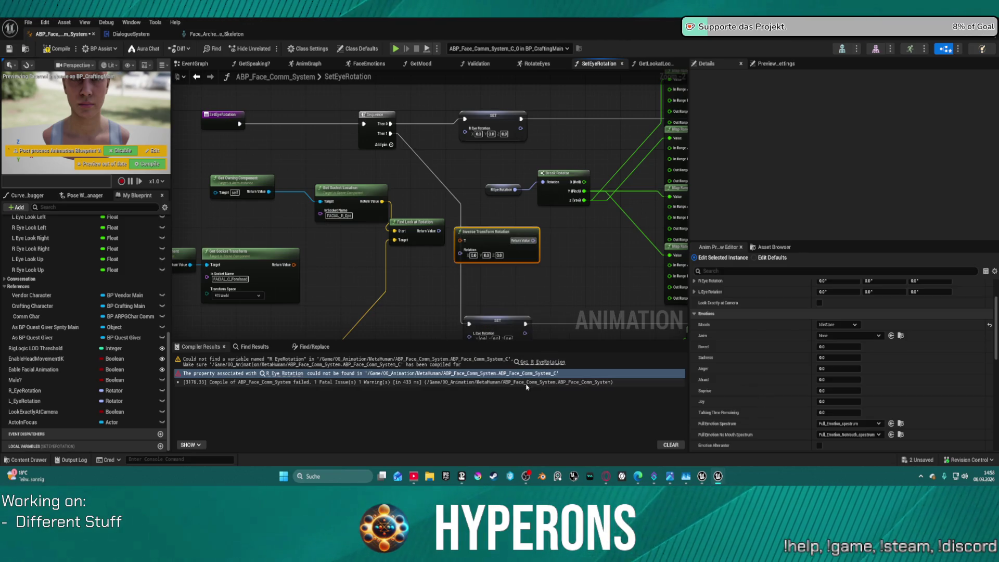
mouse_move(458, 243)
mouse_down()
mouse_move(481, 222)
mouse_move(438, 233)
mouse_up()
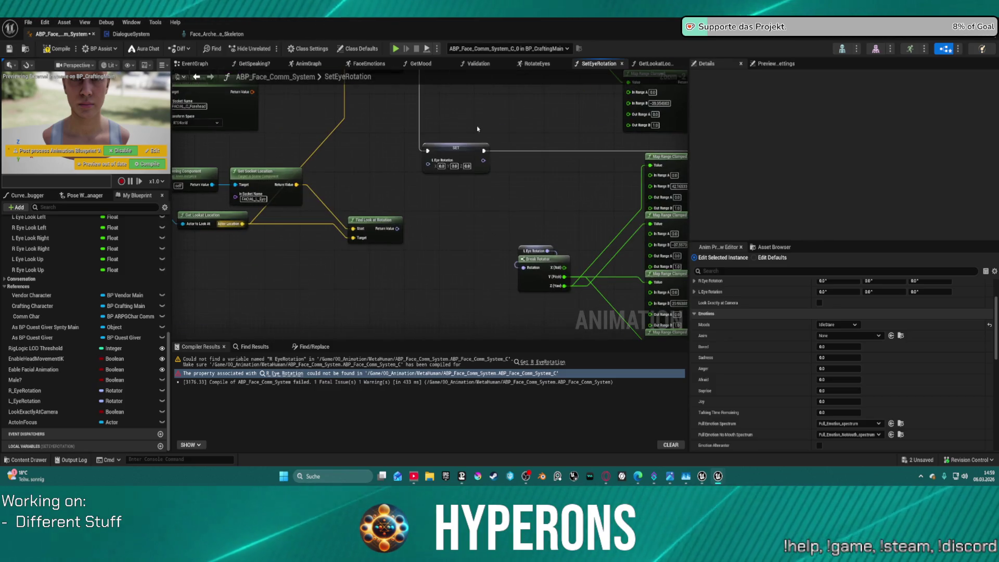
key(ctrl+v)
drag(460, 240, 397, 228)
mouse_move(458, 228)
mouse_down()
mouse_move(245, 112)
mouse_move(253, 92)
mouse_move(284, 136)
mouse_move(261, 260)
mouse_move(400, 210)
mouse_up()
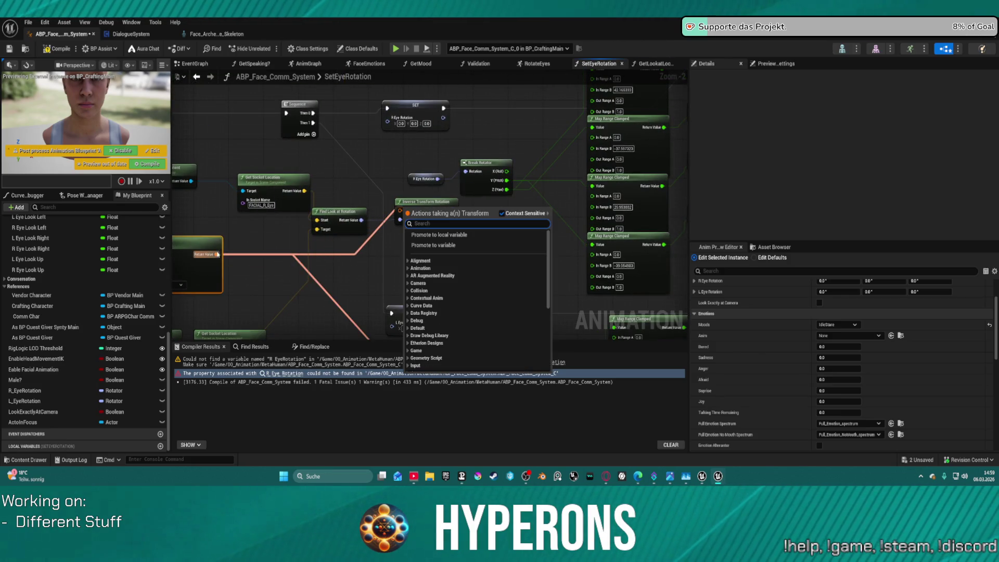
drag(218, 254, 400, 211)
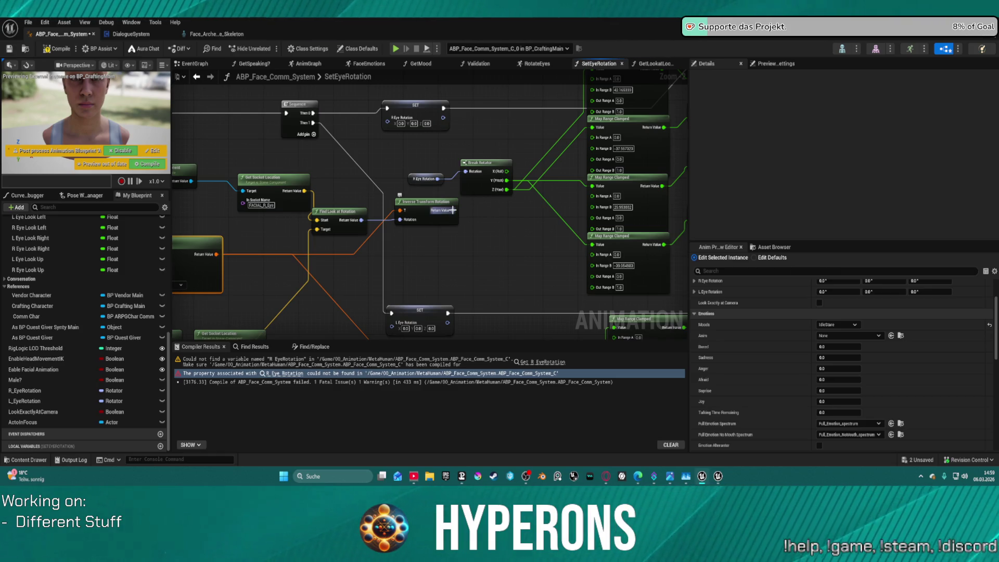
Step: Chain two Combine Rotators after Inverse Transform Rotation, the first with a Z offset of 90
drag(457, 214, 481, 253)
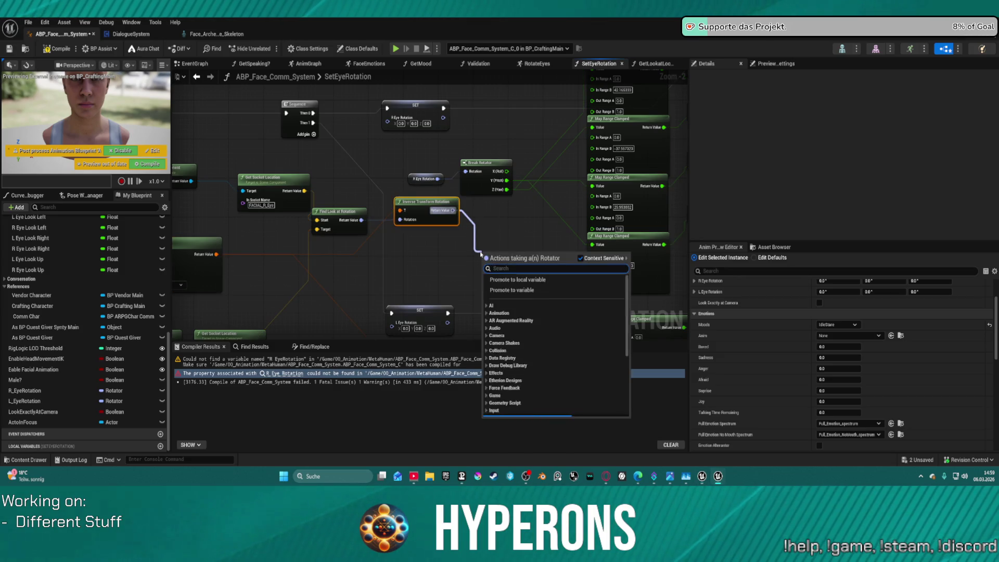
text(Comb)
click(521, 295)
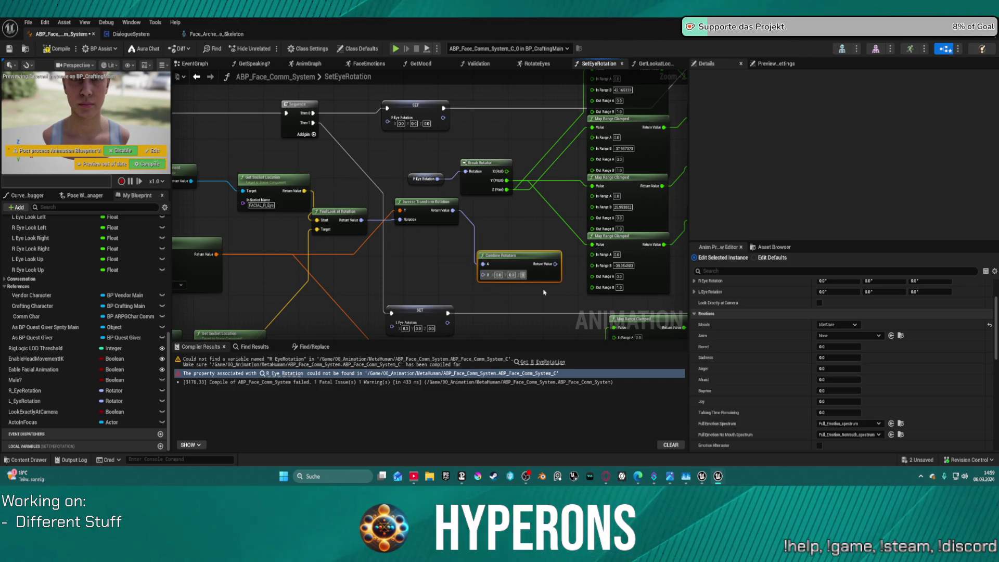
text(90)
key(Return)
mouse_move(535, 269)
mouse_down()
mouse_move(513, 241)
mouse_move(499, 280)
mouse_move(410, 286)
mouse_up()
text(combin)
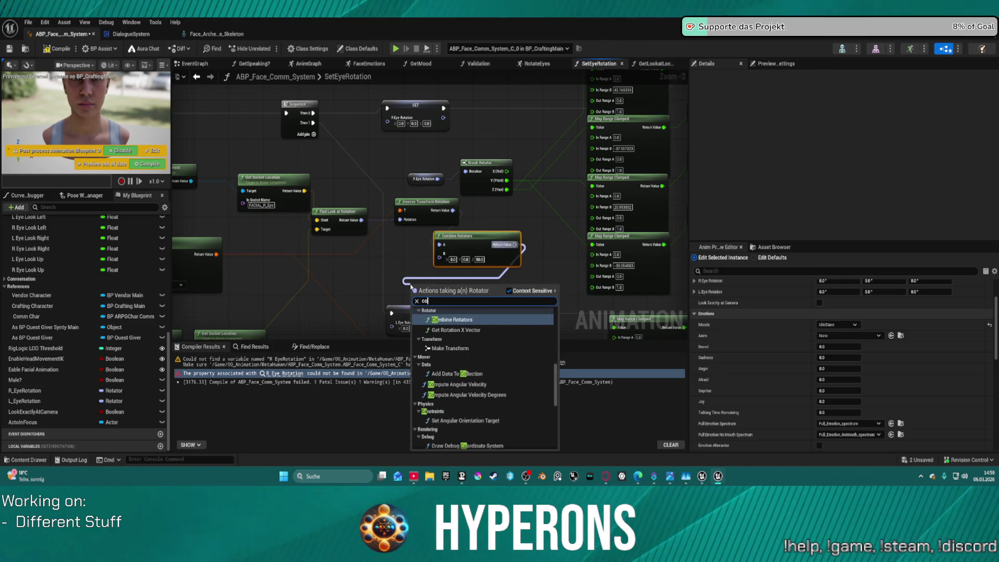
key(Return)
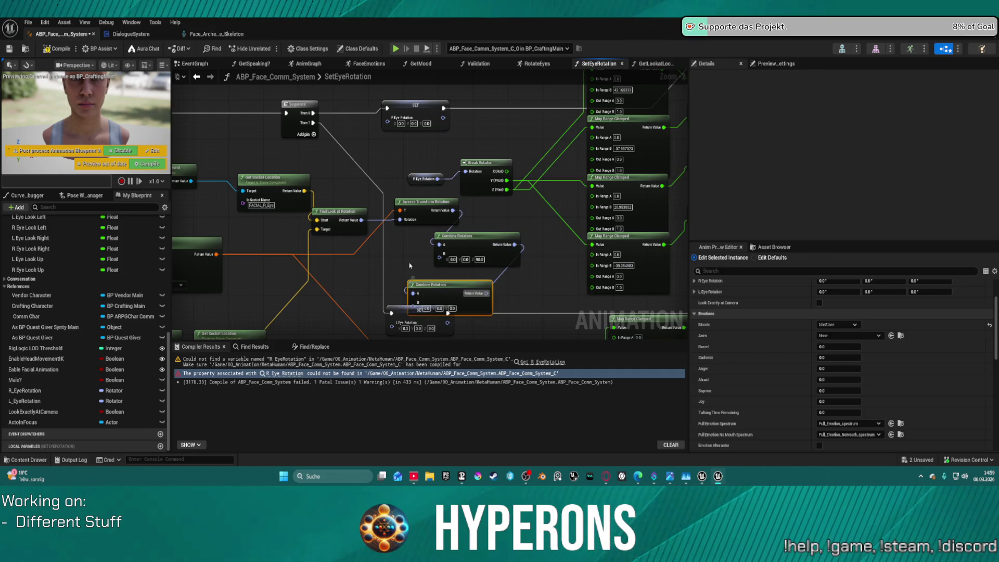
drag(439, 287, 433, 266)
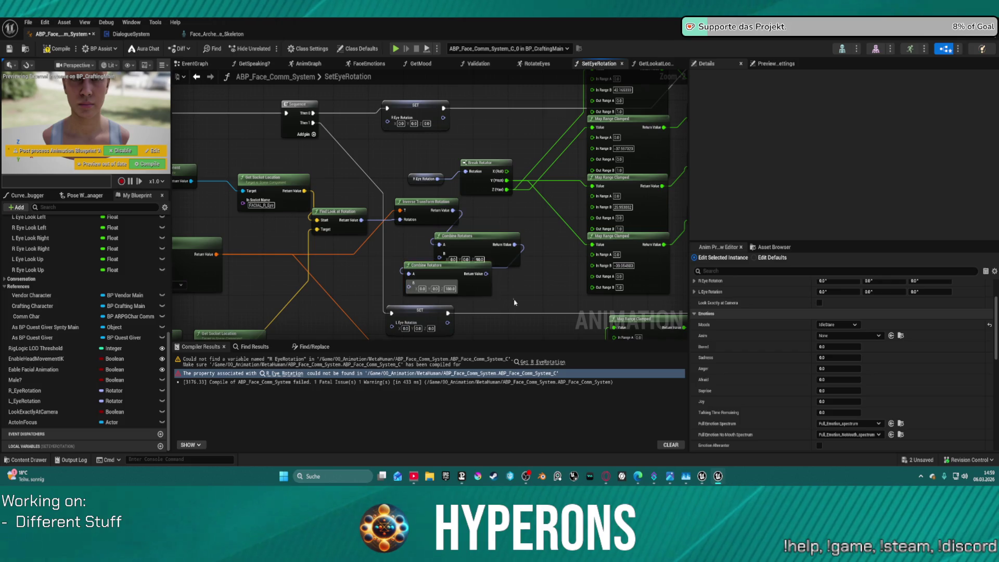
drag(520, 305, 406, 231)
scroll(424, 235, down, 5)
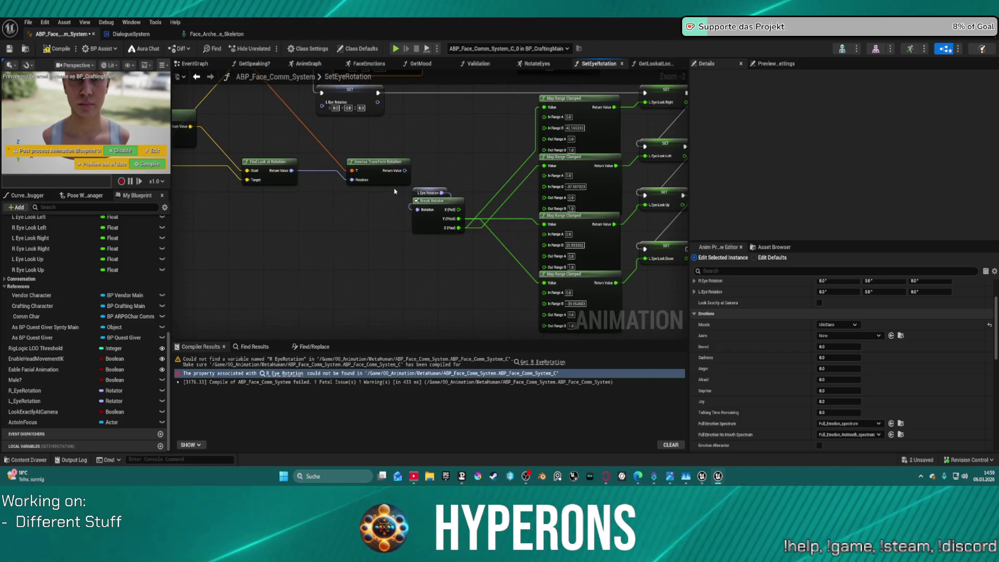
Step: Paste the two Combine Rotators into the left eye chain, wiring Inverse Transform Rotation into them and the result to L Eye Rotation
mouse_move(385, 171)
mouse_down()
mouse_move(295, 232)
mouse_move(300, 223)
mouse_up()
key(ctrl+v)
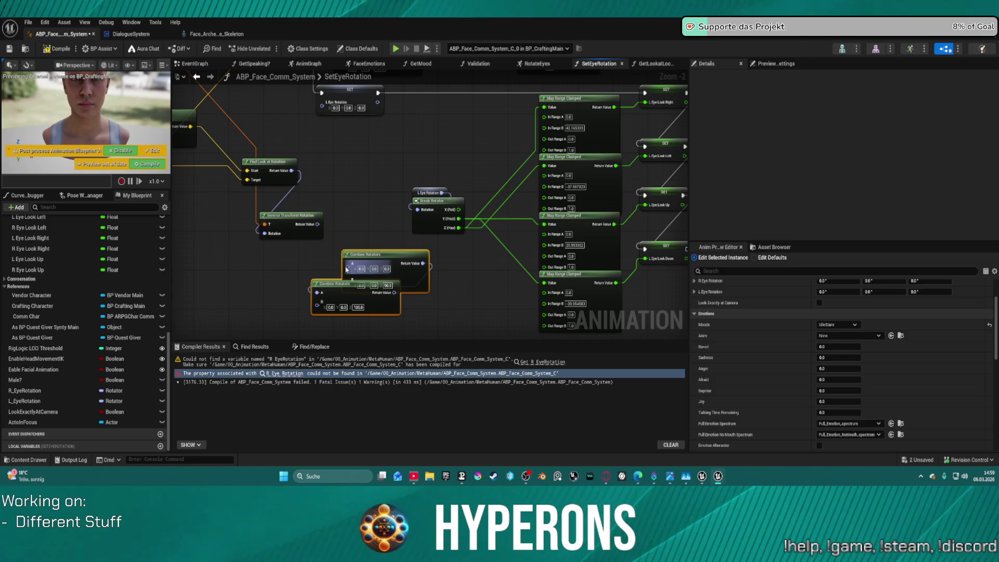
drag(347, 267, 320, 228)
drag(333, 284, 353, 310)
mouse_move(413, 320)
mouse_down()
mouse_move(421, 208)
mouse_move(326, 96)
mouse_move(542, 252)
mouse_move(592, 267)
mouse_up()
click(500, 300)
mouse_move(604, 231)
mouse_down()
mouse_move(494, 146)
mouse_move(478, 103)
mouse_up()
drag(601, 200, 549, 242)
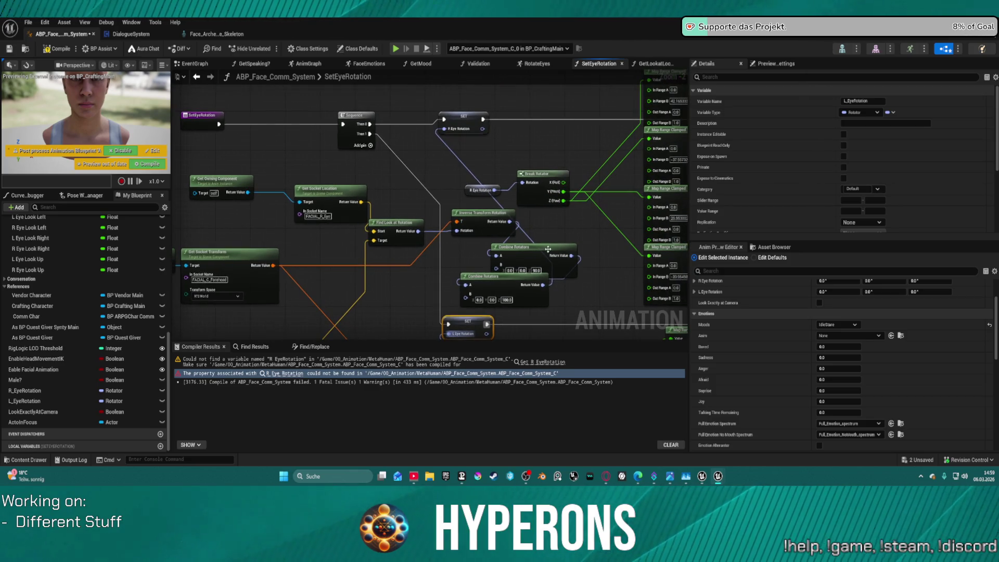
scroll(536, 244, down, 2)
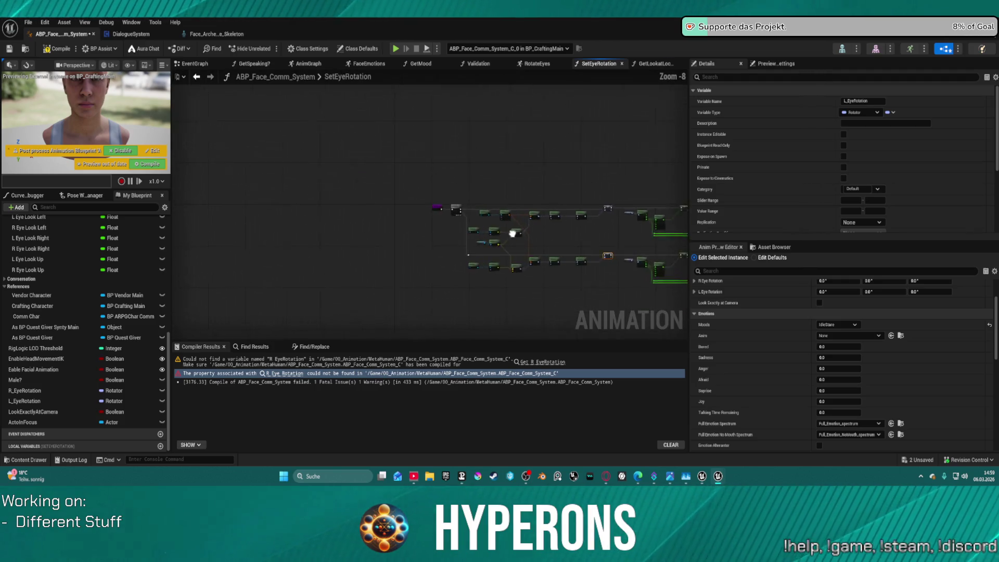
scroll(404, 163, down, 1)
scroll(404, 162, up, 1)
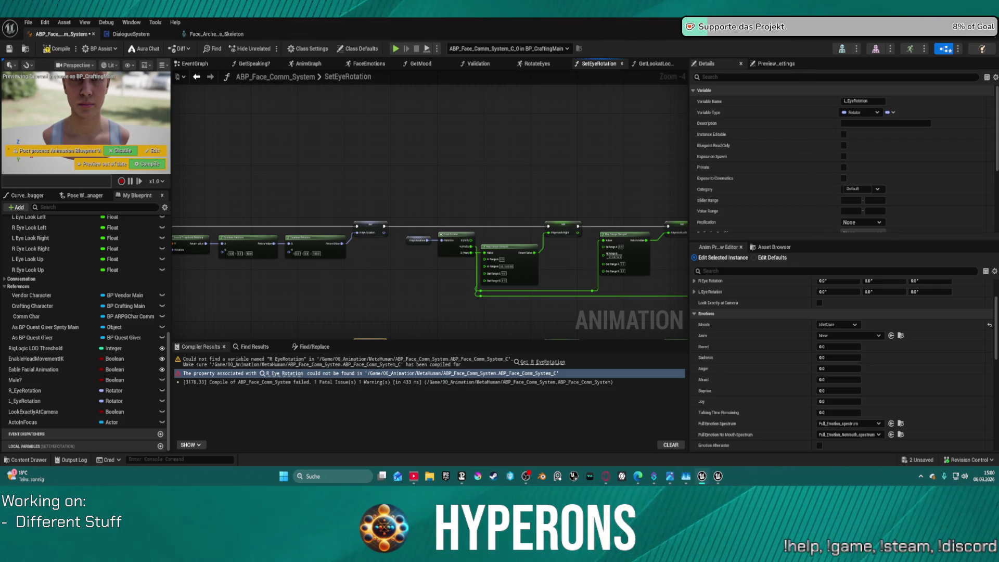
Step: Compile with F7, then wrap the top row of eye nodes in a comment titled Right Eye
click(278, 374)
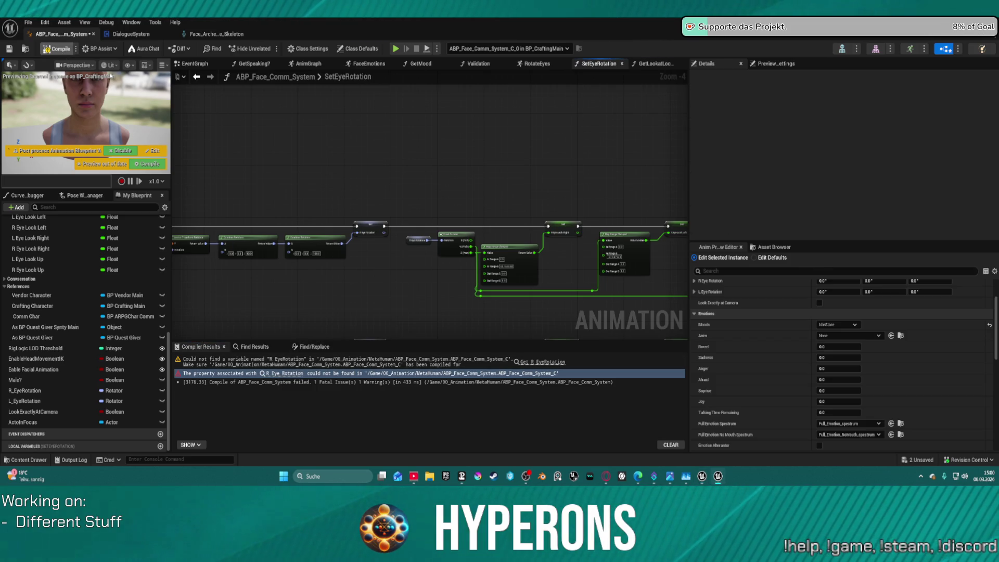
key(F7)
scroll(420, 208, down, 5)
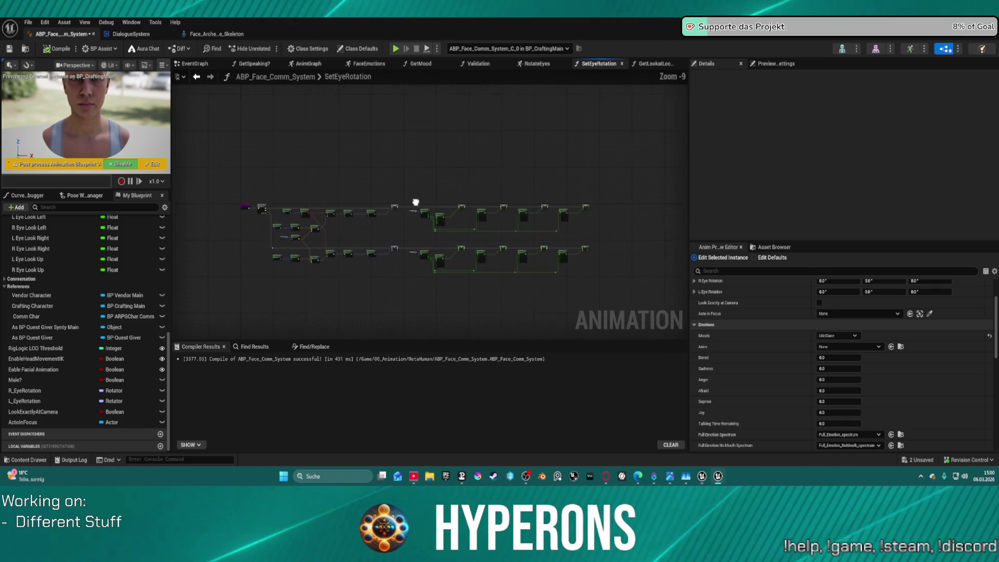
mouse_move(274, 171)
mouse_down()
mouse_move(306, 200)
mouse_move(475, 230)
mouse_move(601, 235)
mouse_up()
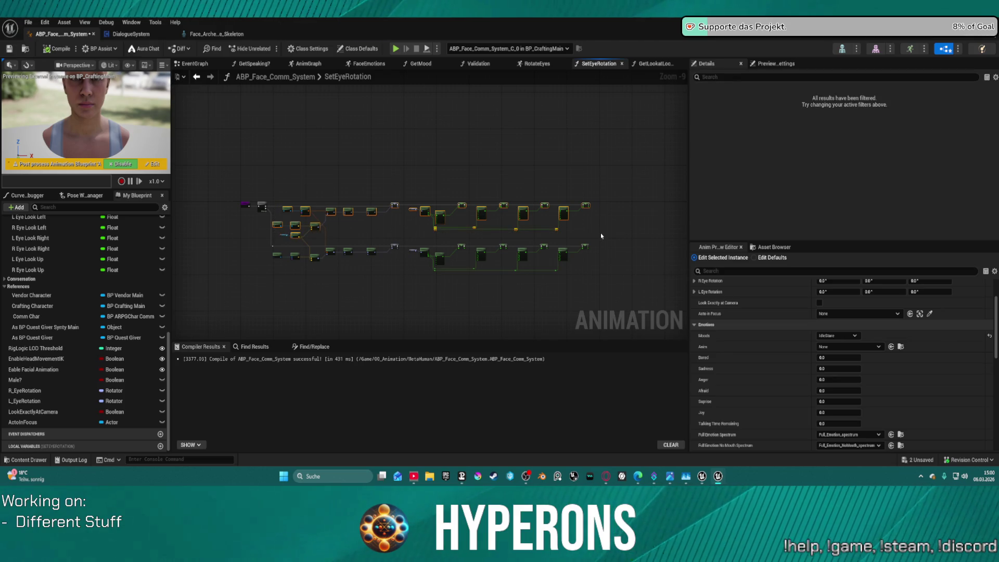
key(c)
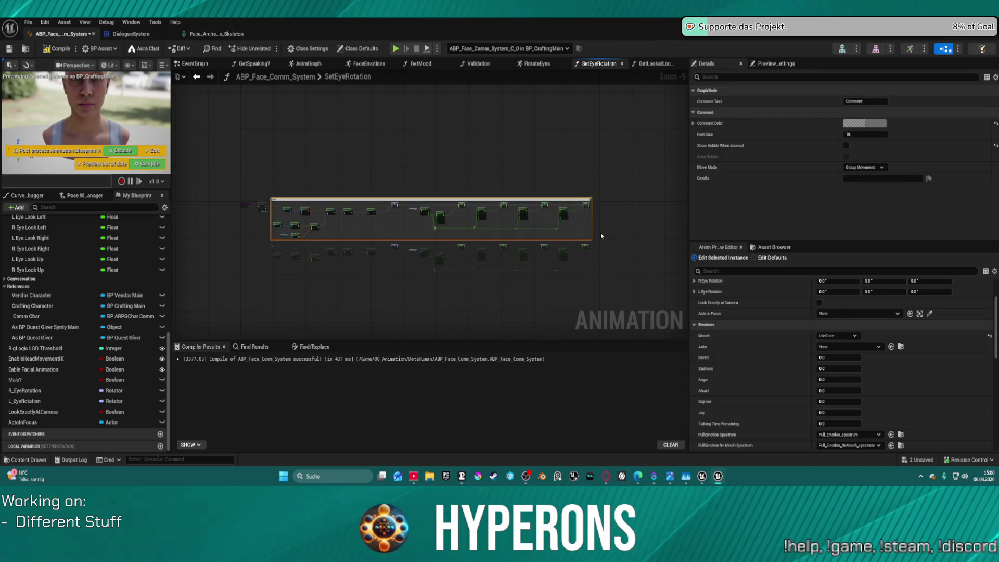
text(Right Eye)
key(Return)
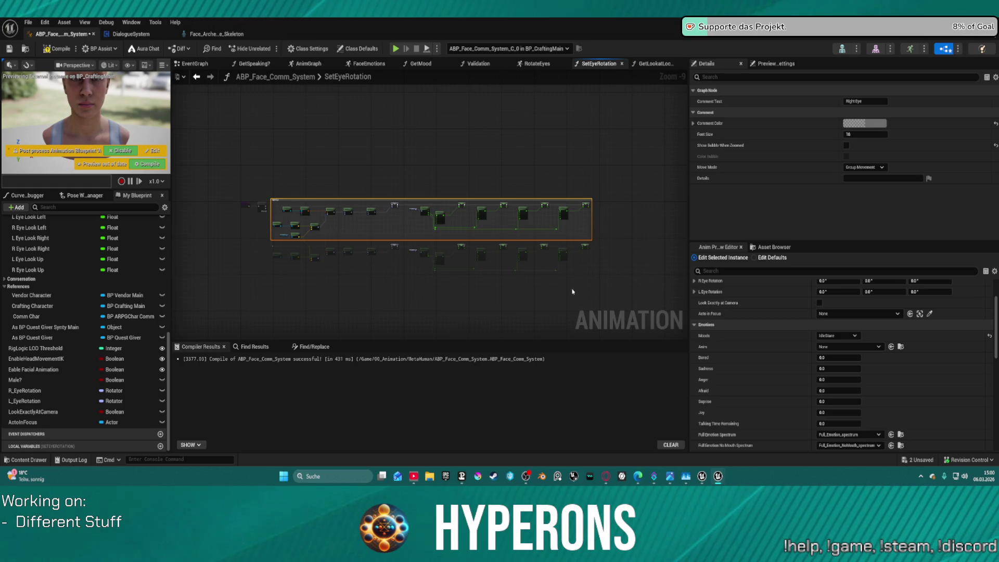
click(559, 273)
Step: Wrap the bottom row of eye nodes in a Left Eye comment
drag(610, 295, 254, 240)
scroll(397, 262, up, 8)
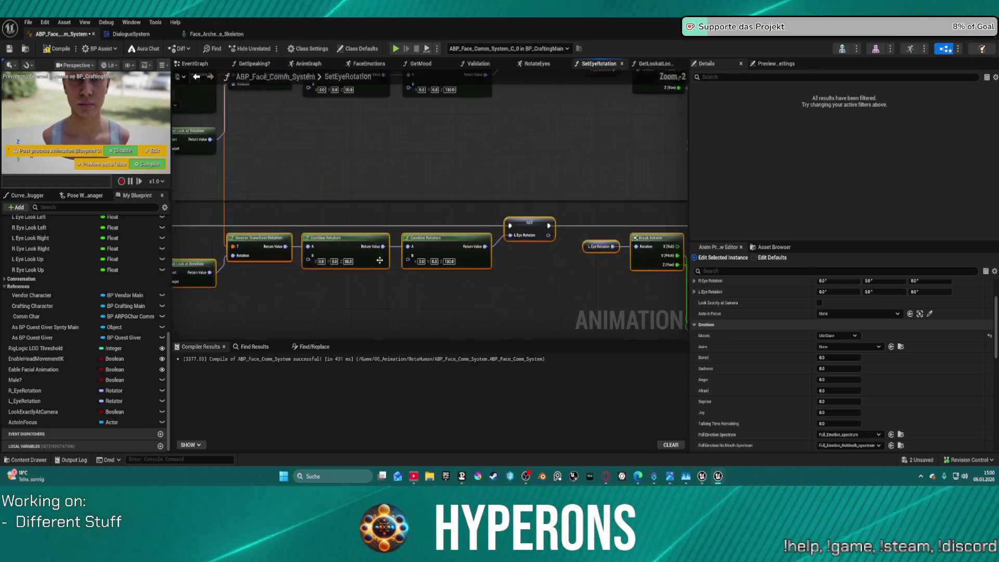
scroll(397, 262, down, 6)
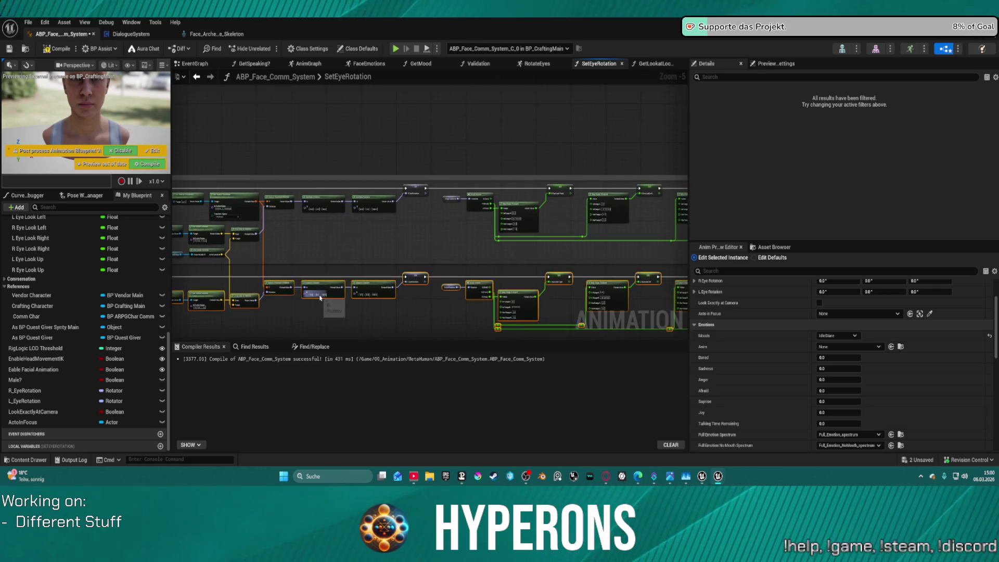
key(c)
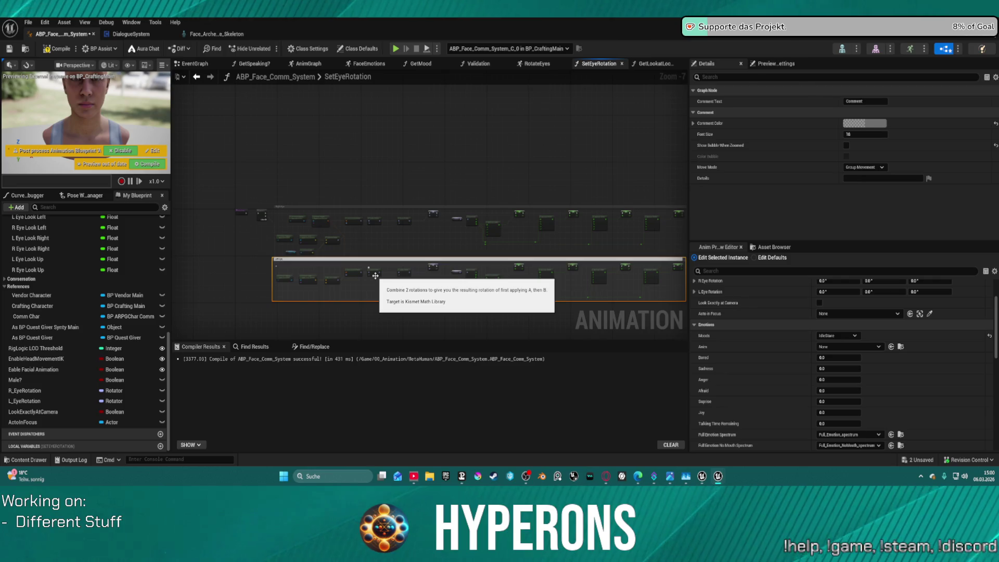
key(Return)
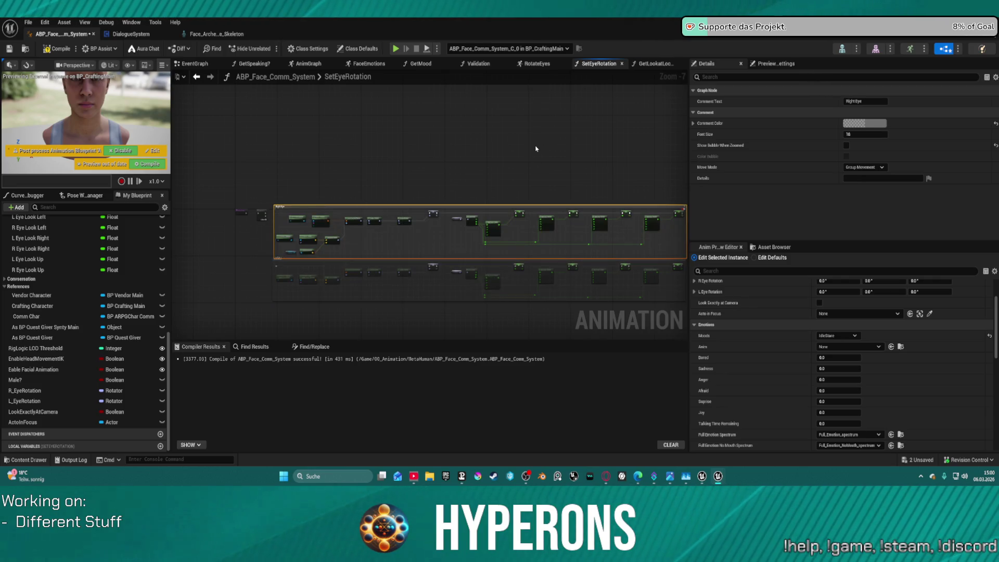
click(515, 142)
Step: Review the right eye chain's socket, Break Rotator and Map Range nodes
scroll(471, 147, up, 5)
scroll(431, 167, down, 5)
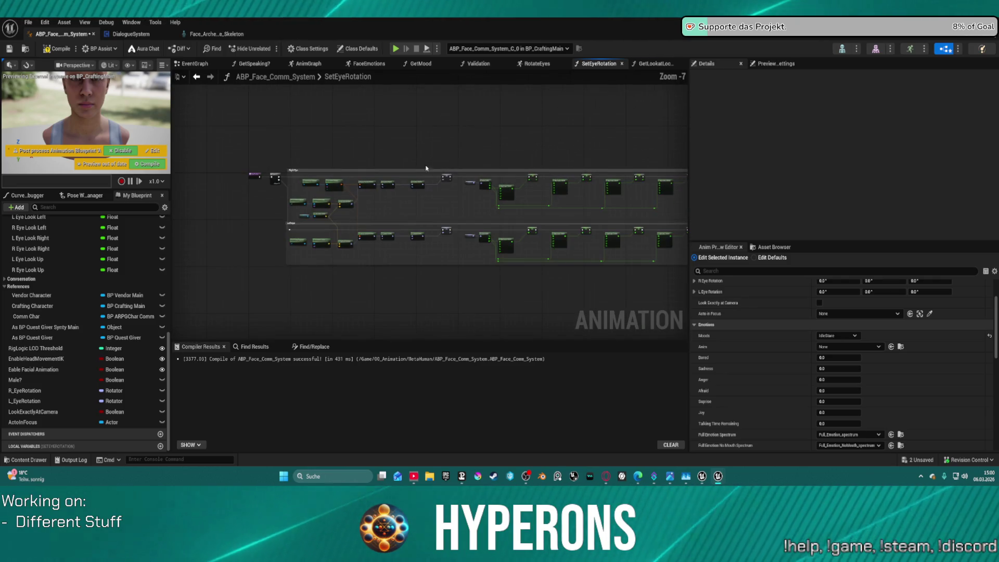
click(339, 186)
click(336, 185)
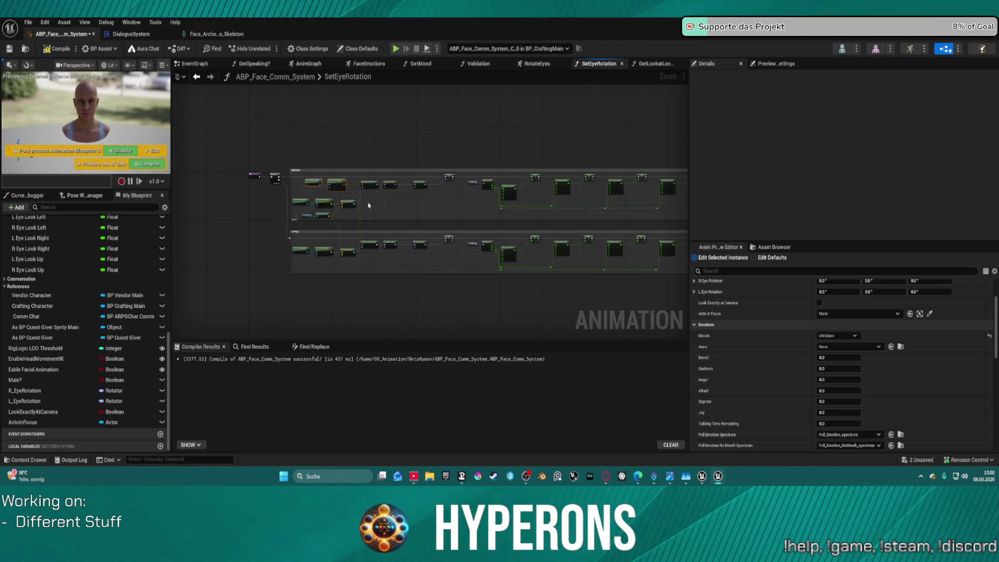
scroll(318, 176, up, 2)
scroll(432, 220, up, 6)
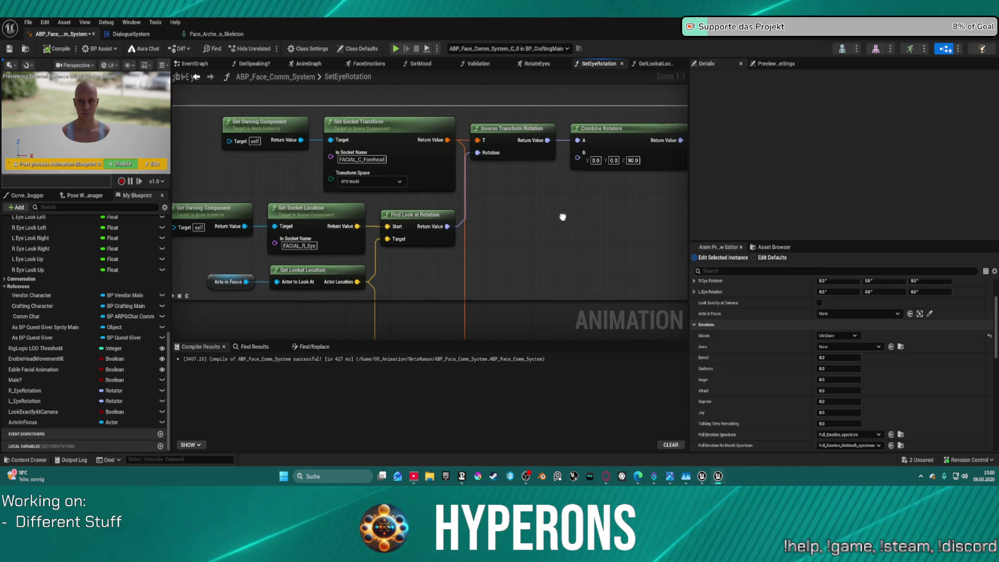
mouse_move(562, 216)
mouse_down()
mouse_move(391, 201)
mouse_move(283, 229)
mouse_move(192, 156)
mouse_move(552, 142)
mouse_up()
mouse_move(174, 221)
mouse_down()
mouse_move(216, 221)
mouse_move(172, 224)
mouse_up()
drag(448, 224, 174, 220)
click(198, 35)
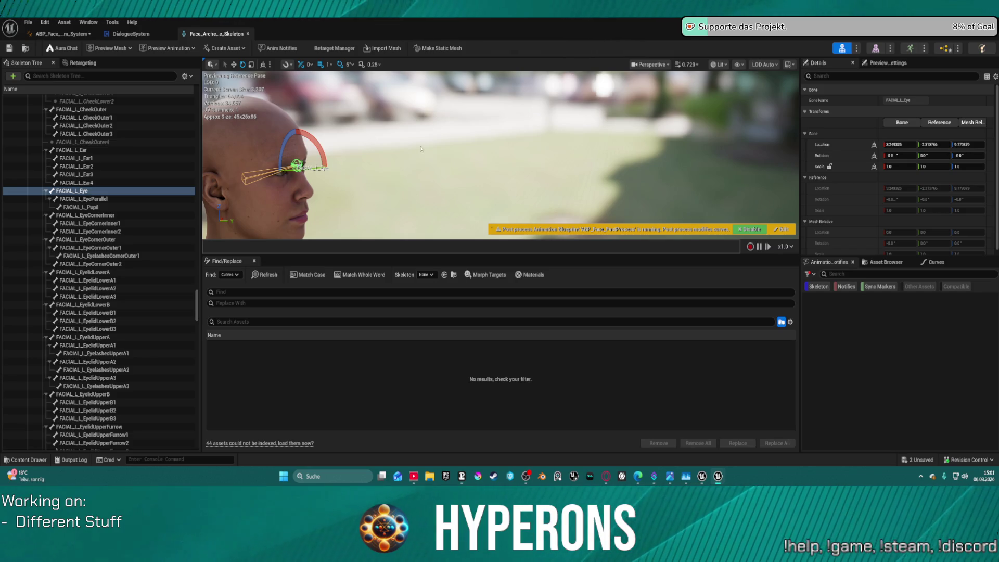
Step: Show the translate gizmo on the FACIAL_L_Eye bone to check its axes
key(w)
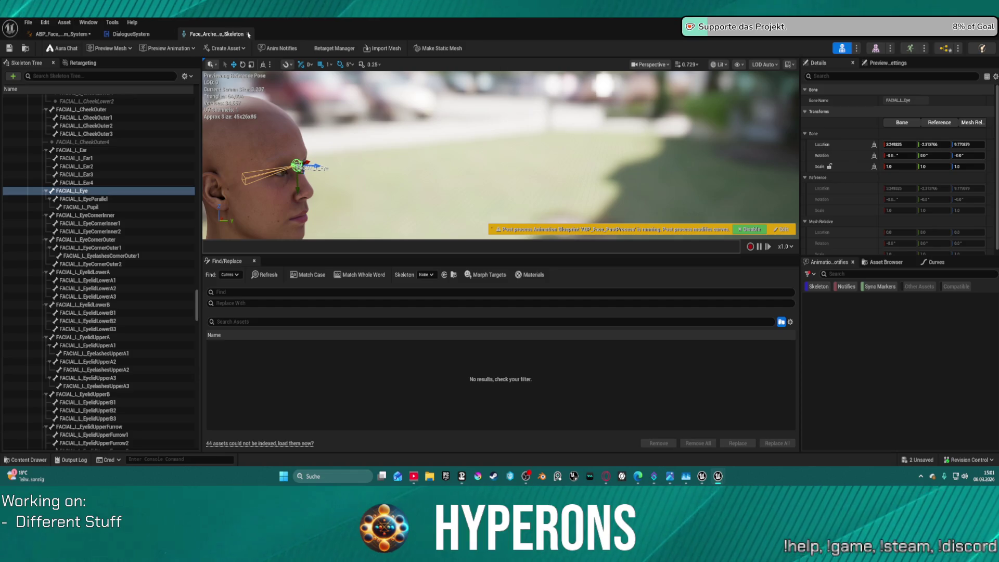
Step: Close the face skeleton, scan the DialogueSystem EventGraph, and return to ABP_Face_Comm_System's Combine Rotators area
click(248, 34)
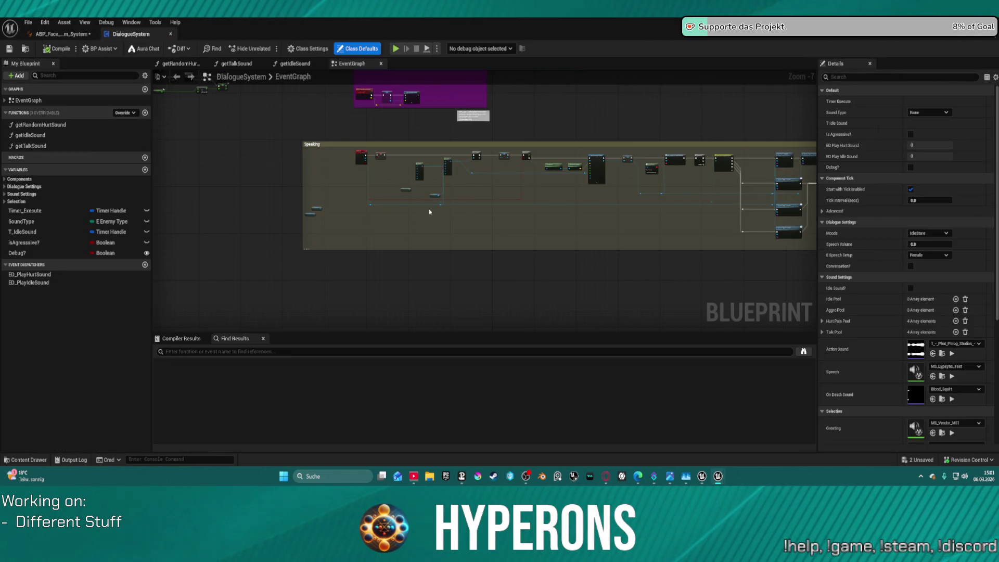
scroll(430, 212, down, 5)
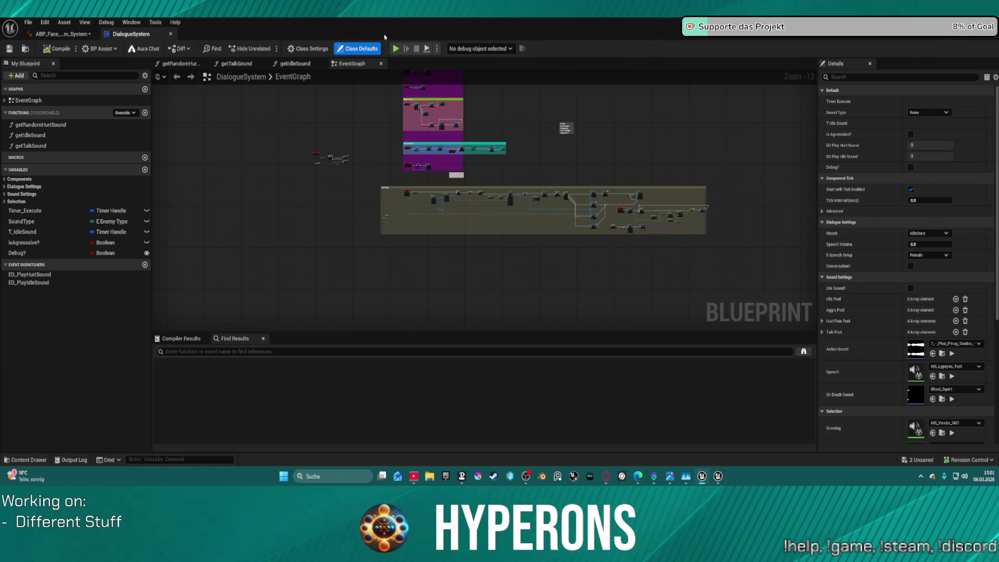
scroll(420, 182, up, 5)
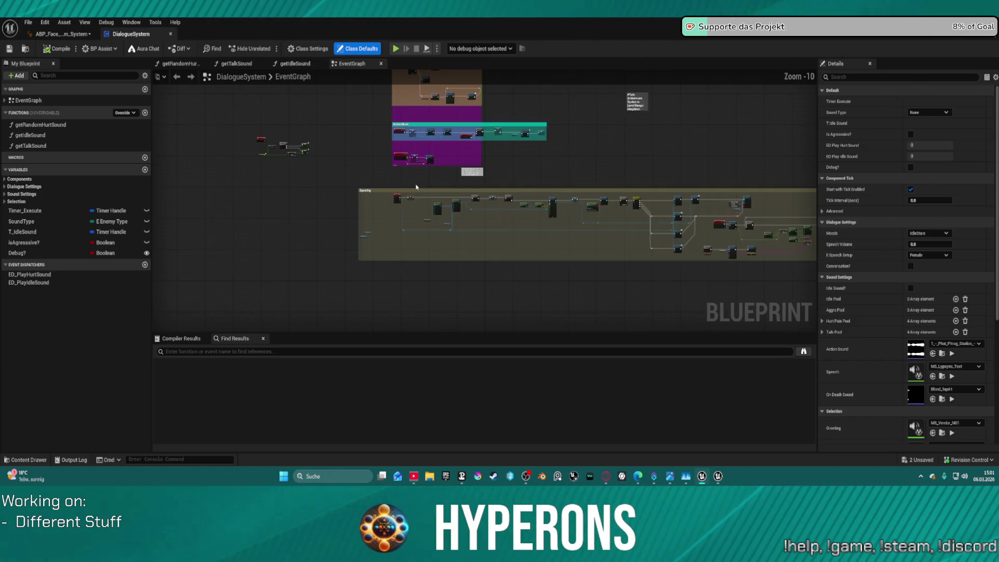
click(65, 34)
drag(357, 180, 524, 192)
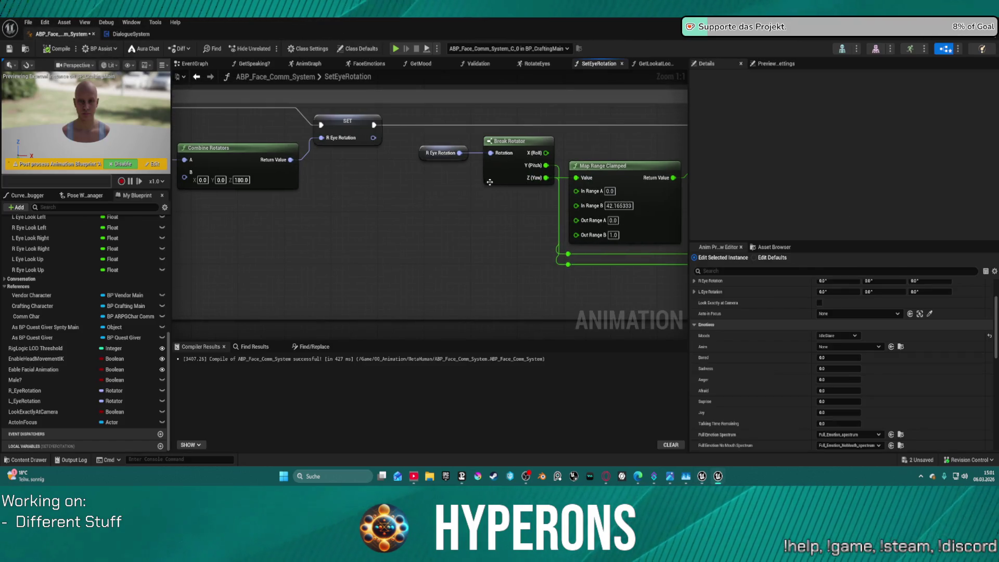
Step: Move the SetEyeRotation entry node left to make room for new logic
scroll(490, 182, down, 1)
drag(442, 203, 521, 198)
drag(313, 177, 427, 167)
mouse_move(281, 161)
mouse_down()
mouse_move(377, 160)
mouse_move(594, 218)
mouse_up()
mouse_move(494, 229)
mouse_down()
mouse_move(193, 221)
mouse_move(192, 238)
mouse_move(212, 229)
mouse_move(445, 242)
mouse_up()
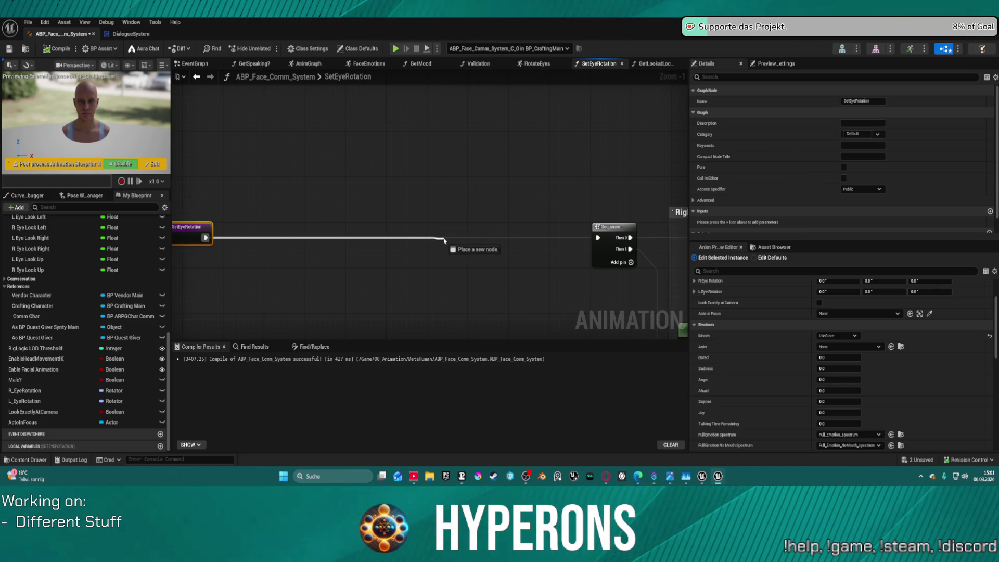
drag(445, 240, 445, 241)
click(329, 231)
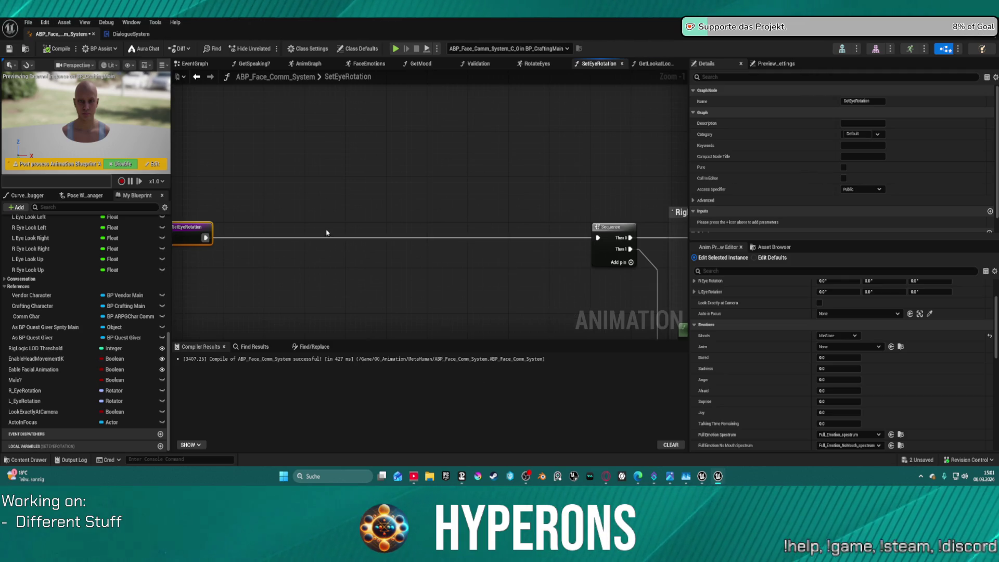
scroll(74, 346, up, 5)
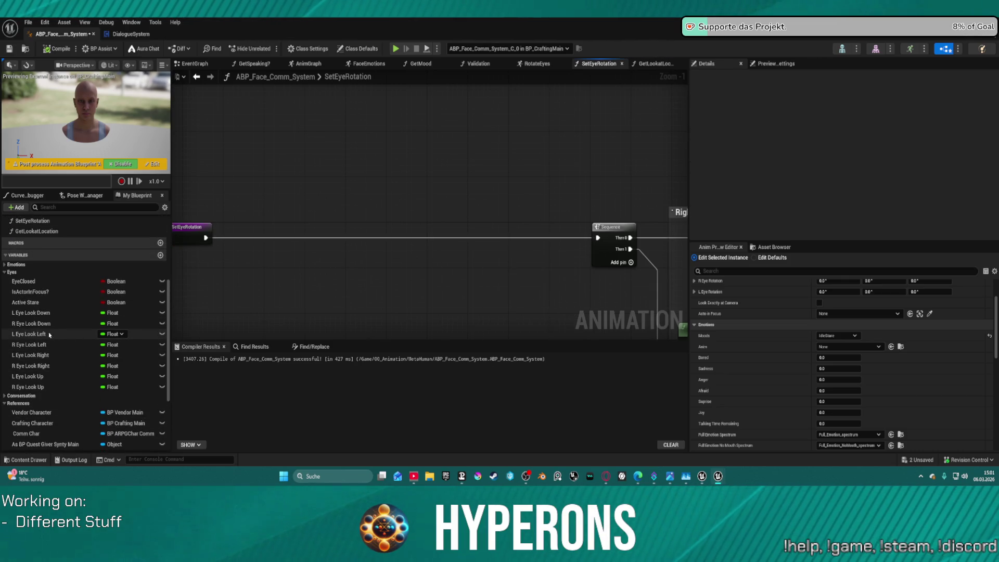
Step: Add an Active Stare setter and a Branch node, and remove the == comparison node
drag(26, 303, 448, 178)
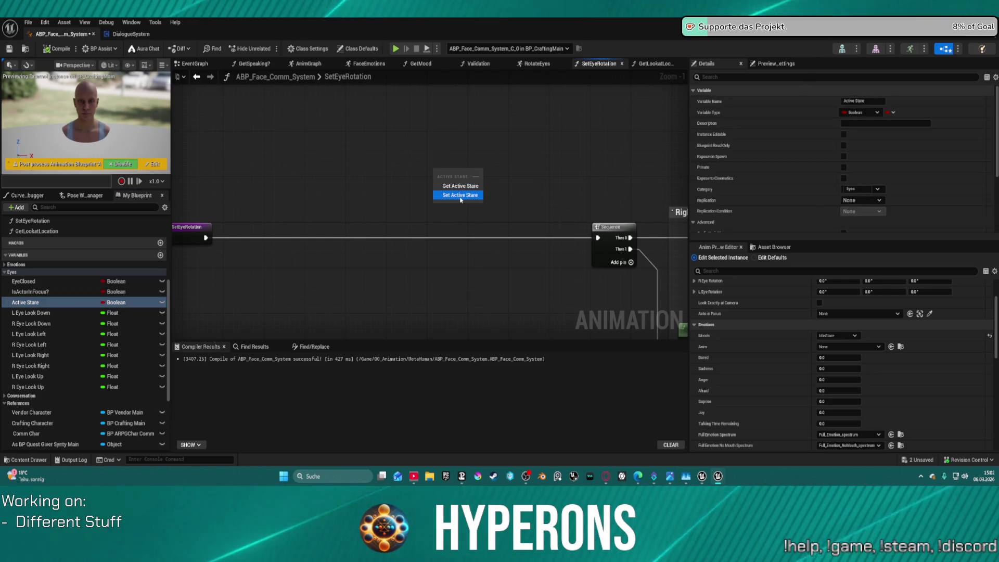
click(461, 196)
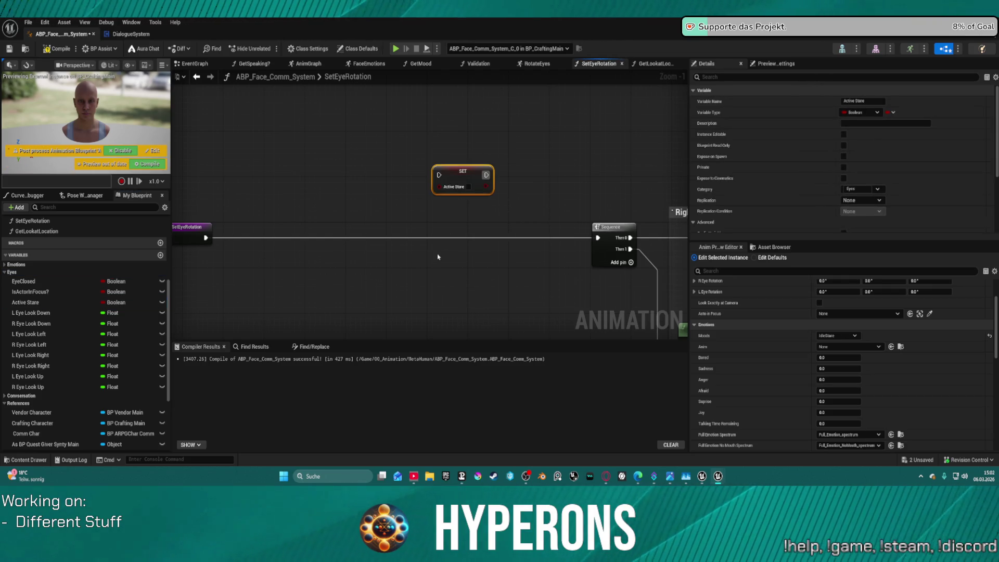
click(431, 250)
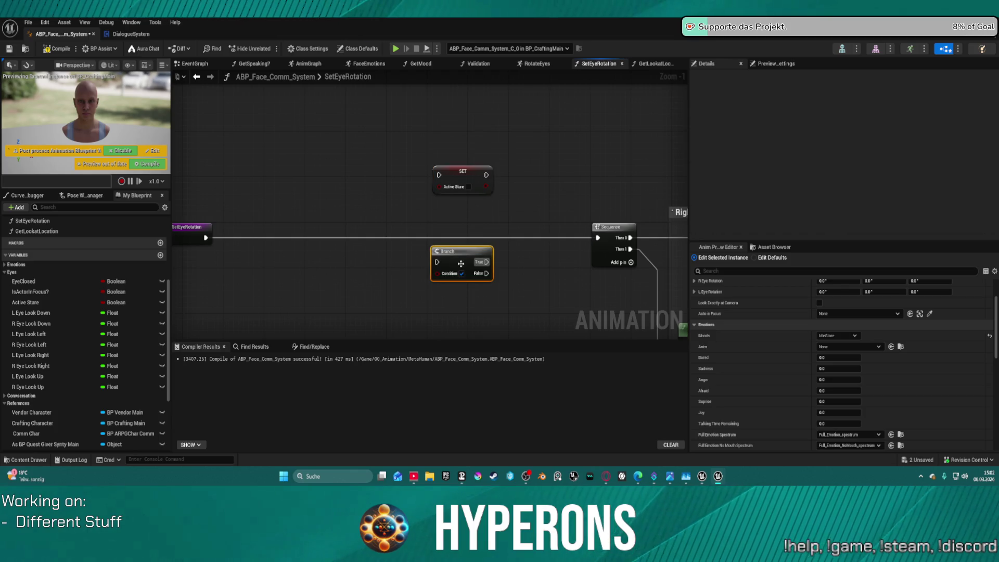
mouse_move(437, 263)
mouse_down()
mouse_move(267, 256)
mouse_move(368, 241)
mouse_move(340, 229)
mouse_up()
click(341, 230)
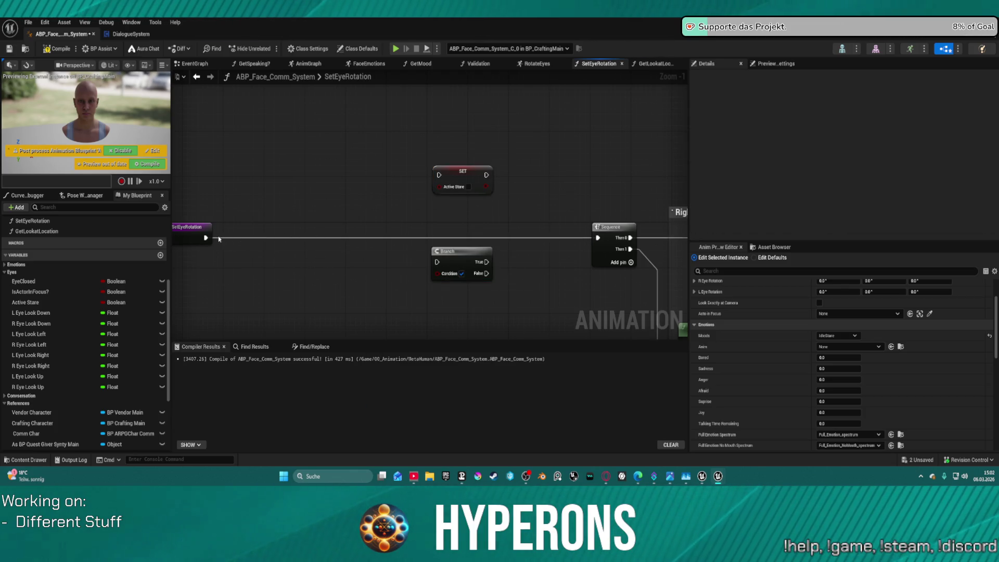
right_click(315, 208)
text(==)
key(Return)
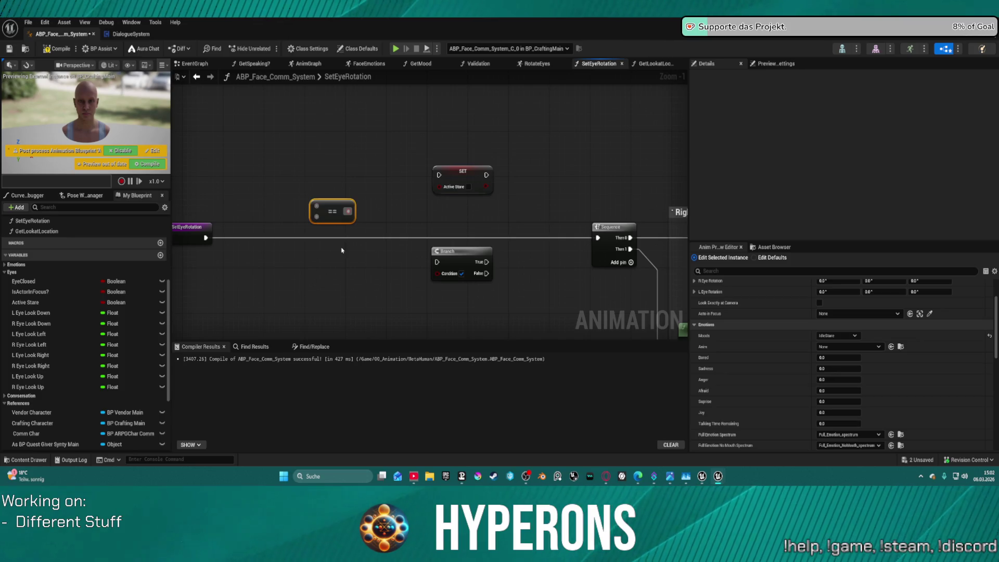
key(Delete)
drag(326, 242, 321, 238)
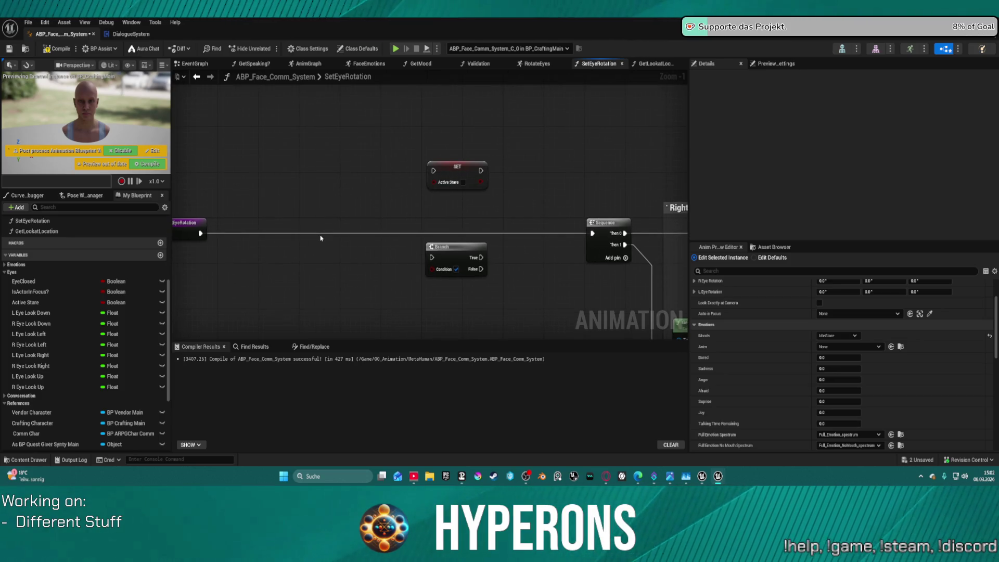
Step: Add a Sequence node and attach a Do Once to its Then 0 output
right_click(320, 238)
text(ser)
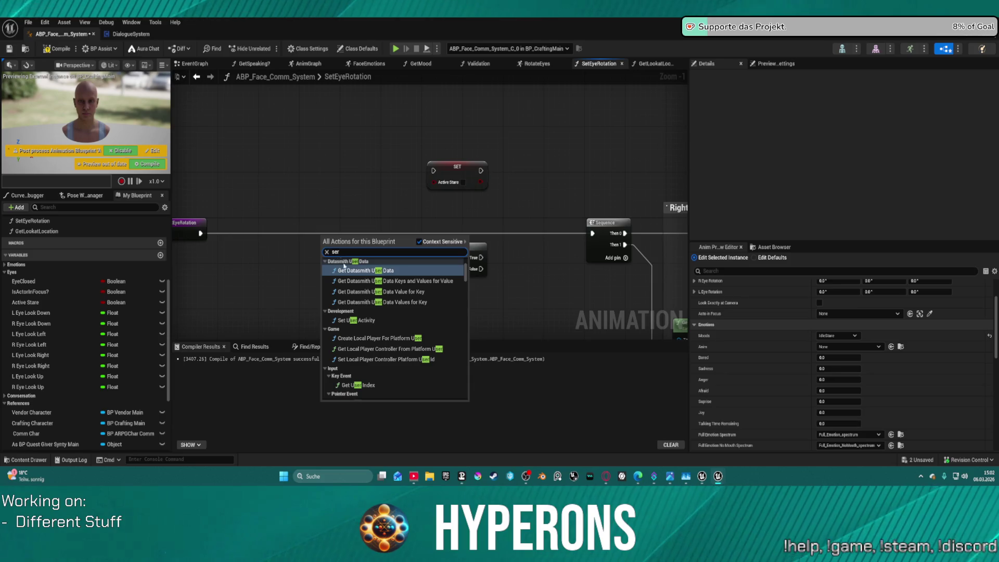
key(BackSpace)
text(q)
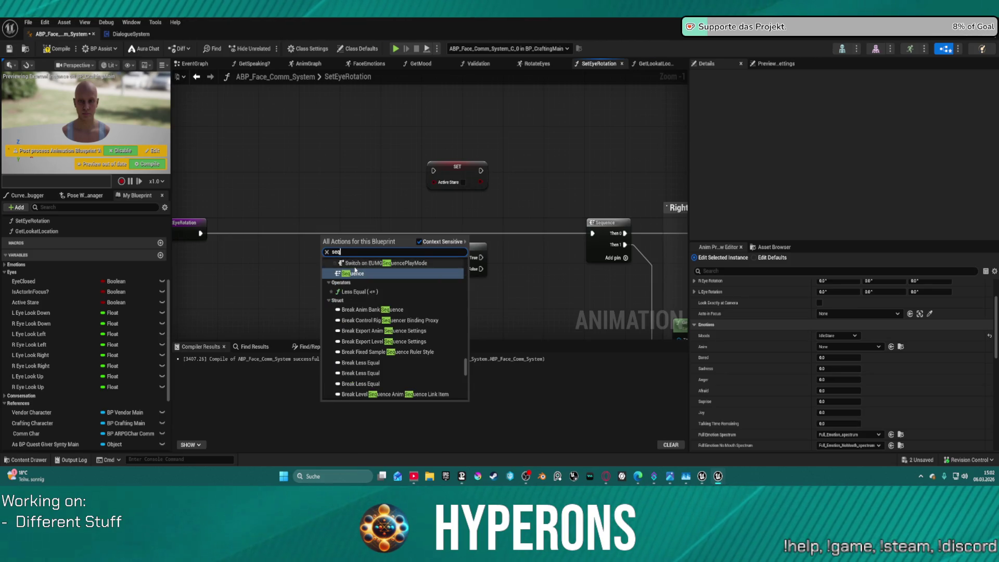
click(360, 275)
mouse_move(359, 250)
mouse_down()
mouse_move(415, 267)
mouse_move(398, 280)
mouse_up()
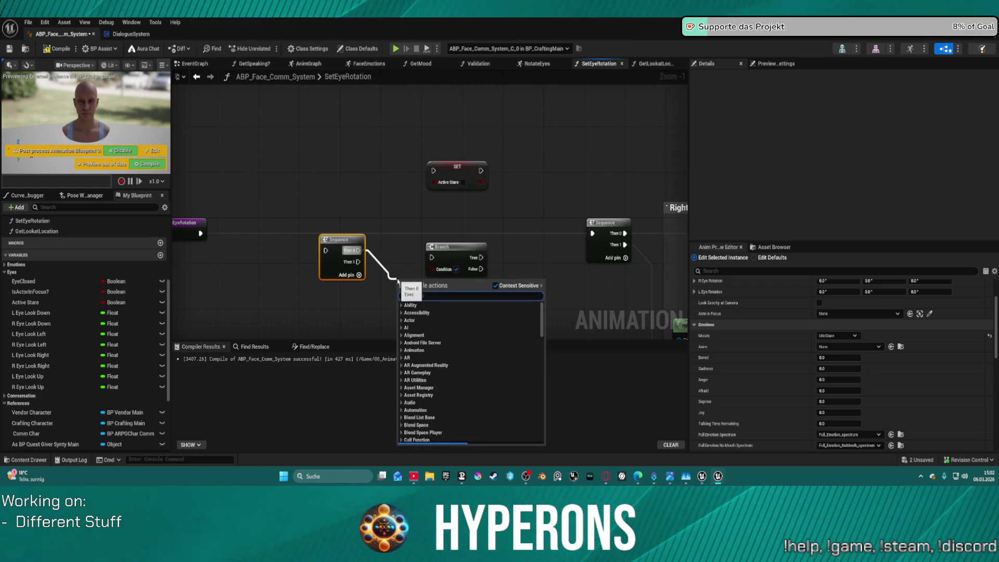
text(do once)
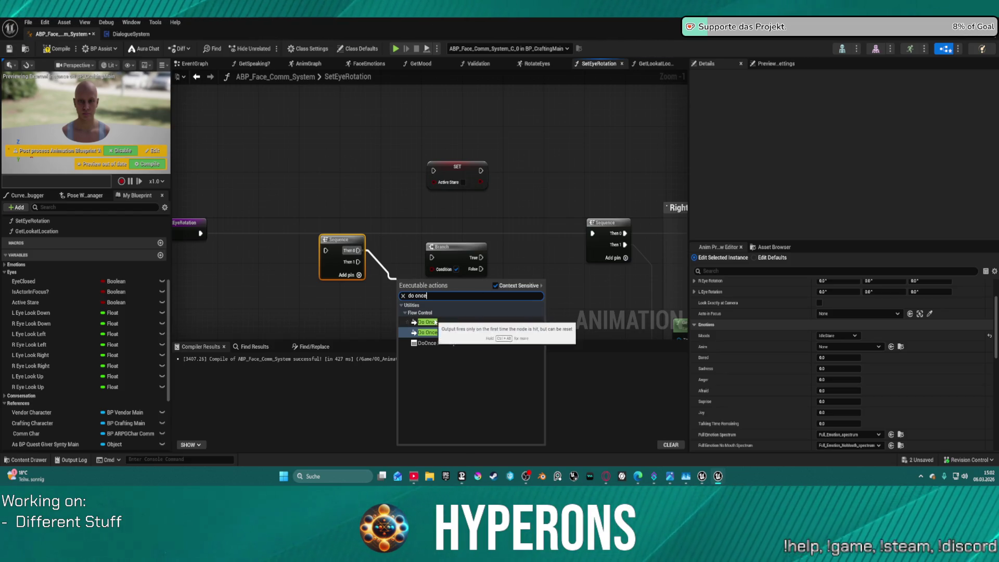
click(435, 321)
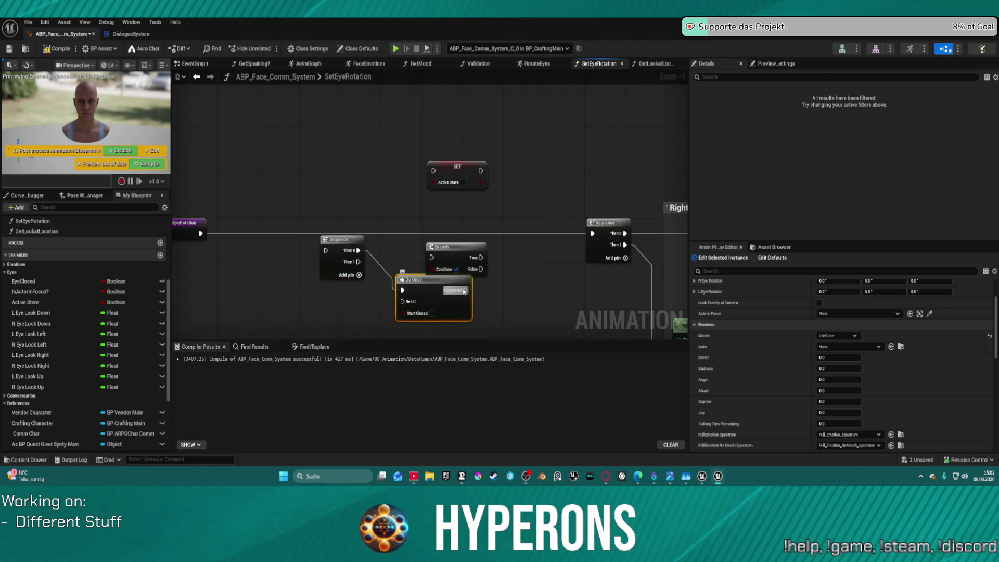
Step: Wire Do Once's Completed into the Active Stare setter, set it true, and reposition the Sequence
mouse_move(464, 290)
mouse_down()
mouse_move(437, 261)
mouse_move(500, 295)
mouse_move(492, 297)
mouse_up()
drag(447, 246, 448, 243)
drag(461, 180, 522, 277)
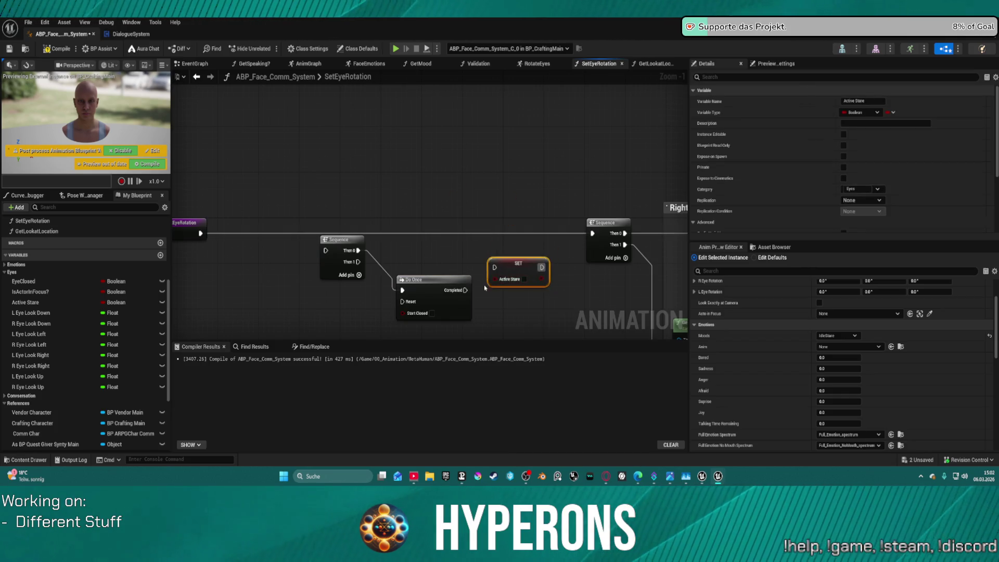
drag(466, 290, 494, 268)
drag(532, 121, 472, 116)
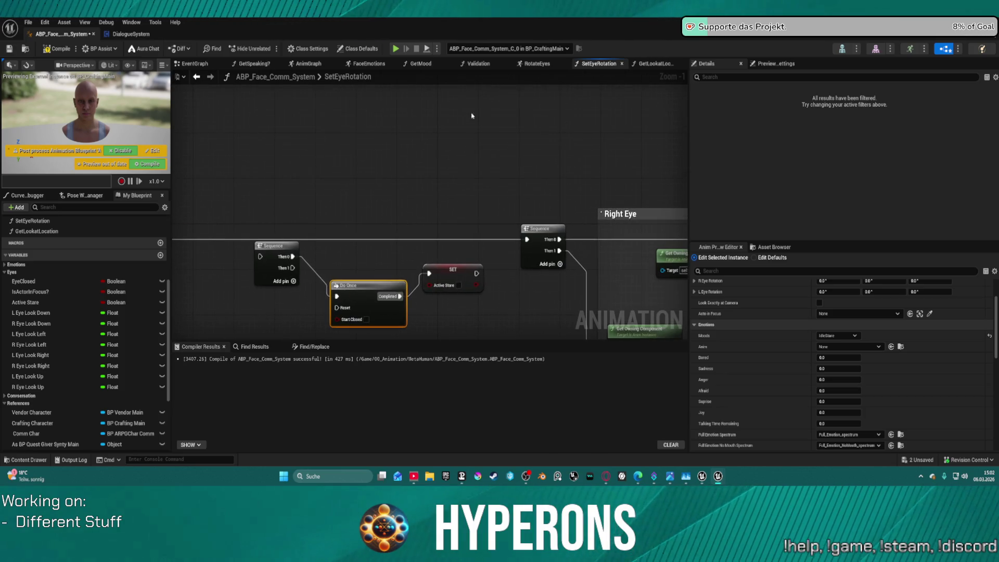
click(452, 286)
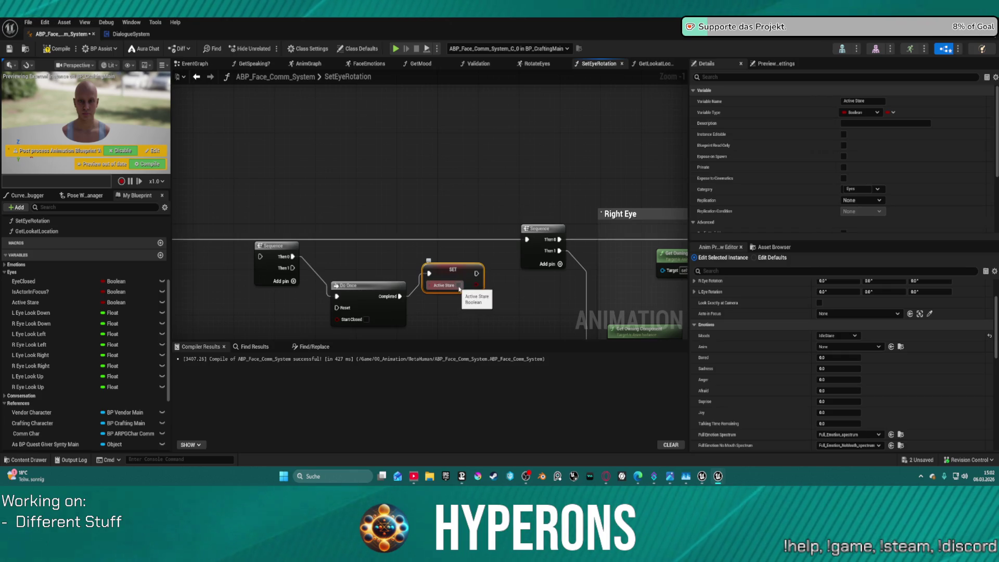
click(458, 286)
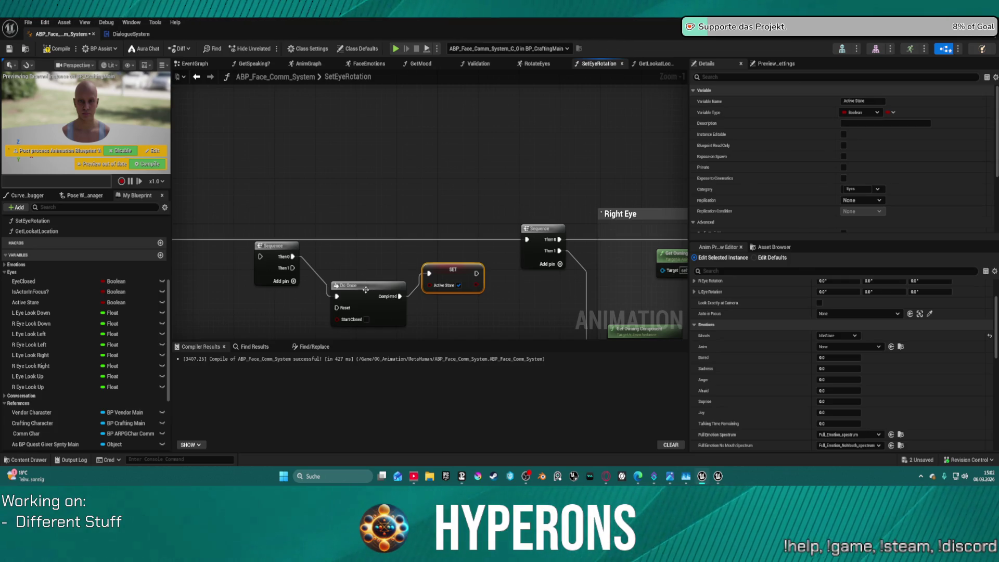
drag(267, 250, 317, 233)
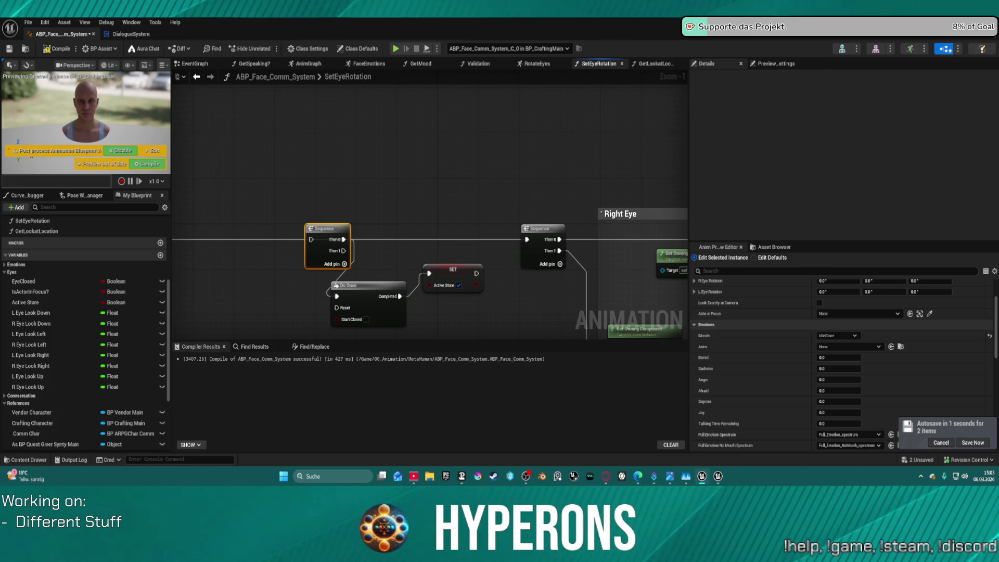
Step: Add a new macro, NewMacro, to ABP_Face_Comm_System
click(160, 243)
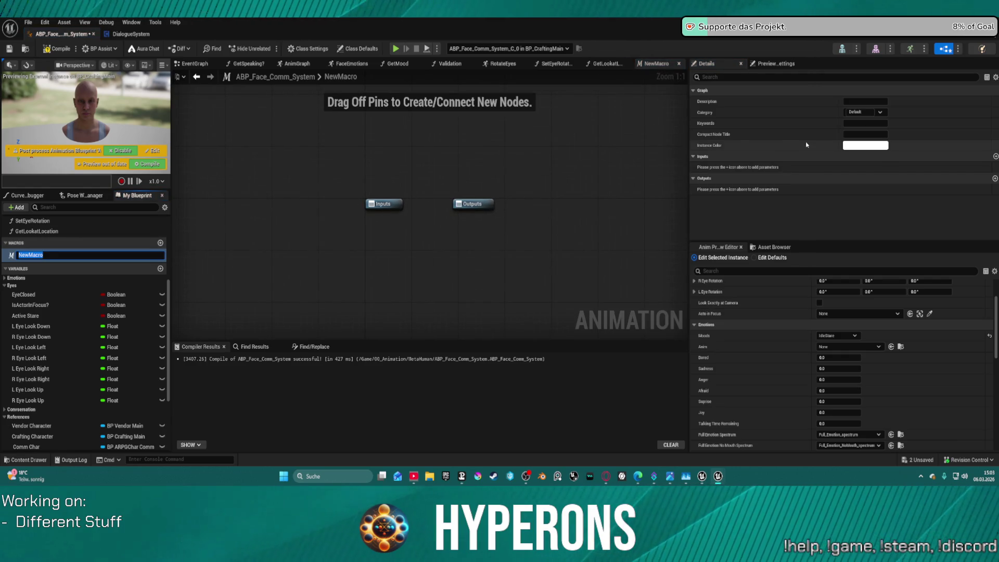
Step: Give NewMacro one input and one output parameter, both of type Exec
click(995, 157)
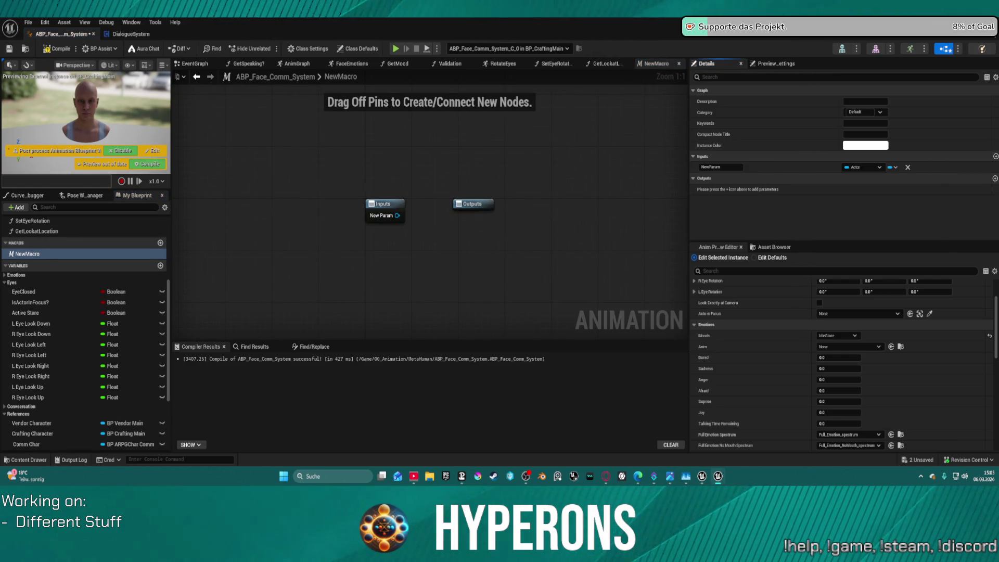
click(995, 179)
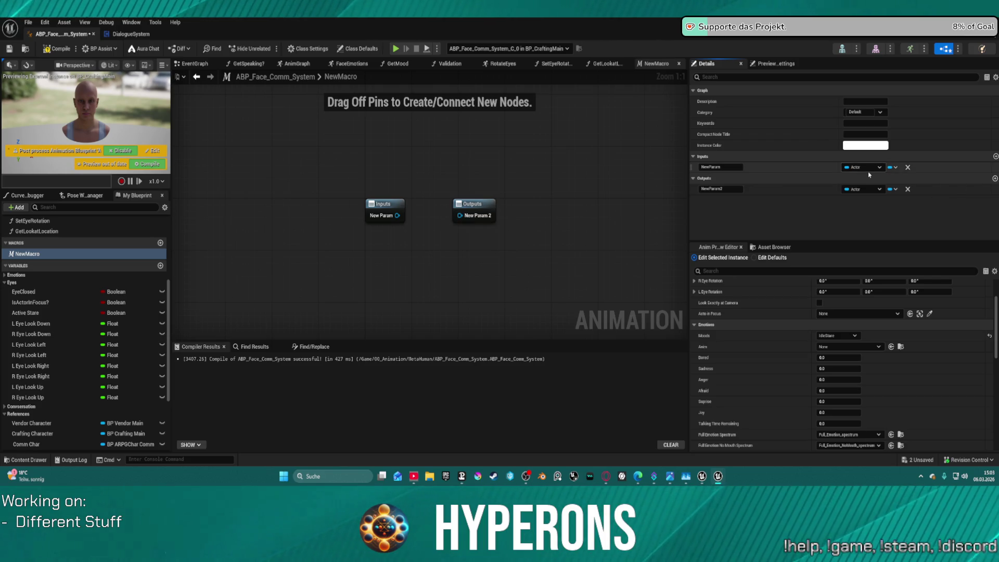
click(863, 167)
click(861, 191)
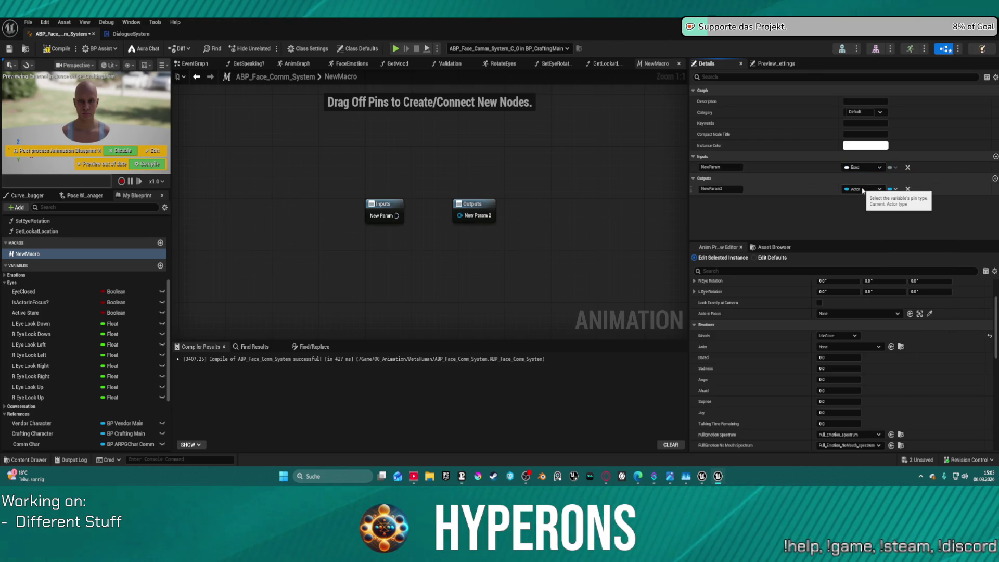
click(863, 189)
click(864, 219)
click(863, 189)
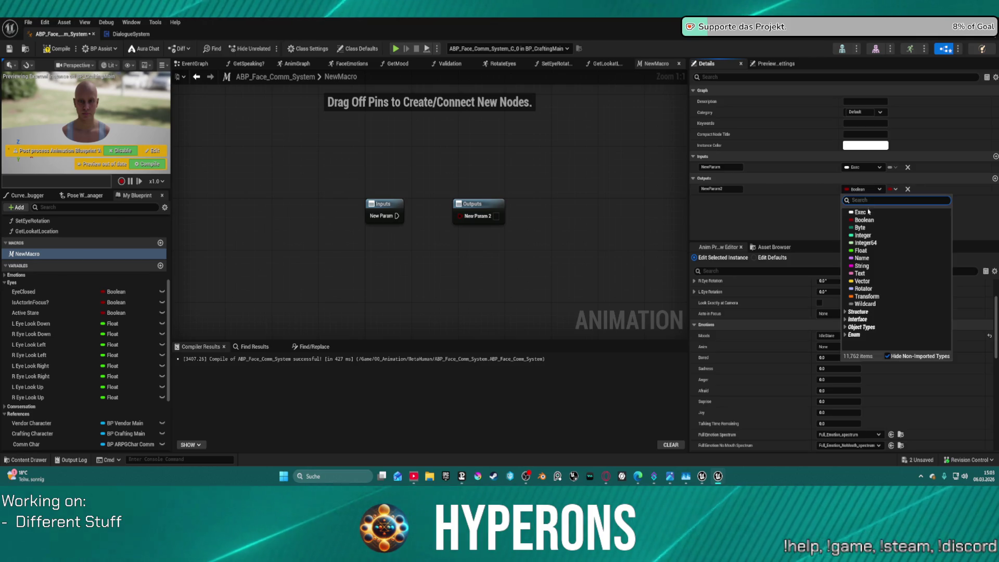
click(859, 207)
Step: Rename the input pin Execute and edit the output pin's name to Then
click(727, 167)
double_click(727, 167)
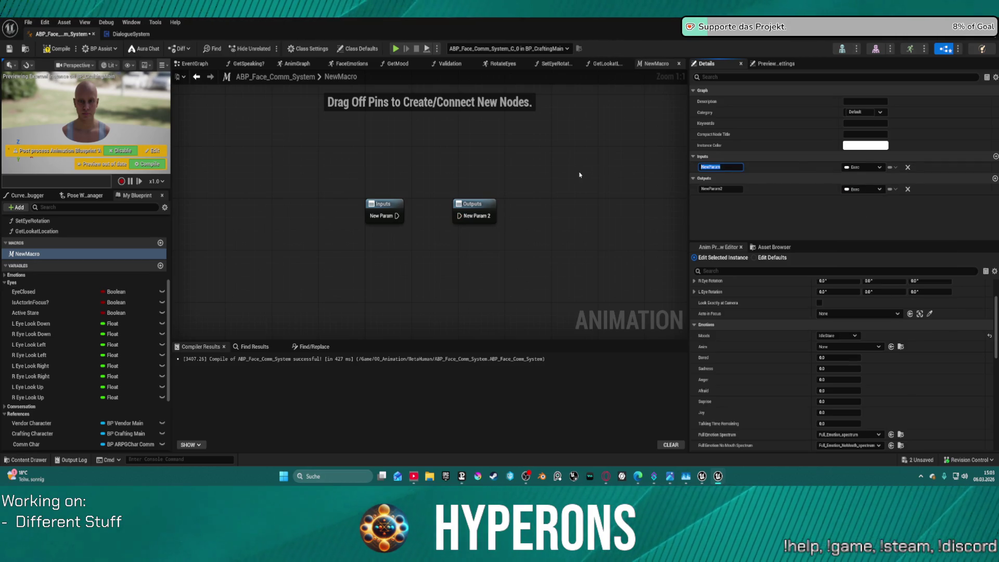
text(Ex)
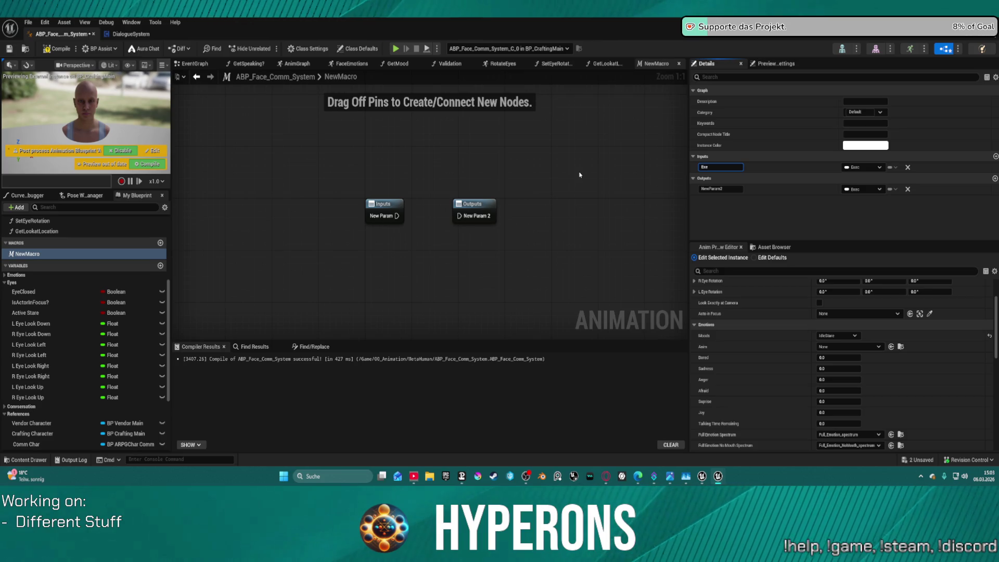
text(e)
key(Return)
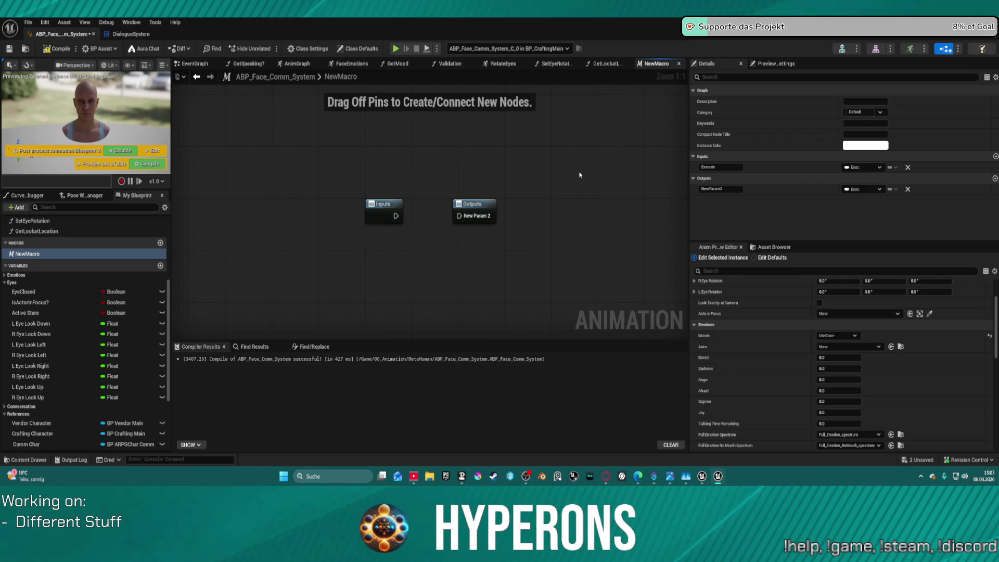
right_click(580, 175)
click(728, 189)
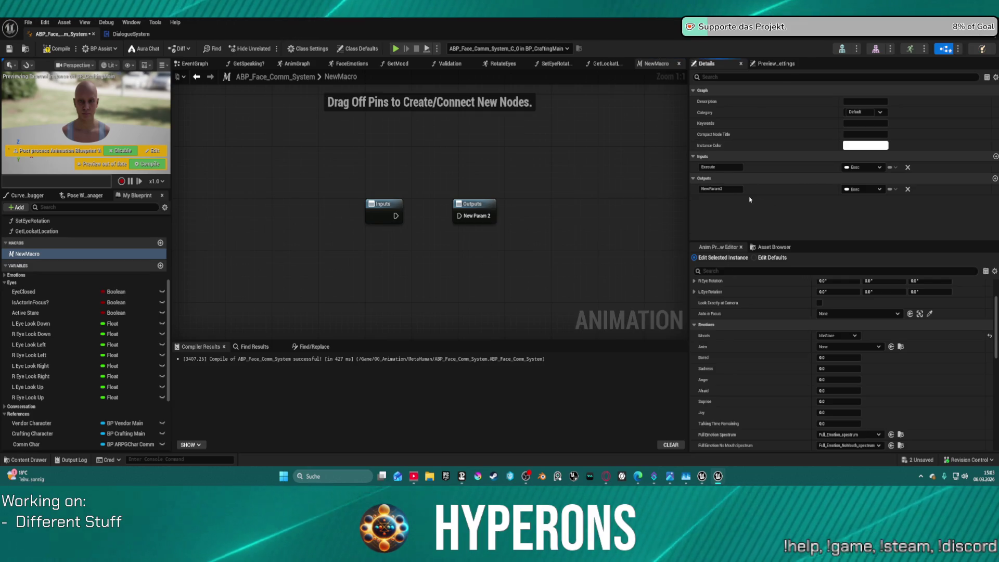
double_click(728, 189)
double_click(729, 189)
text(Then)
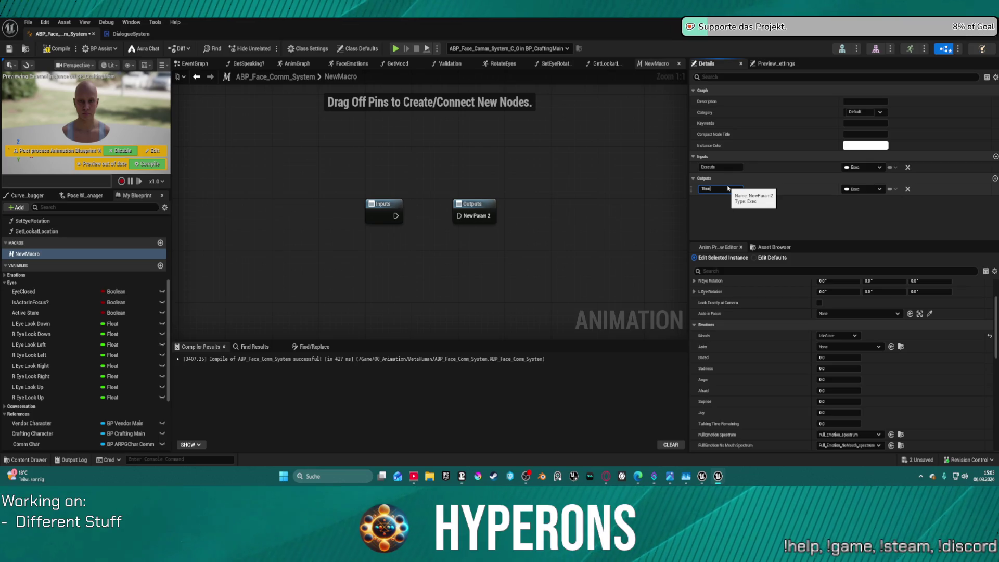
key(Return)
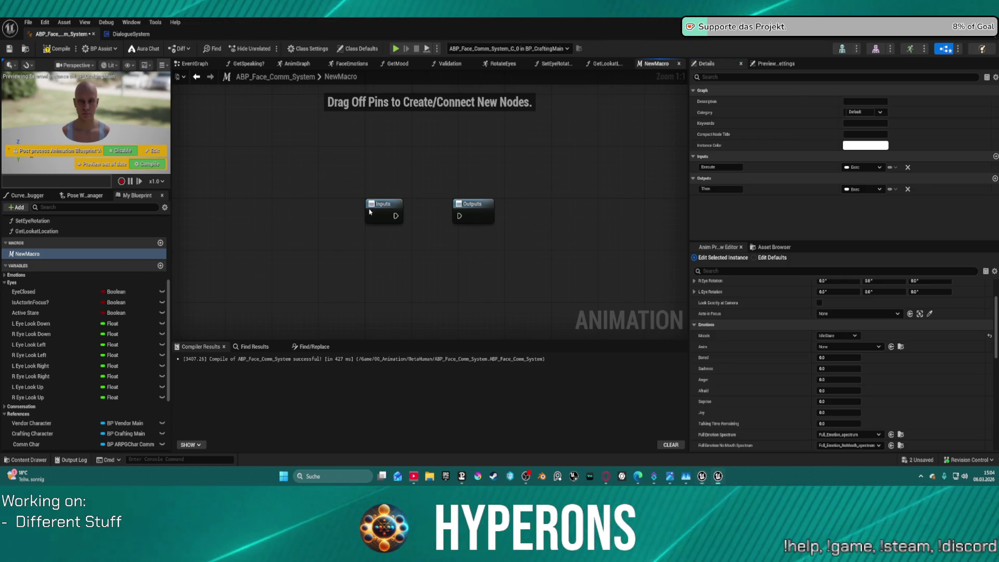
Step: Place an ActoInFocus getter in the macro graph and convert it to a Validated Get
drag(385, 204, 361, 184)
scroll(61, 405, down, 3)
scroll(61, 406, down, 2)
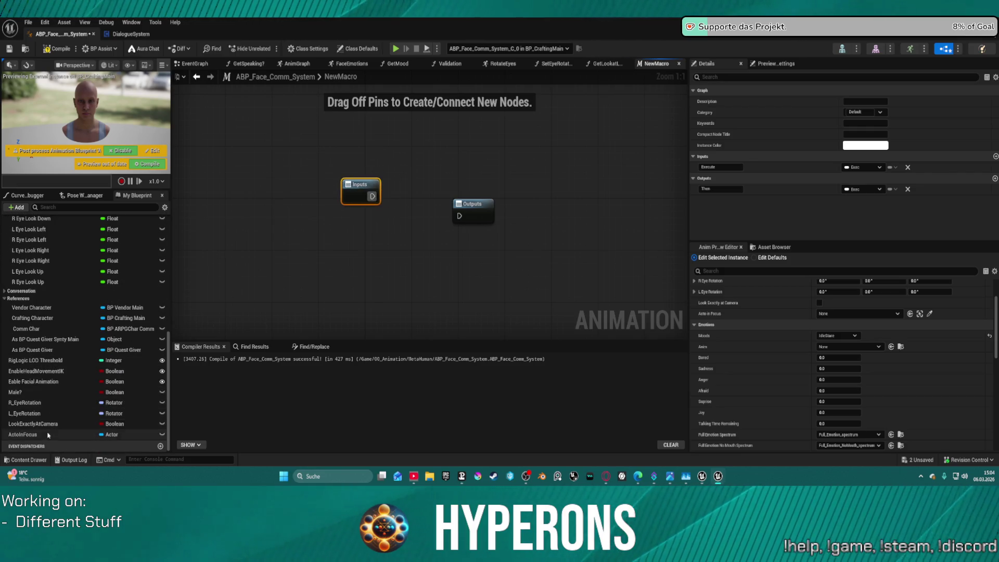
click(23, 435)
drag(318, 248, 320, 250)
click(328, 256)
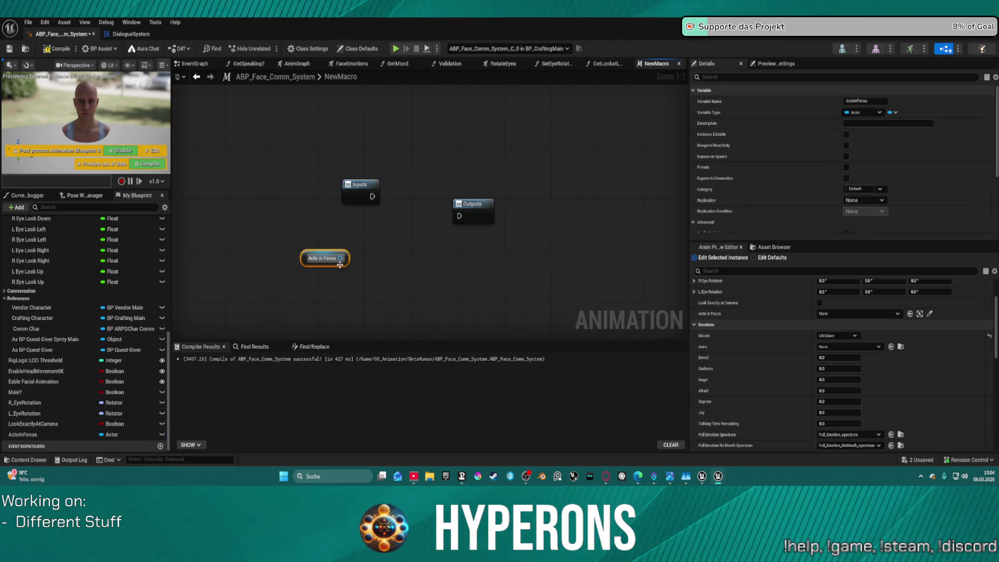
right_click(330, 261)
click(366, 352)
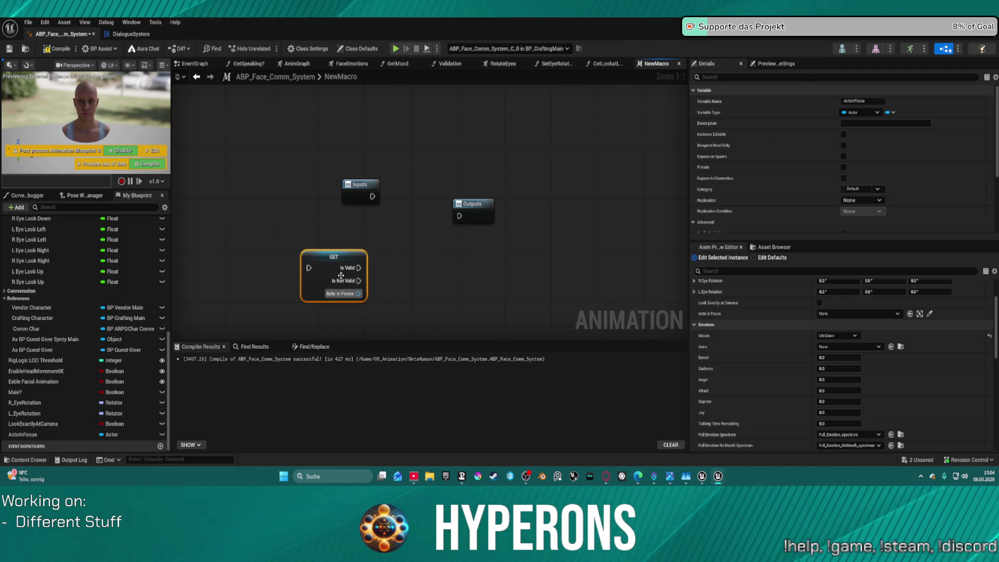
Step: Wire Inputs through the validated get's Is Valid to Outputs, and rename the variable ActorInFocus
mouse_move(312, 269)
mouse_down()
mouse_move(374, 209)
mouse_move(373, 196)
mouse_move(284, 197)
mouse_up()
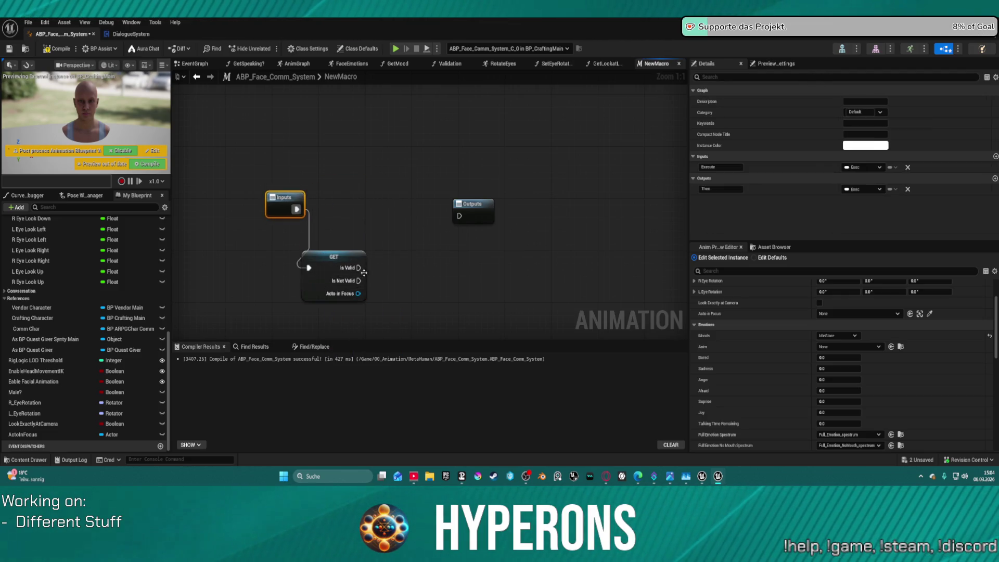
drag(358, 268, 459, 215)
click(375, 206)
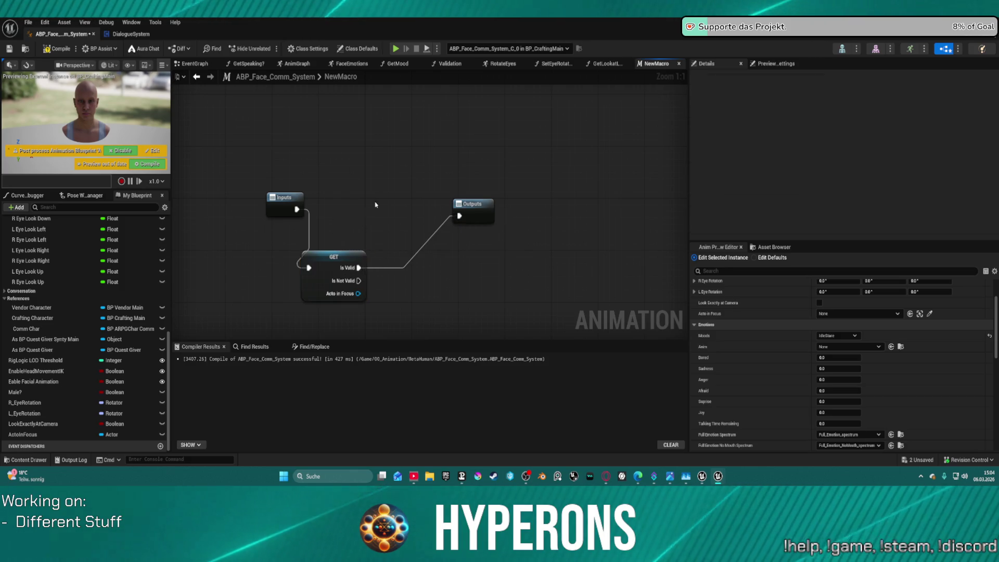
click(322, 259)
key(f)
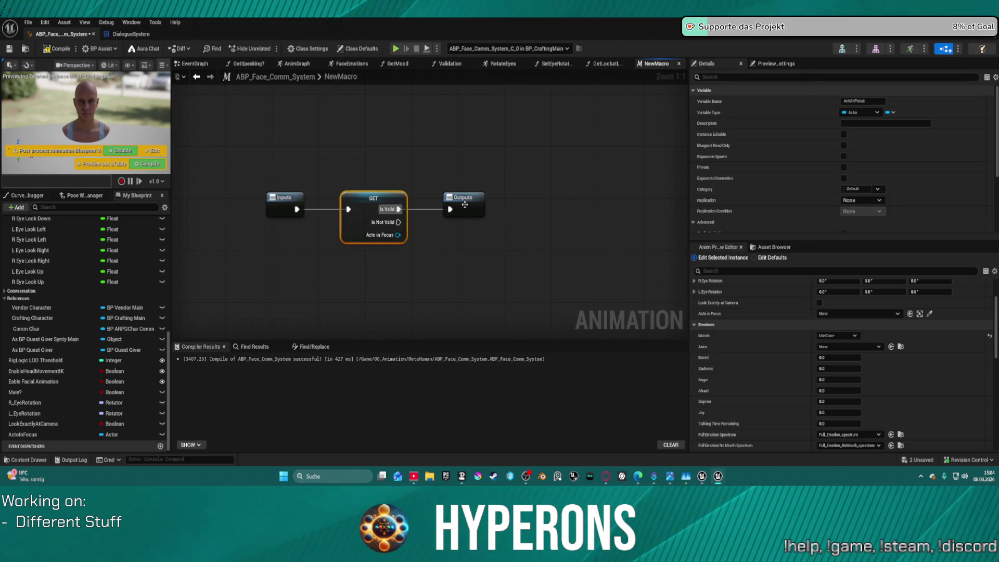
drag(465, 205, 561, 204)
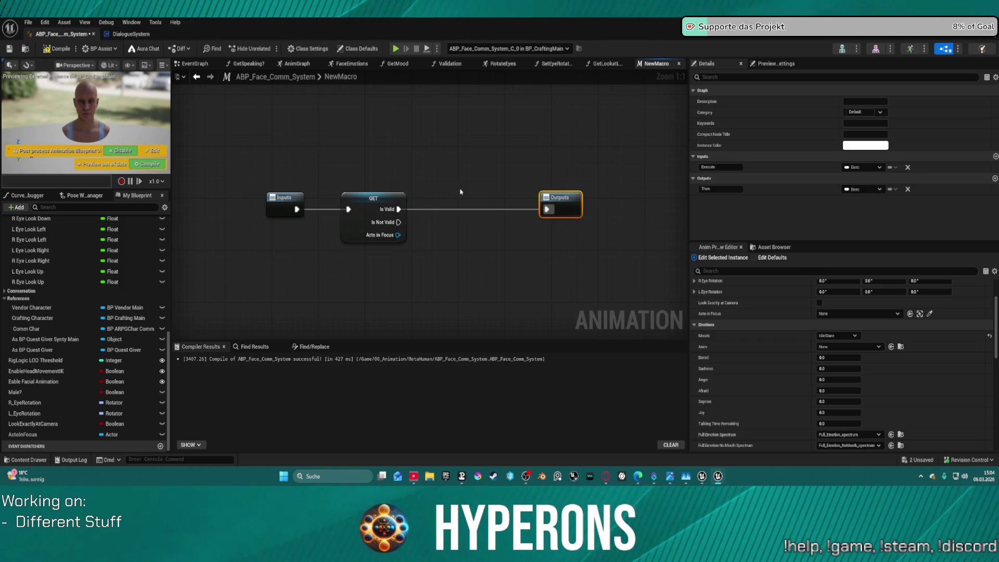
double_click(22, 435)
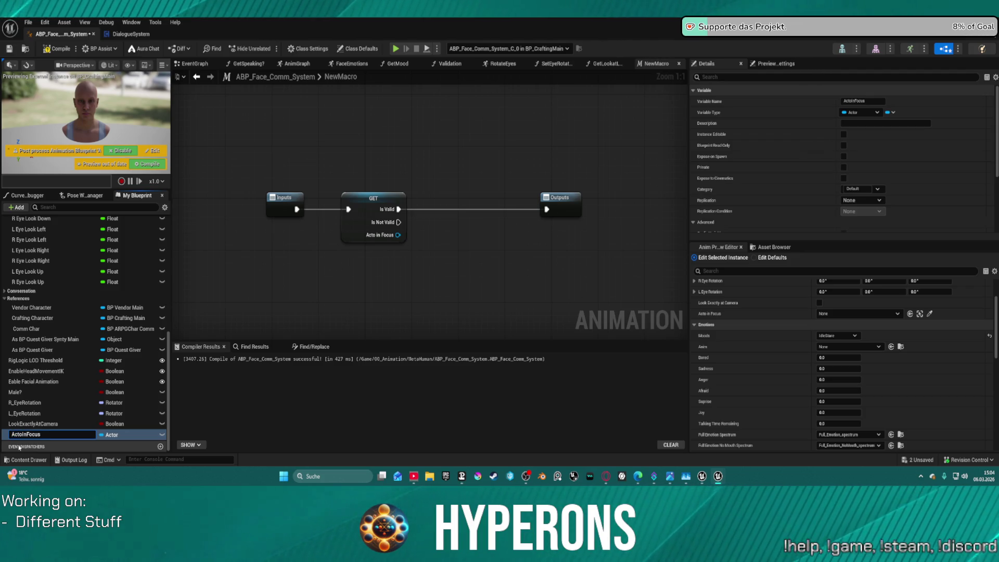
text(rI)
key(Return)
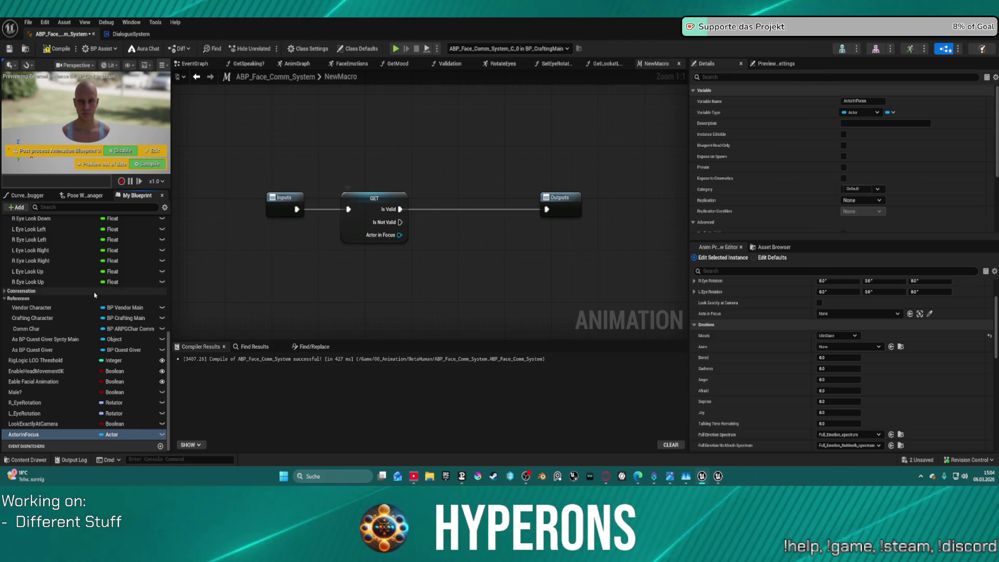
Step: Place an IsActorInFocus? getter in NewMacro and move it just above the GET node
scroll(50, 354, up, 5)
scroll(50, 354, down, 2)
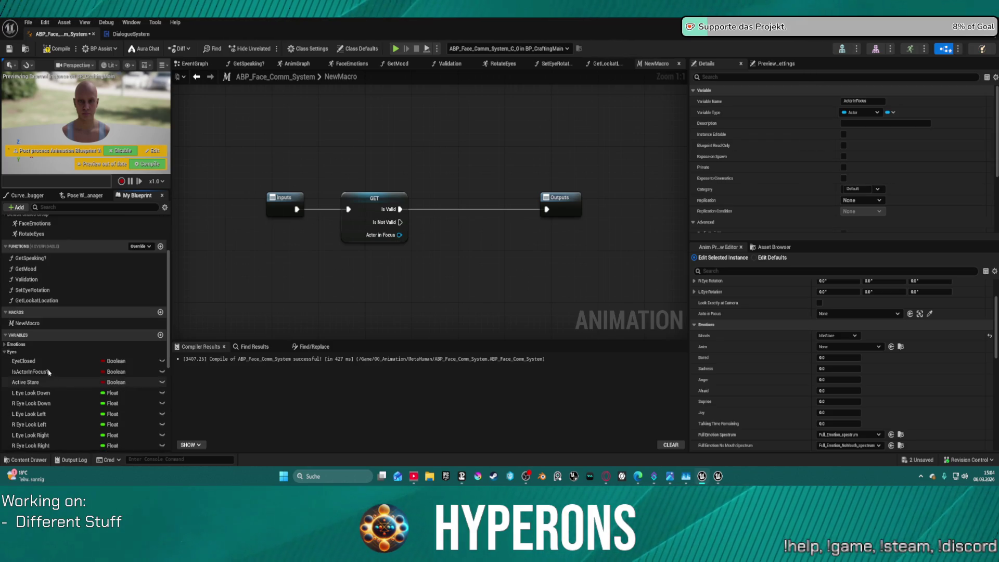
mouse_move(31, 372)
mouse_down()
mouse_move(533, 277)
mouse_move(506, 249)
mouse_up()
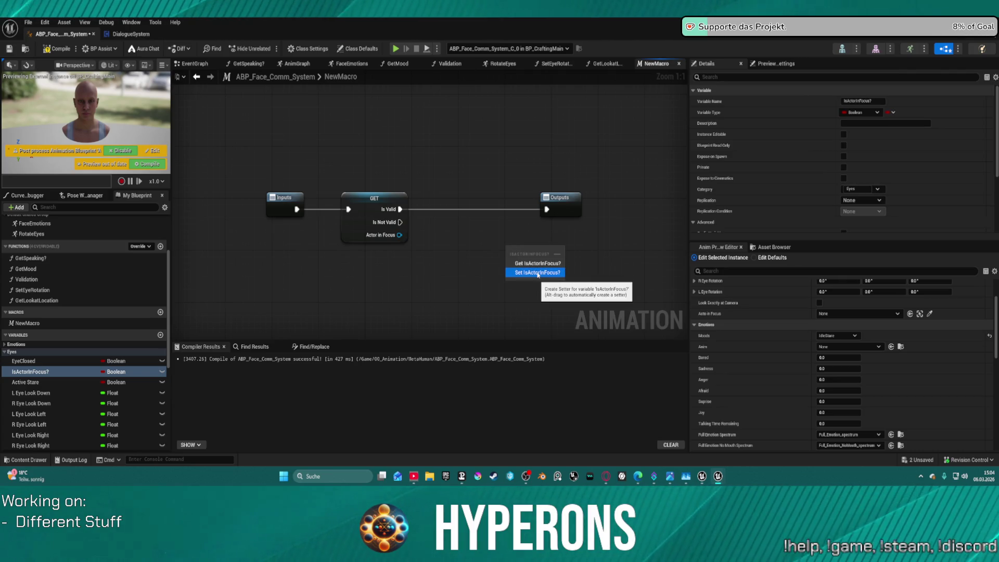
click(538, 263)
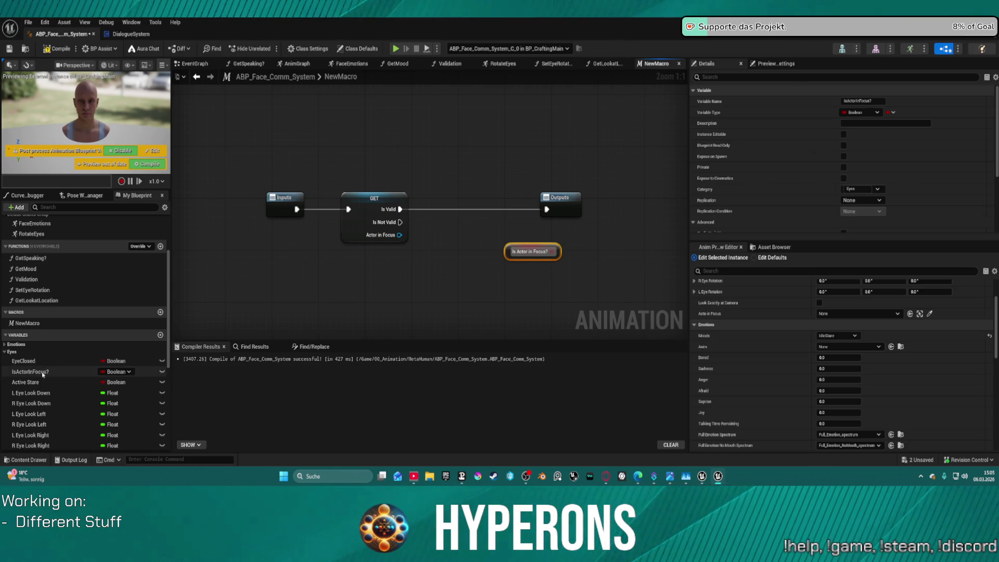
click(54, 372)
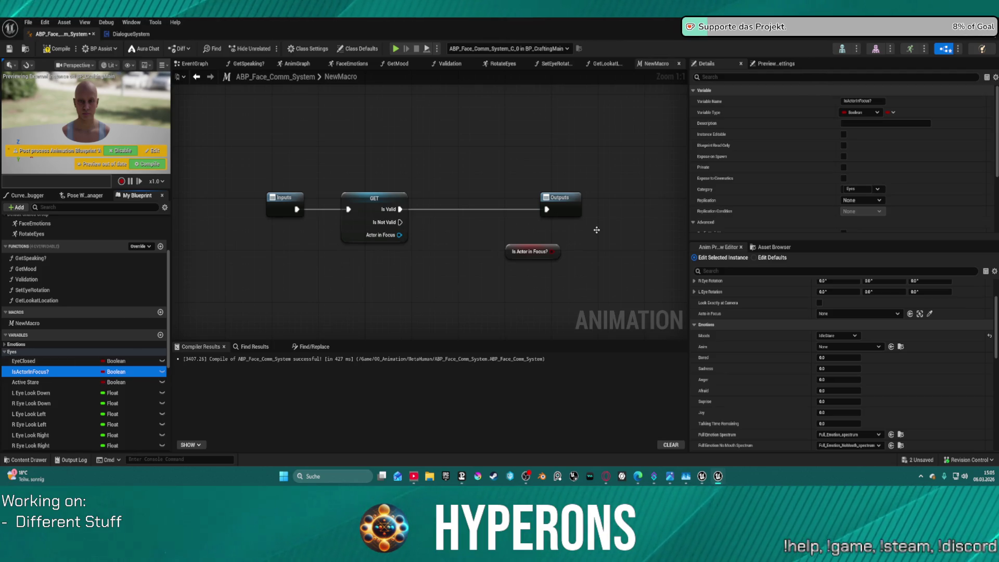
mouse_move(516, 253)
mouse_down()
mouse_move(381, 251)
mouse_move(358, 187)
mouse_up()
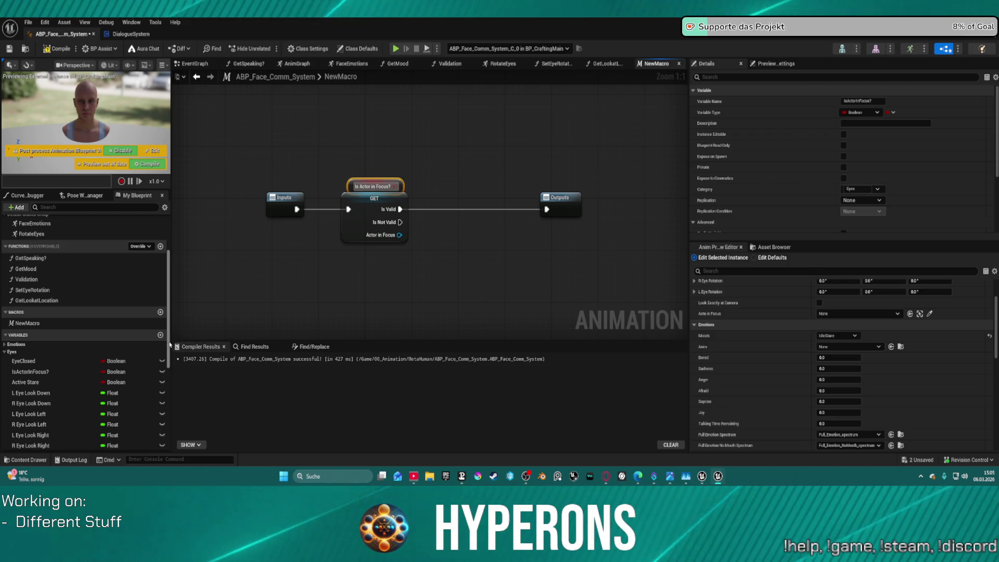
scroll(148, 373, down, 5)
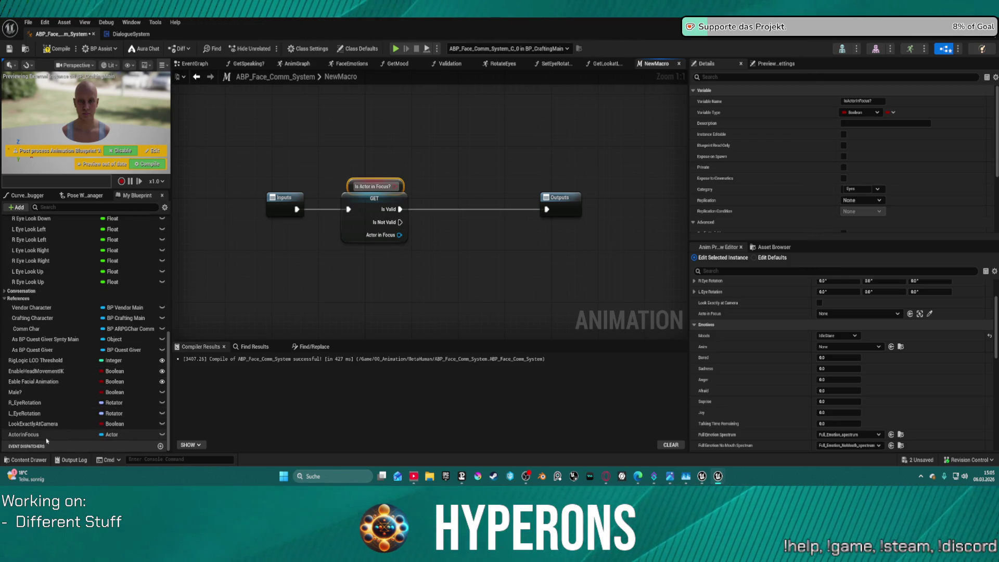
scroll(156, 260, up, 3)
Step: Create the Boolean IsLookingAtActor? and add setters for it and Is Actor in Focus?
click(160, 255)
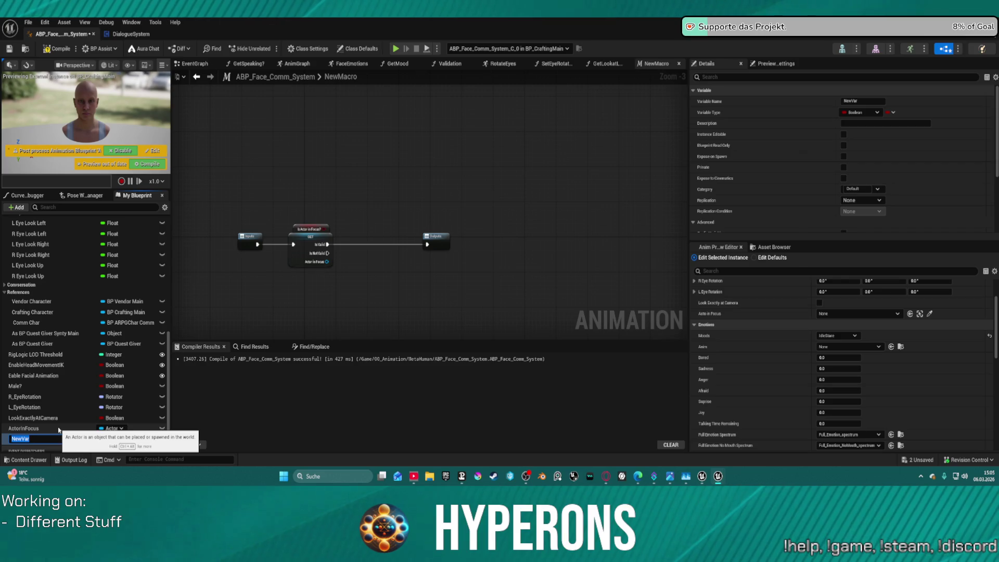
text(IslookingAt)
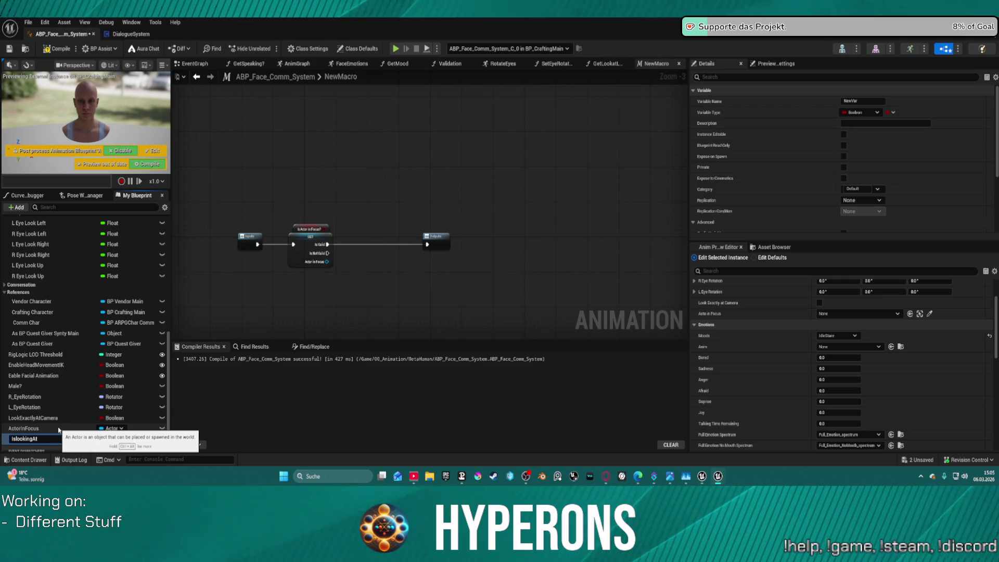
text(Actor?)
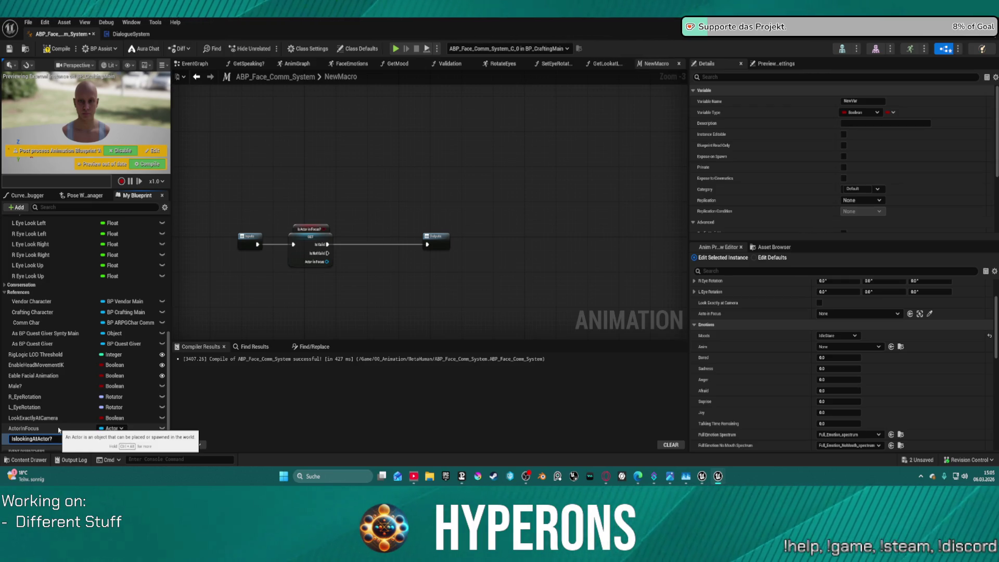
key(Return)
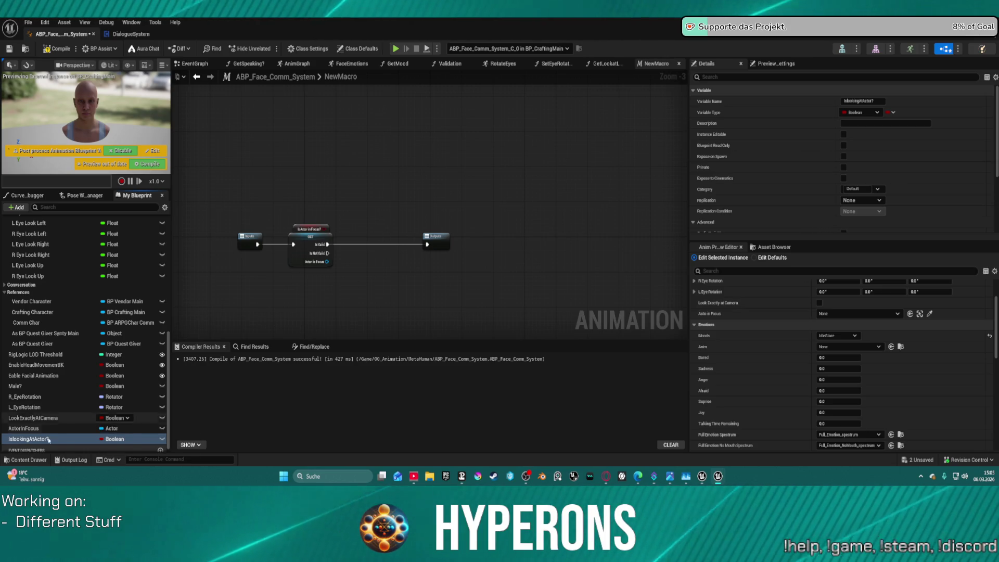
mouse_move(29, 439)
mouse_down()
mouse_move(406, 259)
mouse_move(409, 211)
mouse_move(41, 435)
mouse_move(351, 174)
mouse_up()
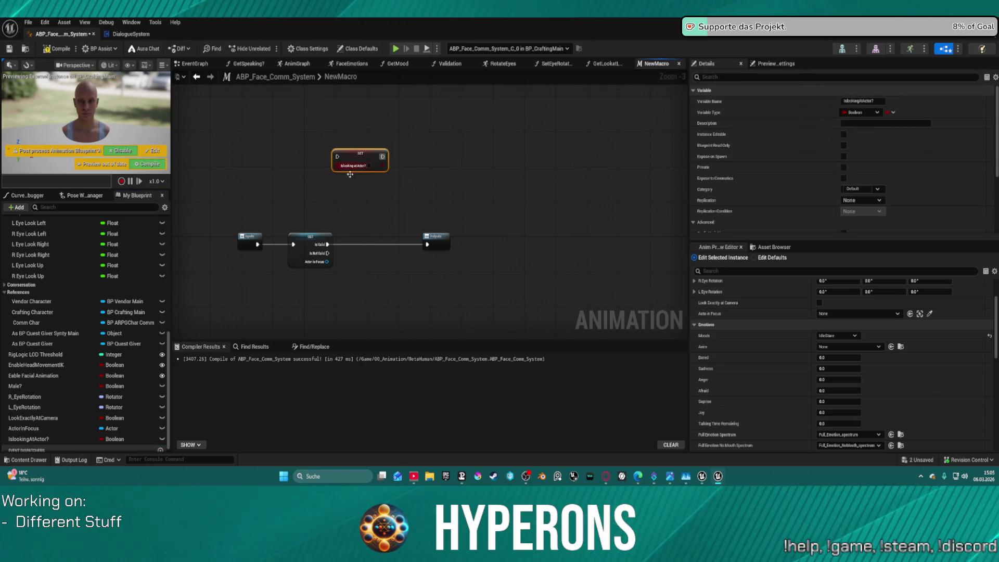
scroll(60, 392, up, 6)
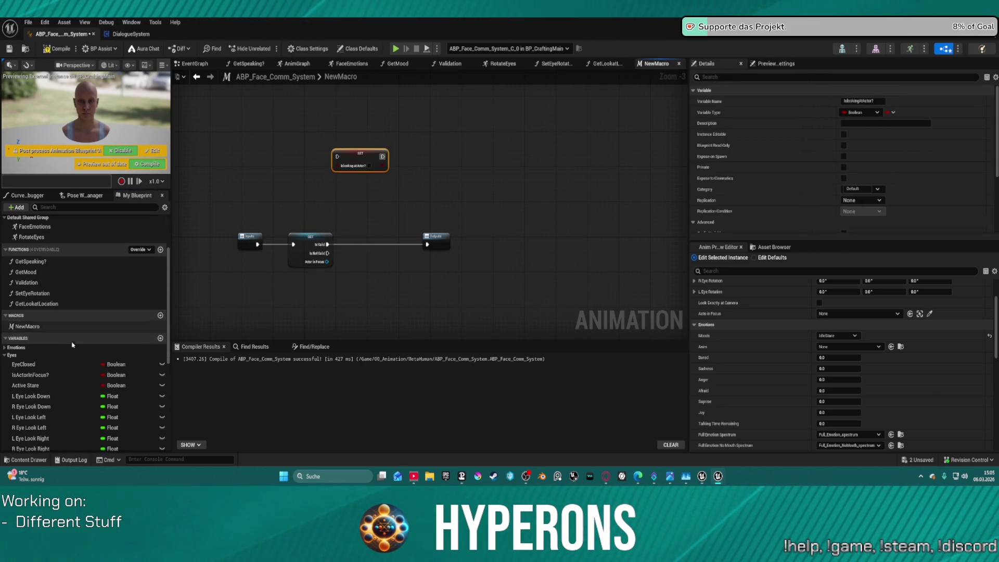
mouse_move(31, 375)
mouse_down()
mouse_move(475, 179)
mouse_move(448, 160)
mouse_move(295, 152)
mouse_up()
scroll(347, 157, up, 3)
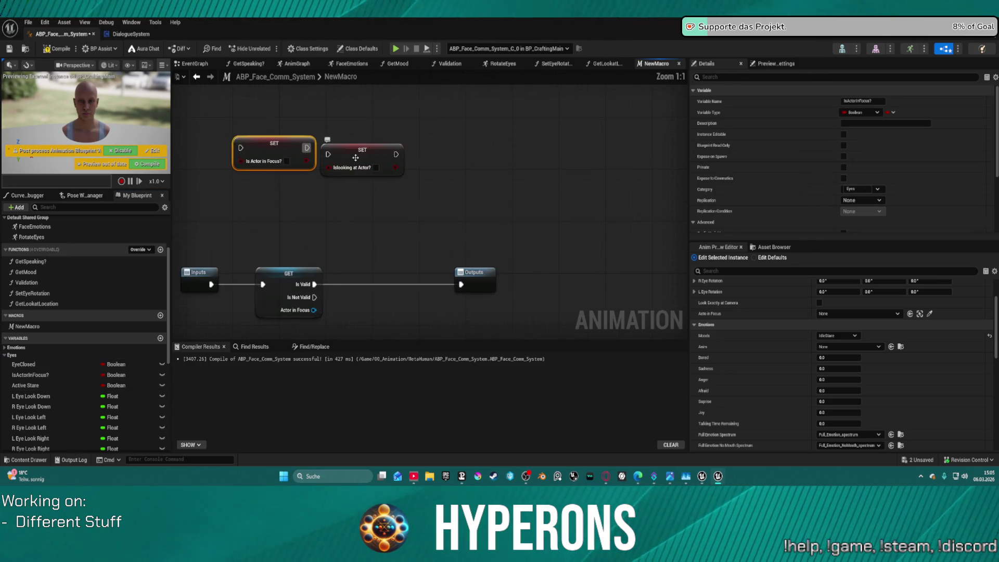
Step: Correct the new variable's capitalisation to IsLookingAtActor?
click(348, 156)
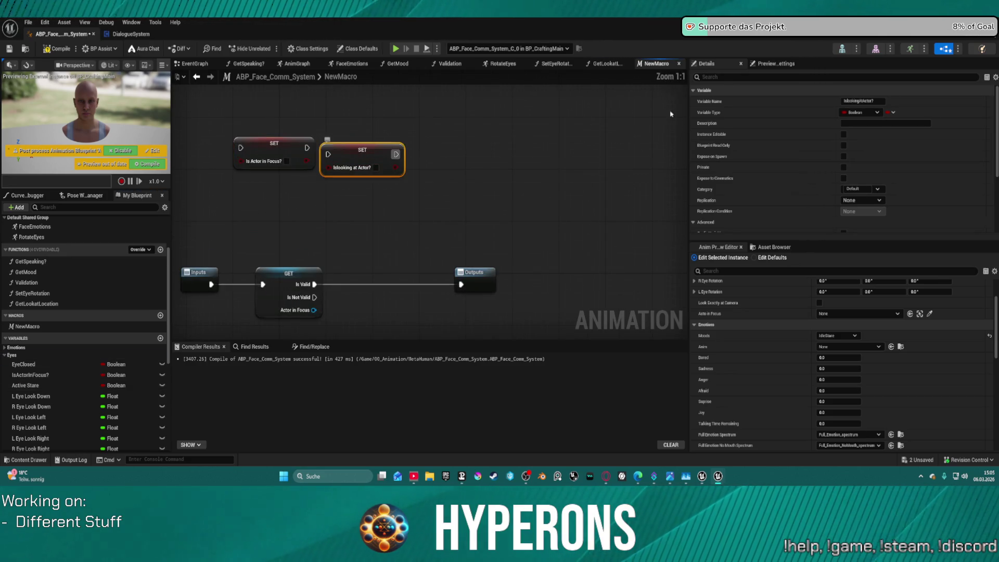
click(854, 102)
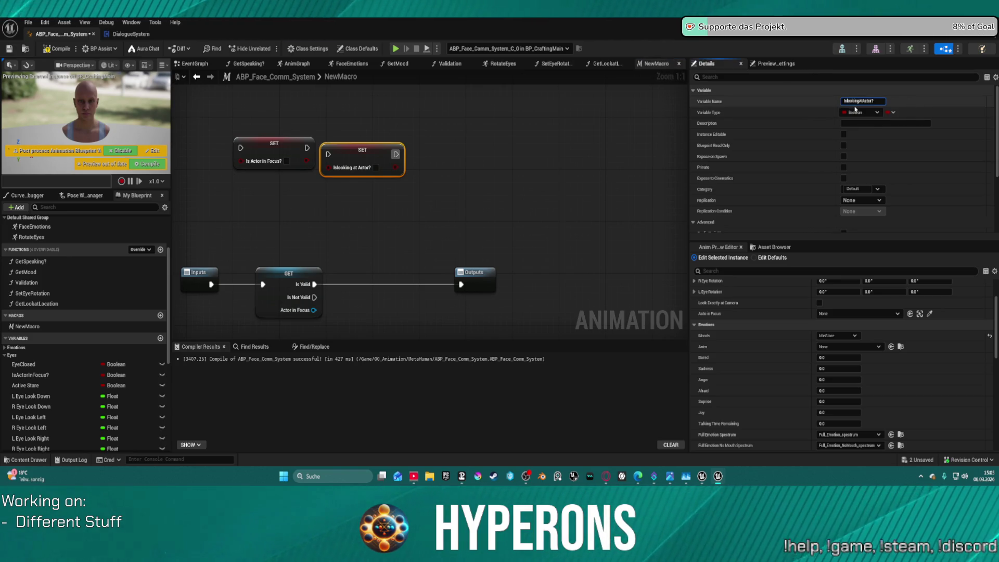
key(BackSpace)
text(L)
key(Return)
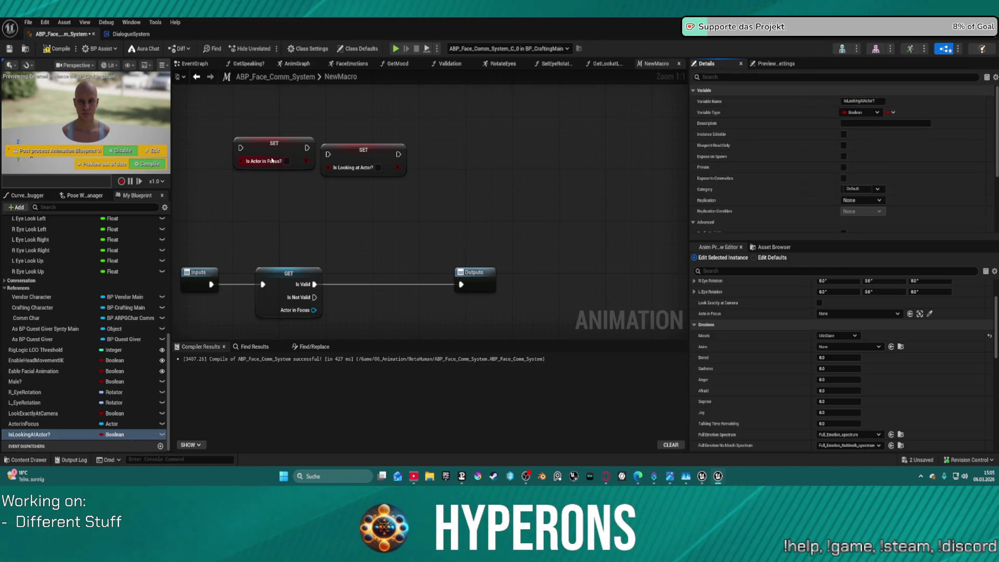
mouse_move(304, 160)
mouse_down()
mouse_move(320, 156)
mouse_move(298, 151)
mouse_move(354, 219)
mouse_move(458, 190)
mouse_move(462, 179)
mouse_up()
click(248, 123)
key(Escape)
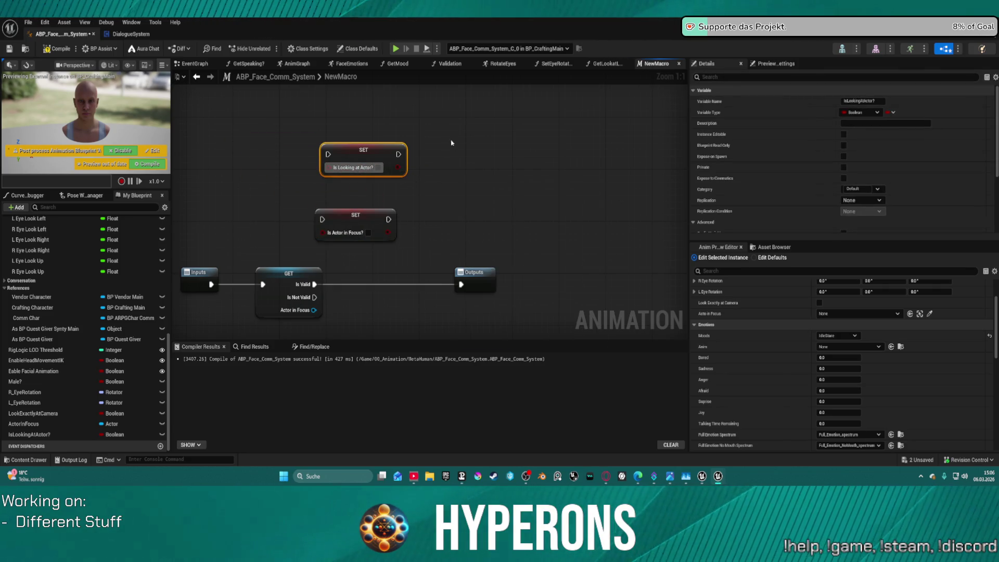
Step: Add an Is Valid check on Actor in Focus and feed its result into both setters
drag(301, 277, 350, 288)
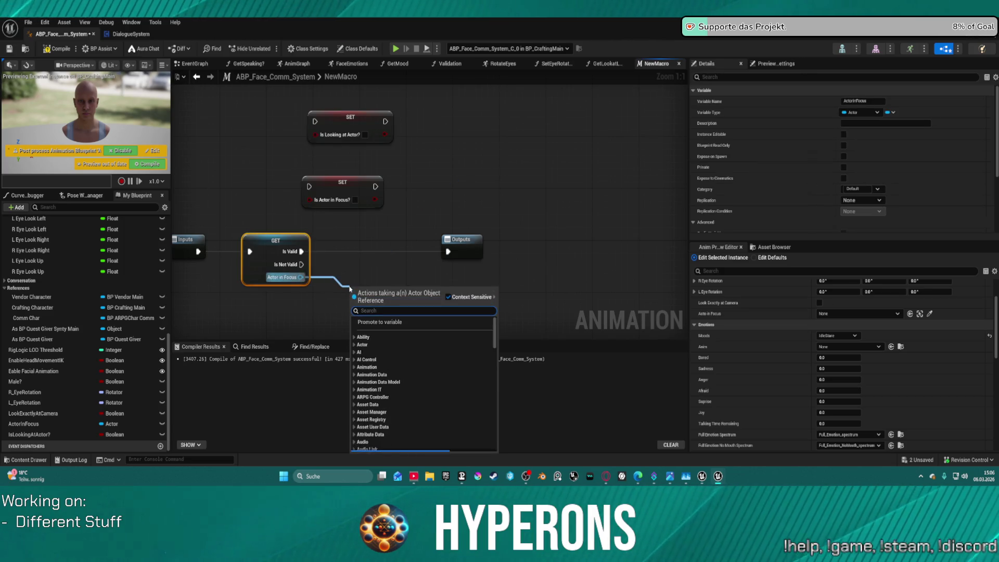
text(is valid)
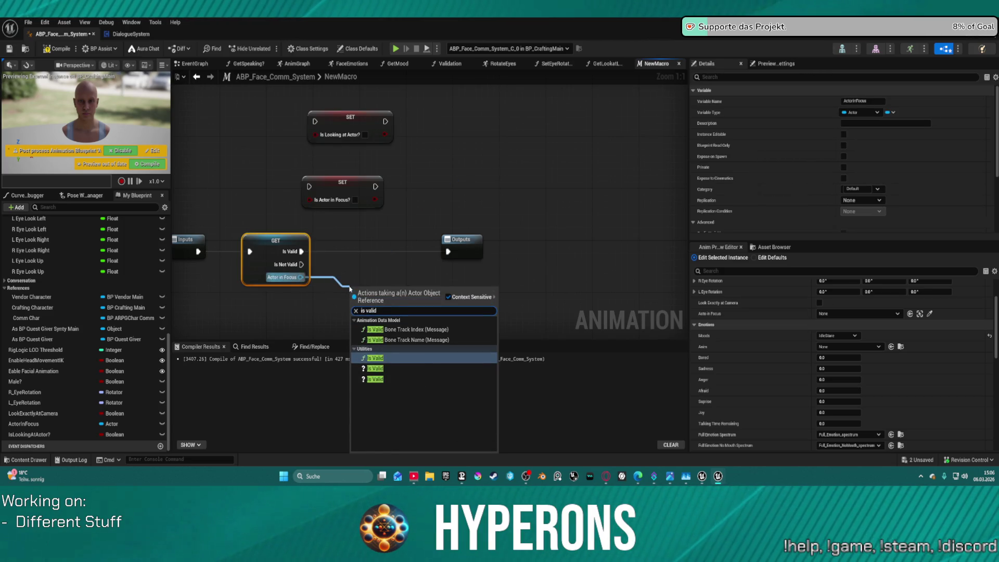
key(Return)
drag(421, 303, 311, 200)
mouse_move(417, 307)
mouse_down()
mouse_move(359, 177)
mouse_move(315, 135)
mouse_up()
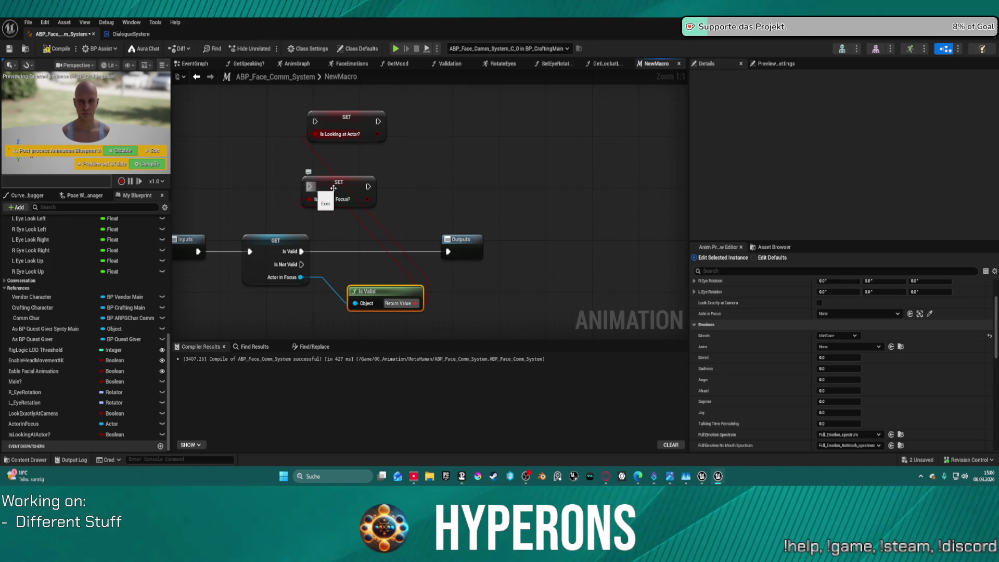
Step: Chain execution from Is Valid through Is Actor in Focus? and Is Looking at Actor? to Outputs
drag(368, 186, 315, 122)
click(378, 134)
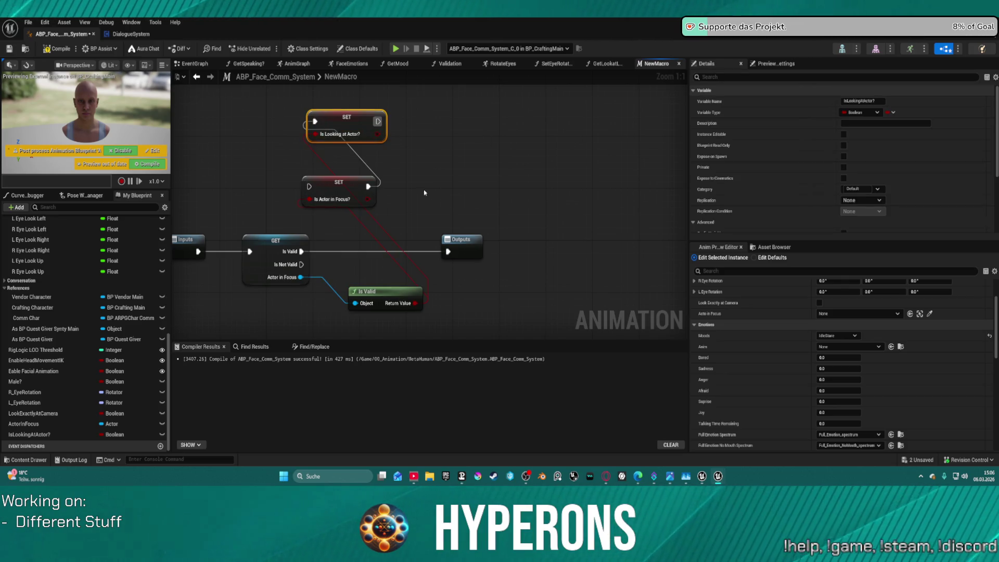
mouse_move(310, 186)
mouse_down()
mouse_move(305, 249)
mouse_move(310, 186)
mouse_up()
click(303, 248)
mouse_move(383, 120)
mouse_down()
mouse_move(435, 197)
mouse_move(448, 252)
mouse_up()
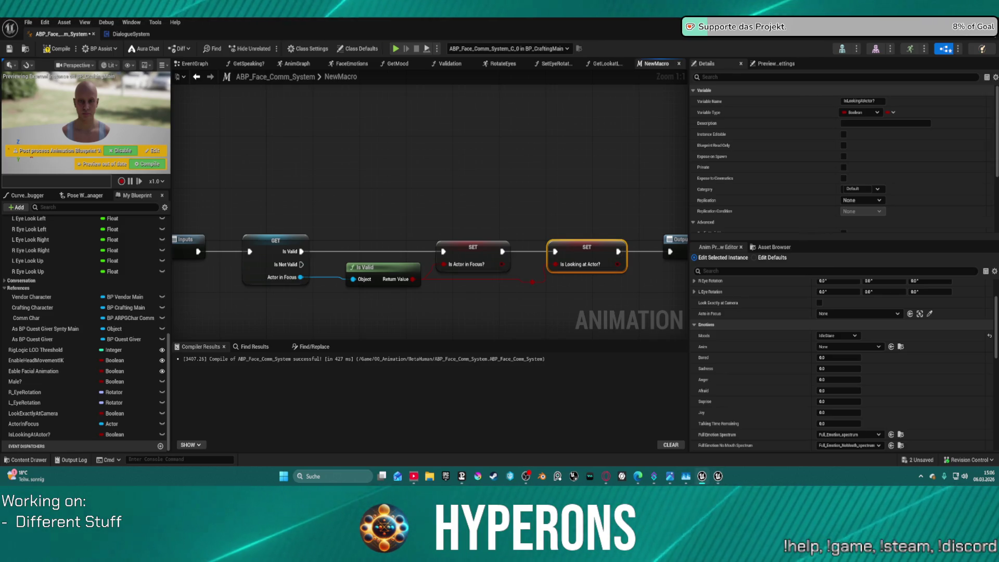
drag(541, 161, 443, 96)
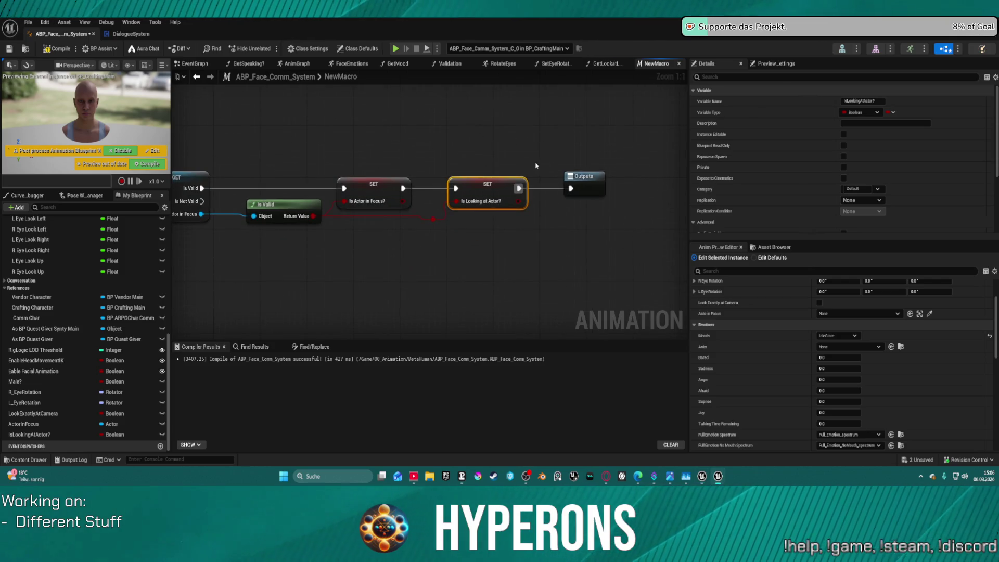
drag(583, 176, 635, 176)
drag(429, 92, 585, 101)
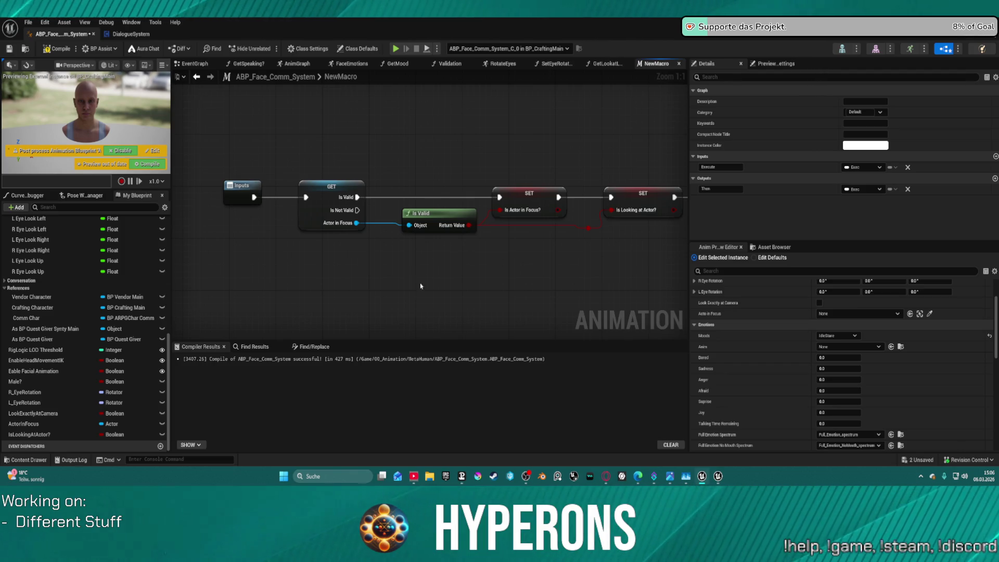
drag(329, 146, 679, 242)
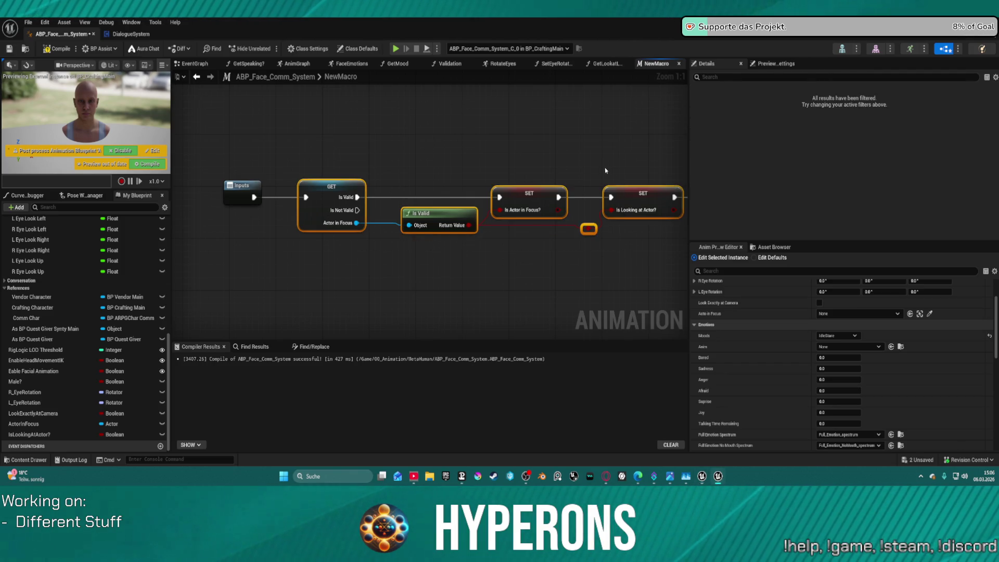
Step: Collapse the selected GET, Is Valid and setter nodes into a function named SetActorInFocus
right_click(618, 186)
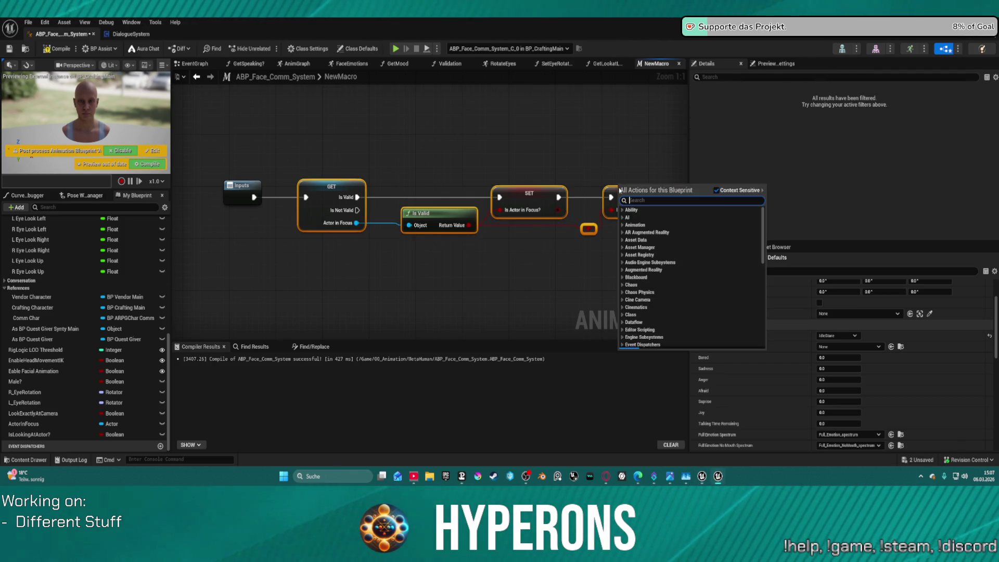
right_click(314, 190)
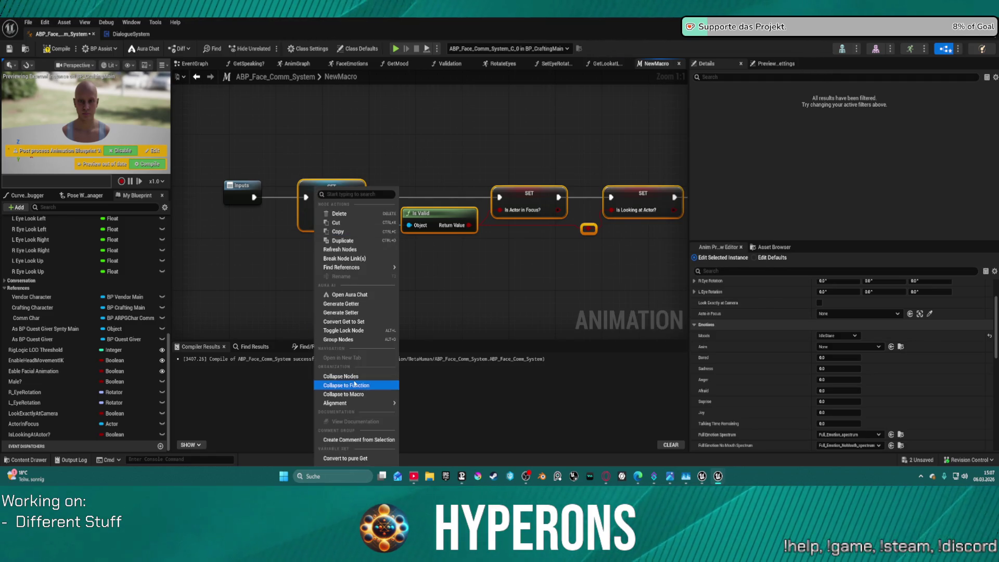
click(346, 386)
text(SetActor)
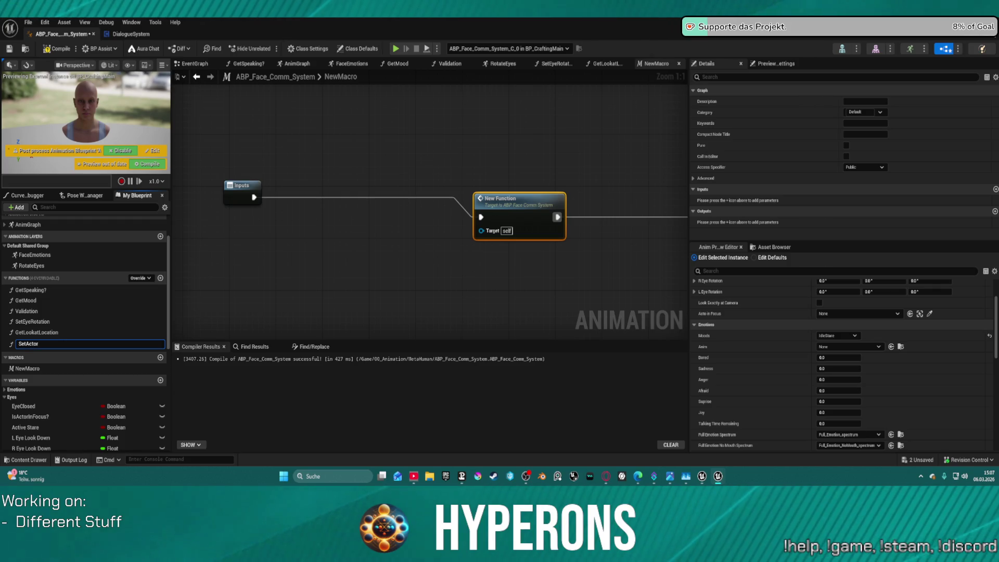
text(InC)
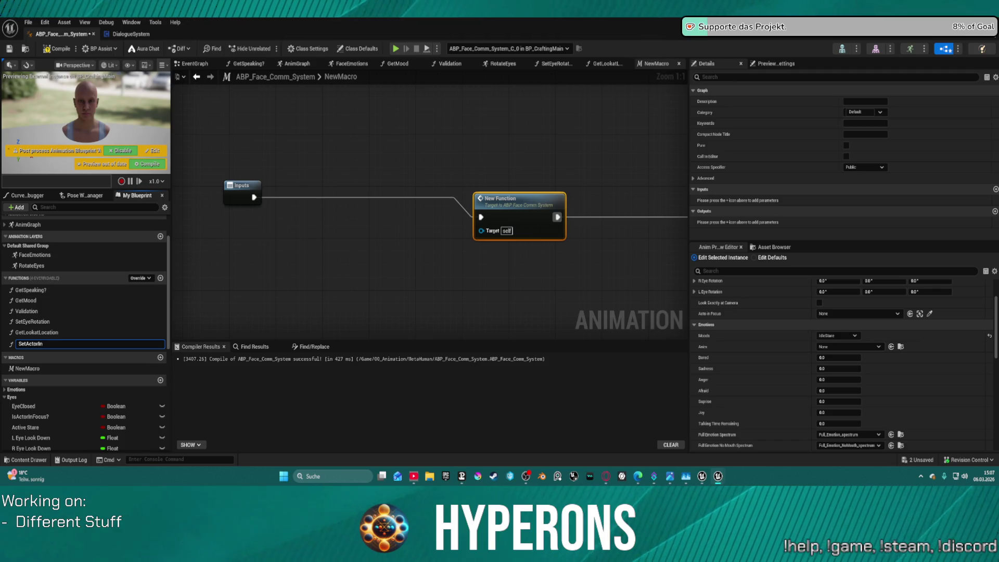
text(Focus)
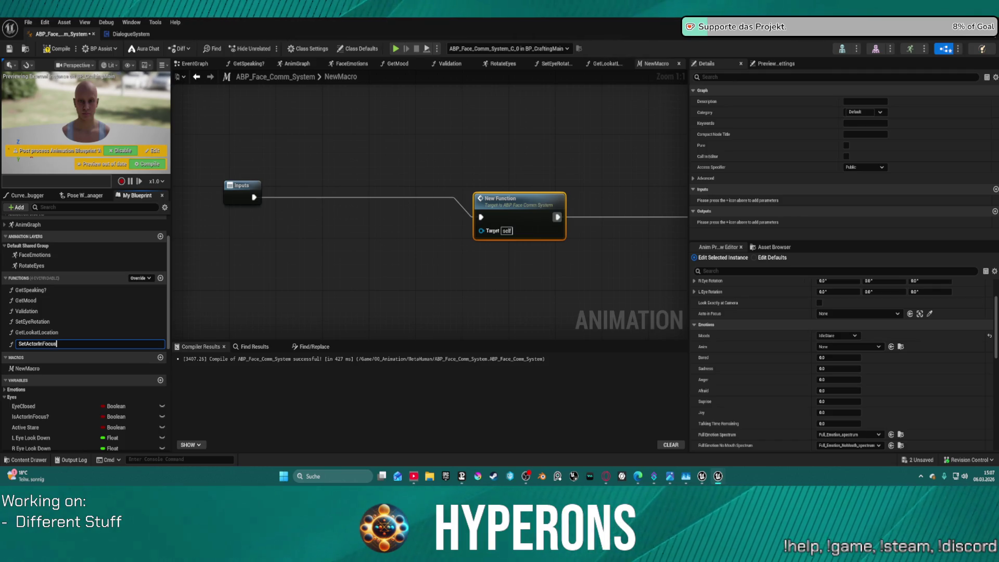
key(Return)
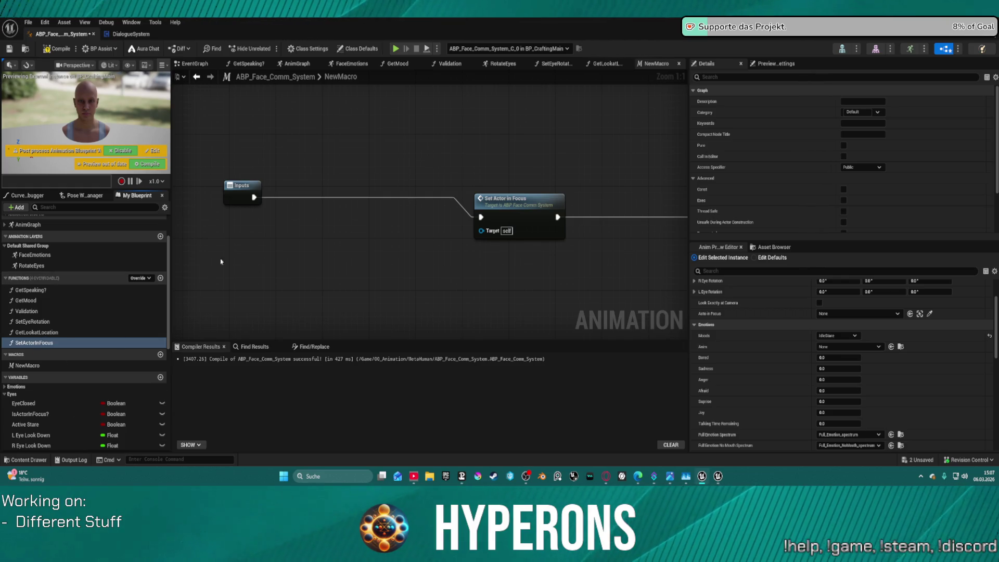
click(28, 366)
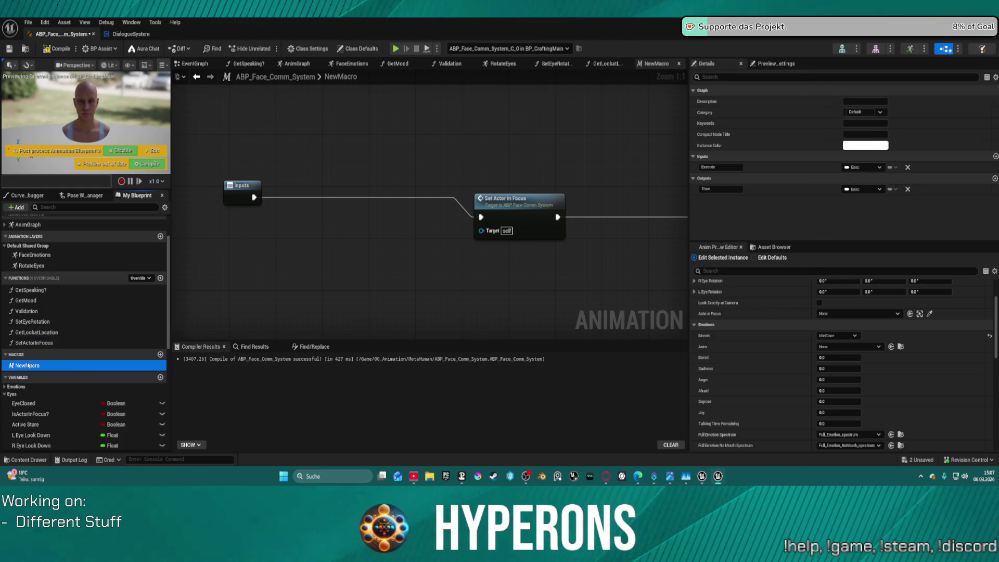
Step: Rename NewMacro to GetActorInFocus
click(28, 366)
text(Get)
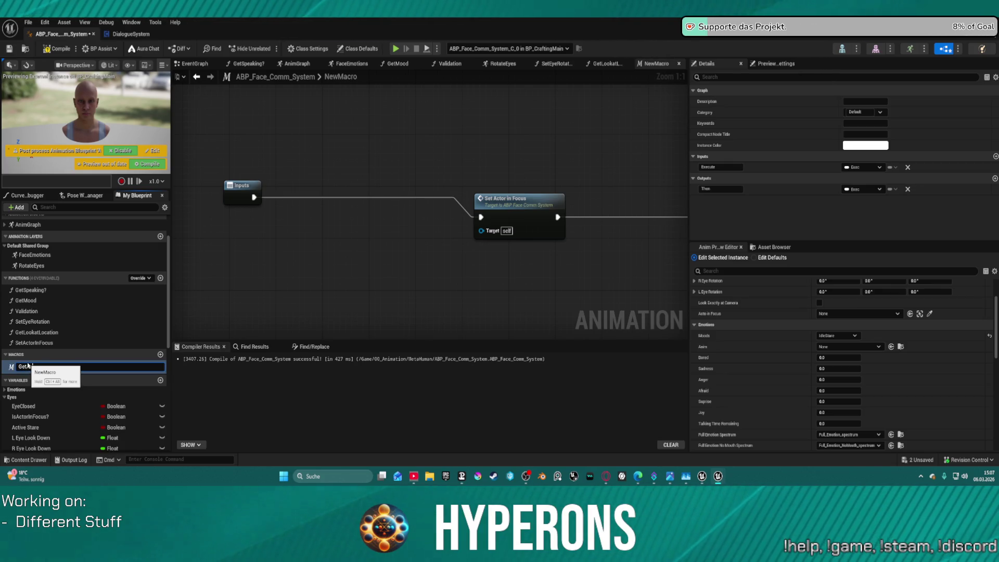
text(ActorInfocus)
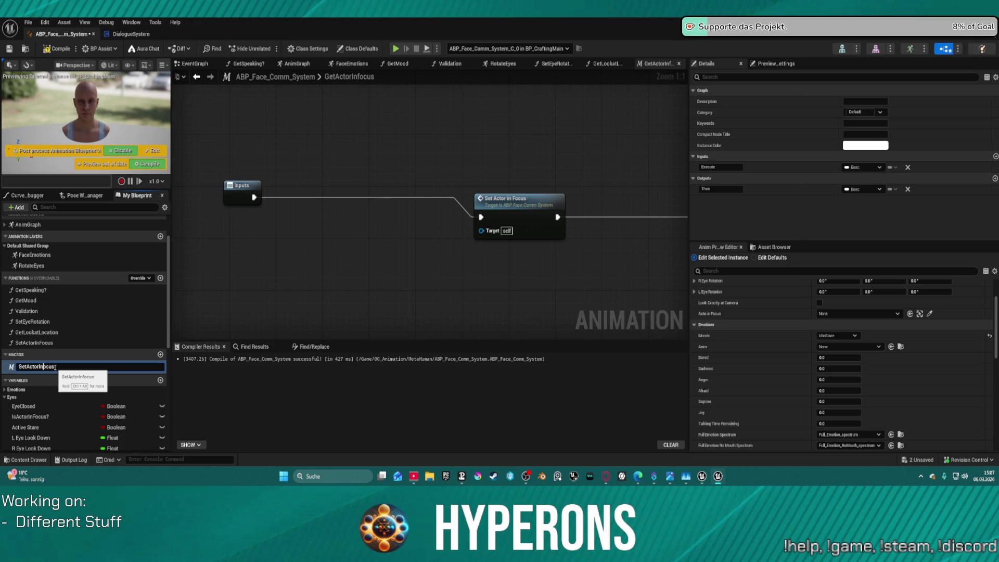
key(Delete)
text(F)
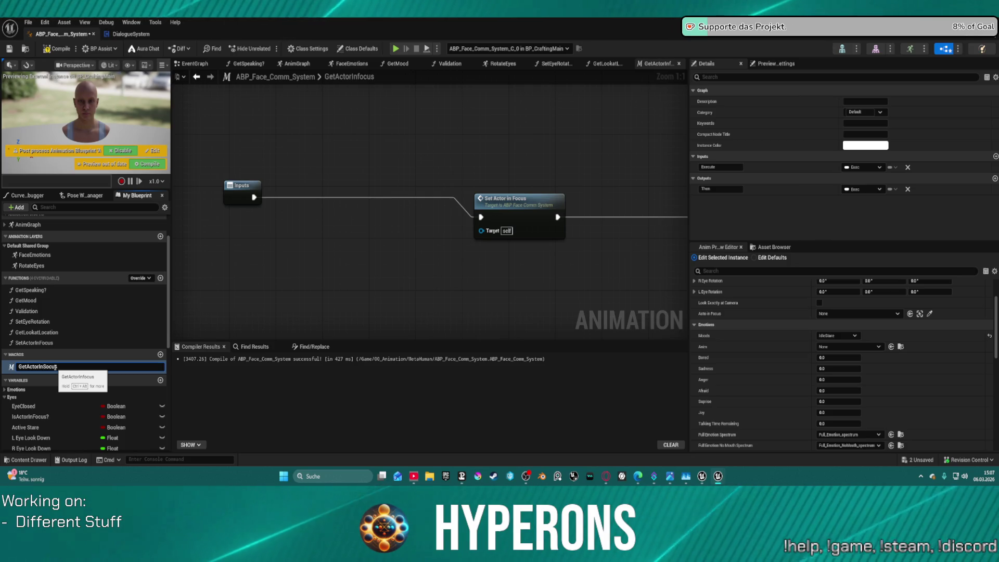
key(Return)
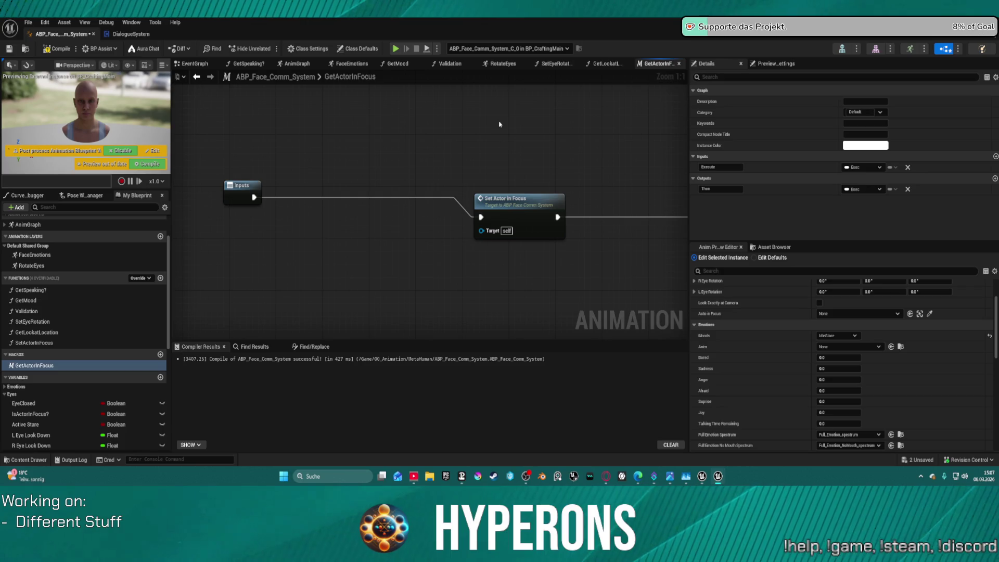
Step: Straighten the Inputs, Set Actor in Focus and Outputs chain, then open SetActorInFocus
click(241, 191)
key(f)
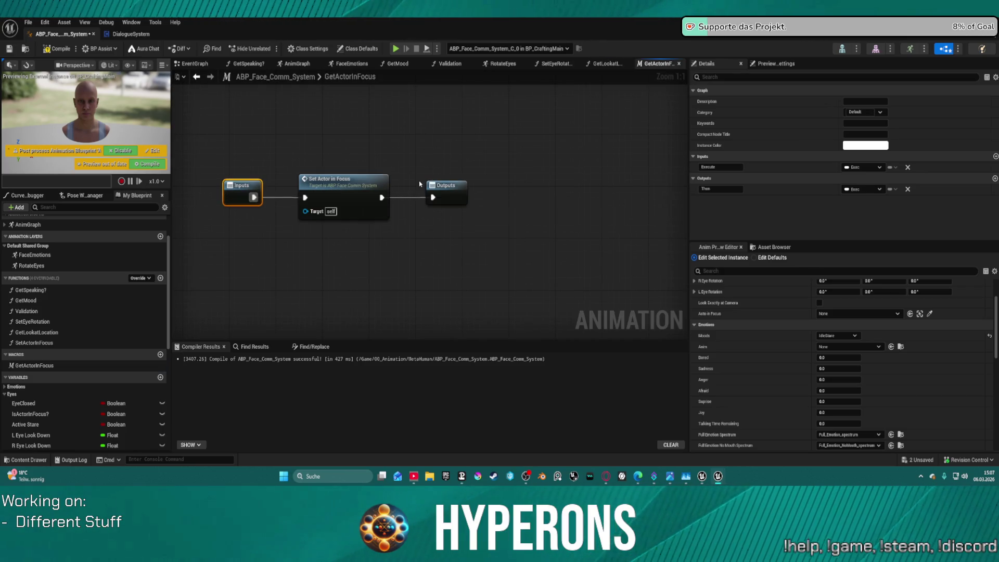
key(Home)
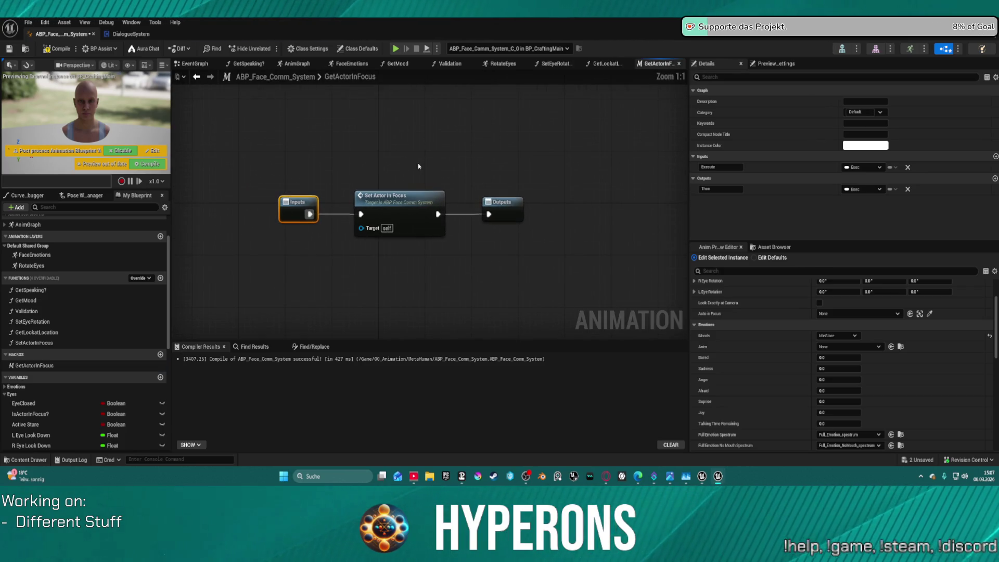
mouse_move(489, 203)
mouse_down()
mouse_move(542, 190)
mouse_move(650, 191)
mouse_up()
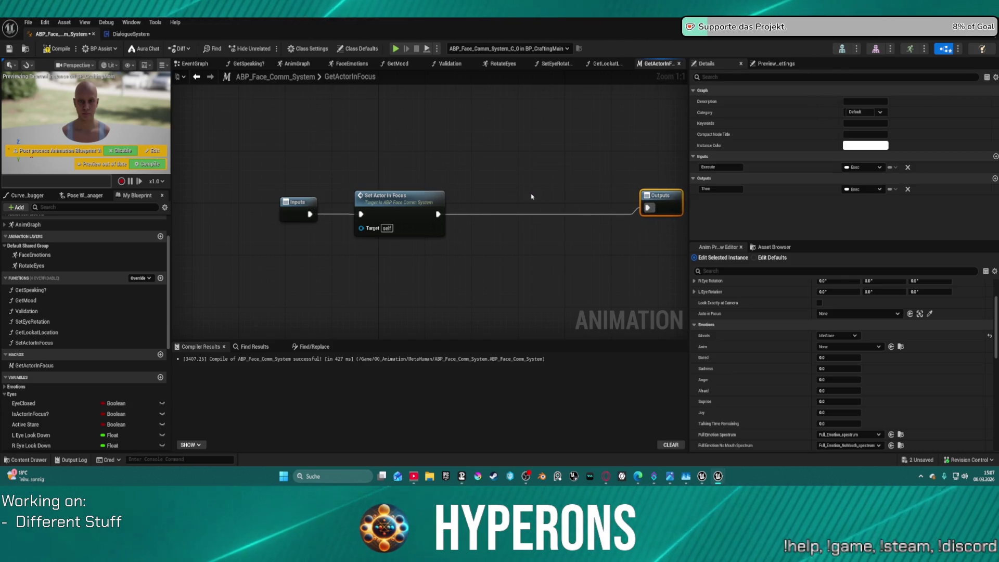
mouse_move(407, 196)
mouse_down()
mouse_move(576, 198)
mouse_move(558, 199)
mouse_up()
click(656, 200)
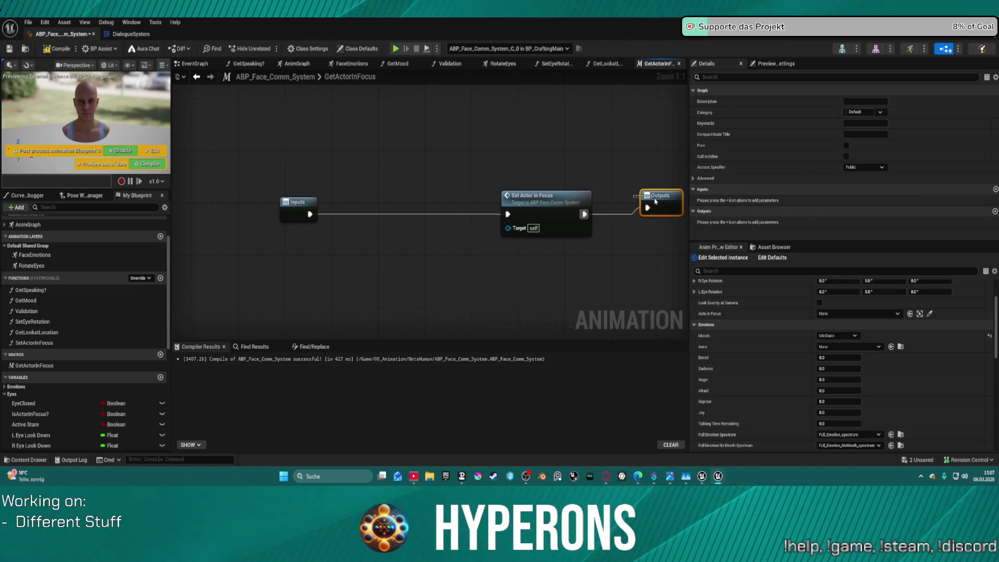
drag(656, 201, 666, 207)
double_click(34, 342)
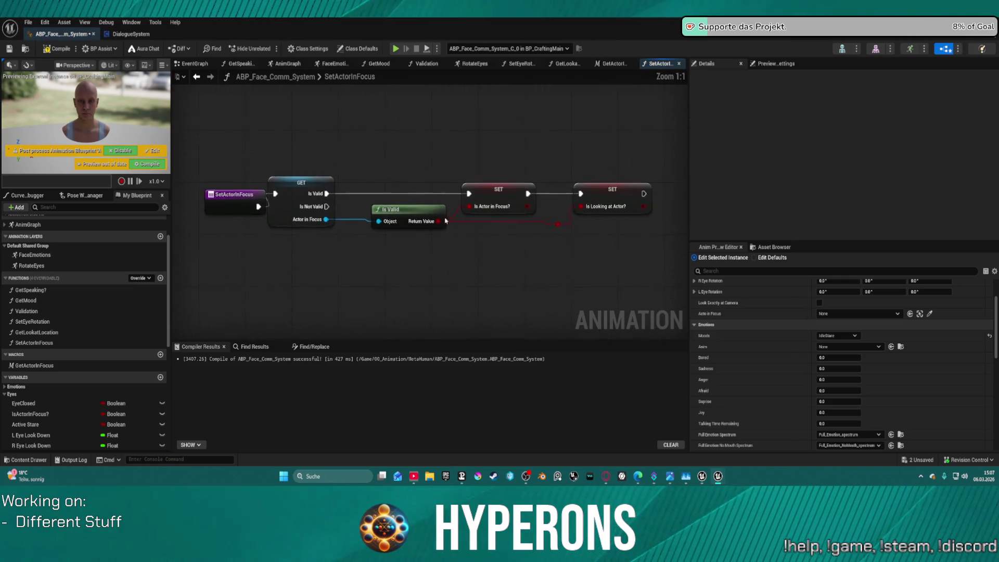
Step: Delete the GET ActorInFocus read and wire Is Valid's Object pin to a new SetActorInFocus entry input
drag(228, 208, 197, 208)
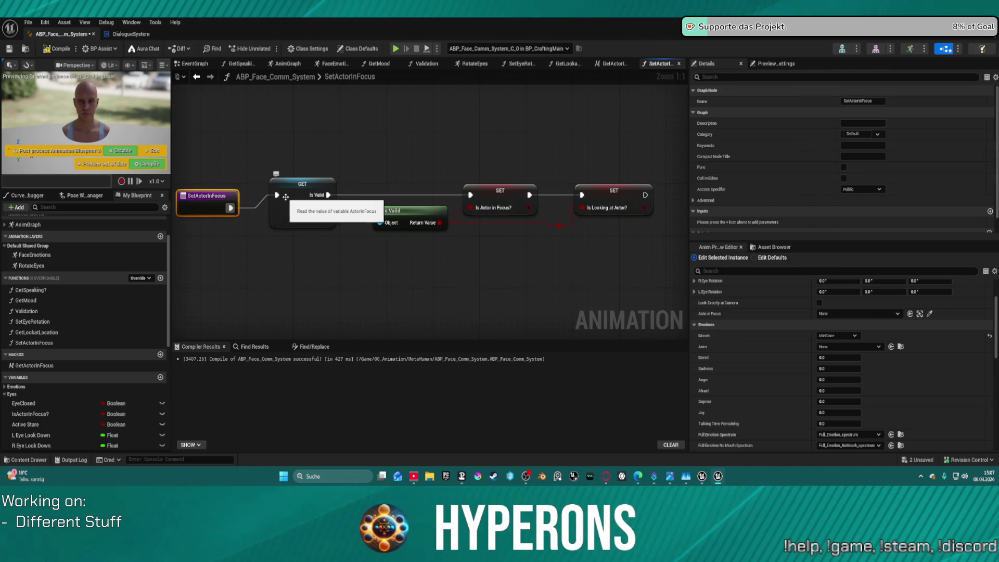
click(287, 208)
key(Delete)
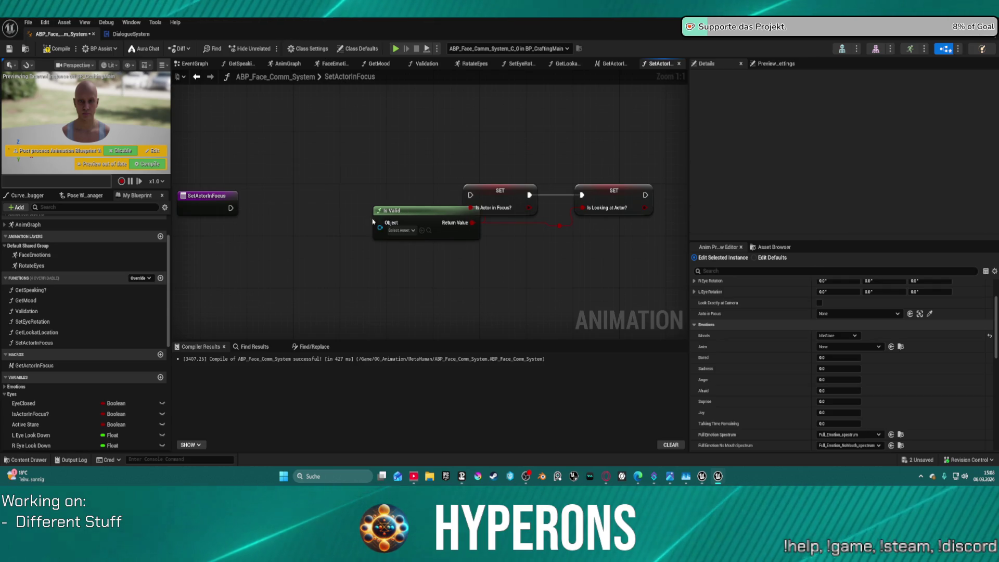
drag(380, 227, 238, 211)
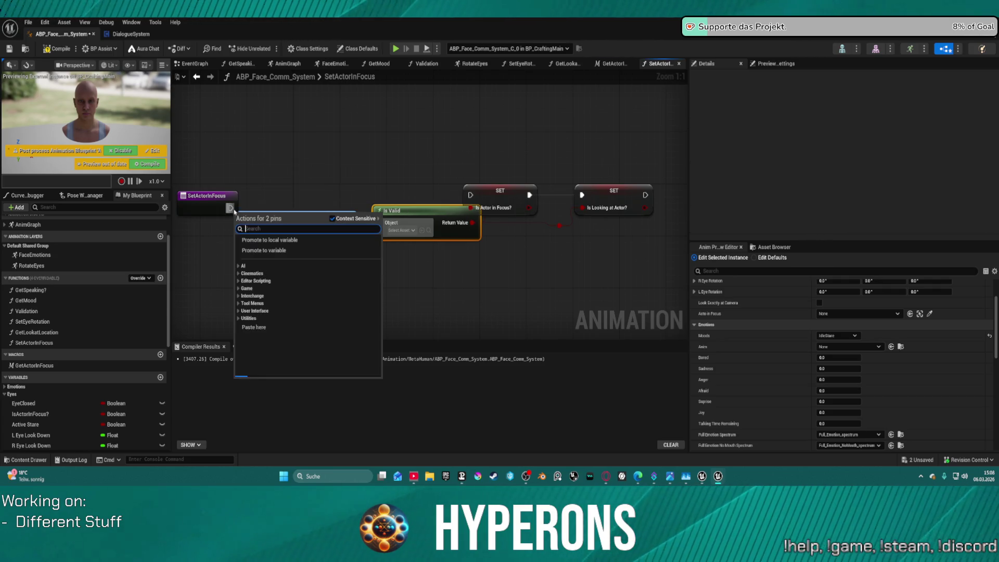
click(229, 211)
mouse_move(380, 228)
mouse_down()
mouse_move(276, 226)
mouse_move(230, 210)
mouse_move(470, 196)
mouse_up()
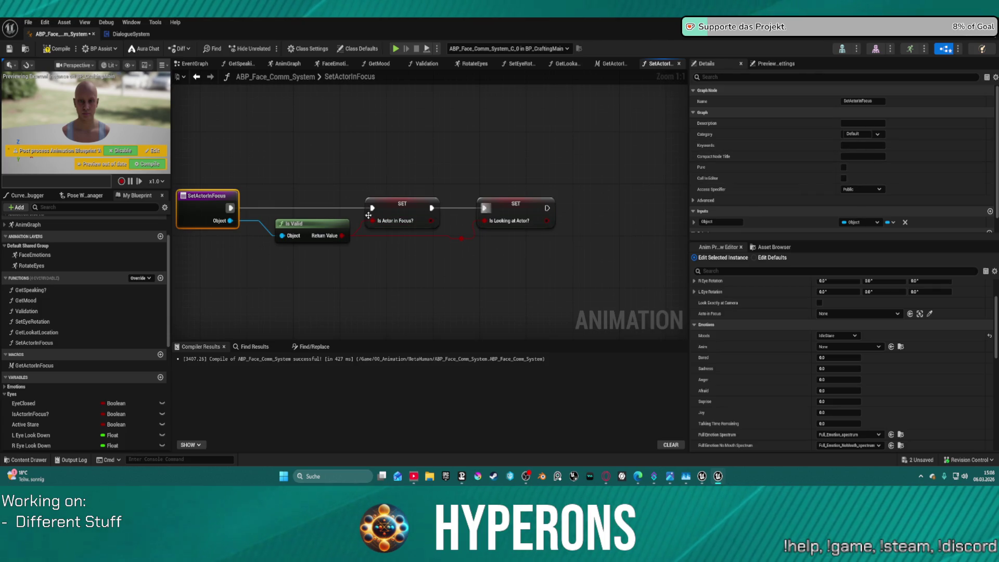
Step: Make the new input an Actor Object Reference named ActorInFocus, then return to the GetActorInFocus macro
click(865, 222)
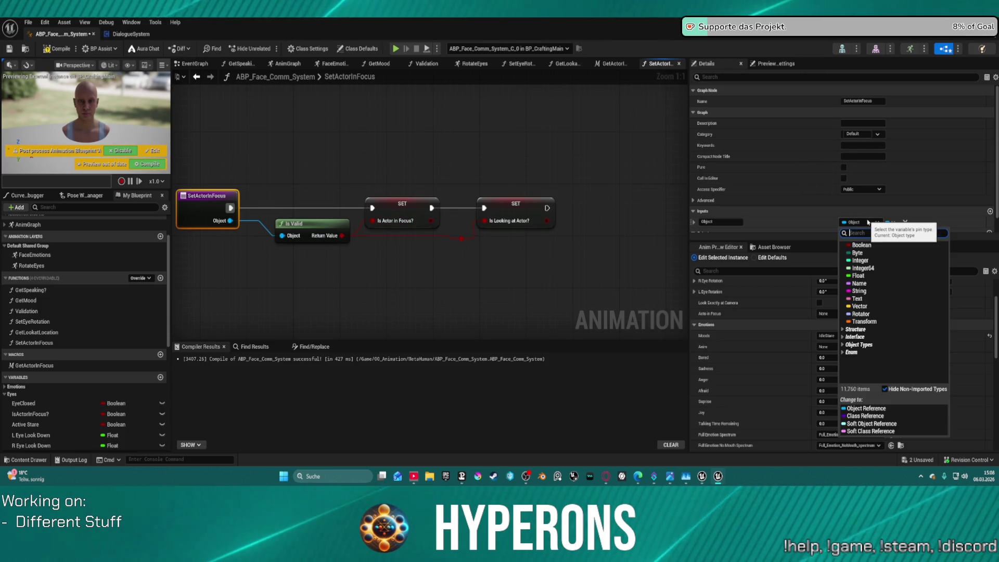
text(Actor)
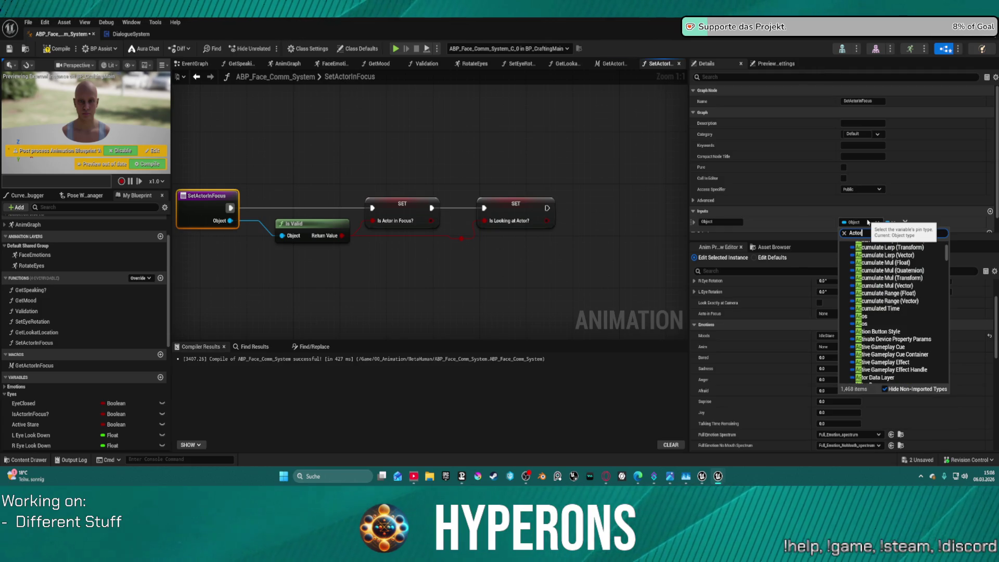
mouse_move(864, 309)
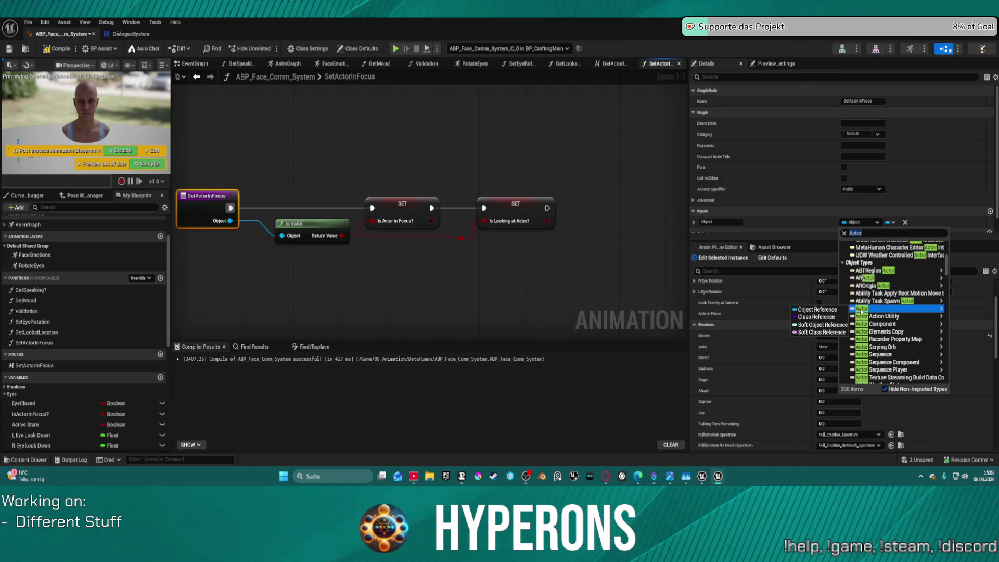
click(818, 310)
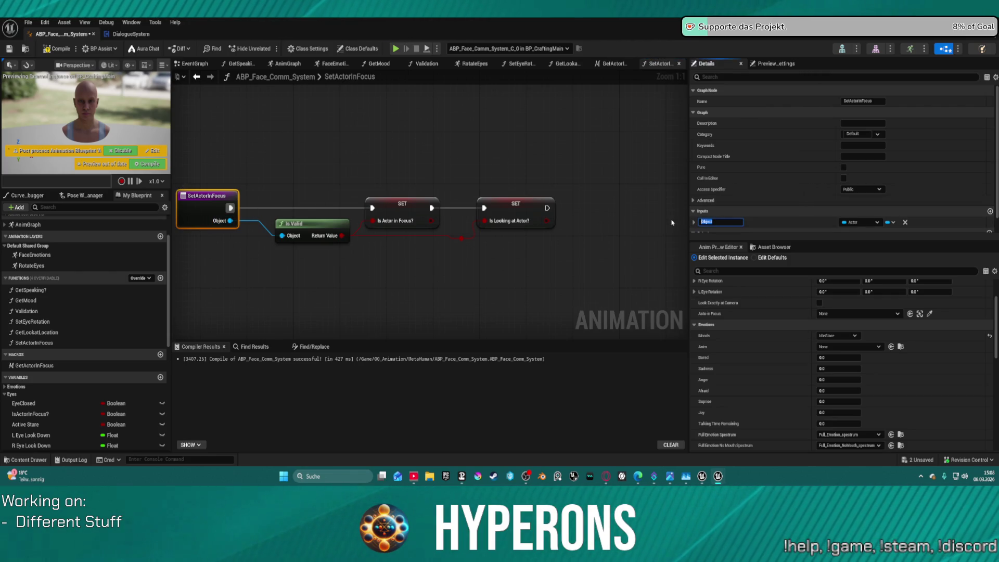
click(709, 219)
text(ActorInFoc)
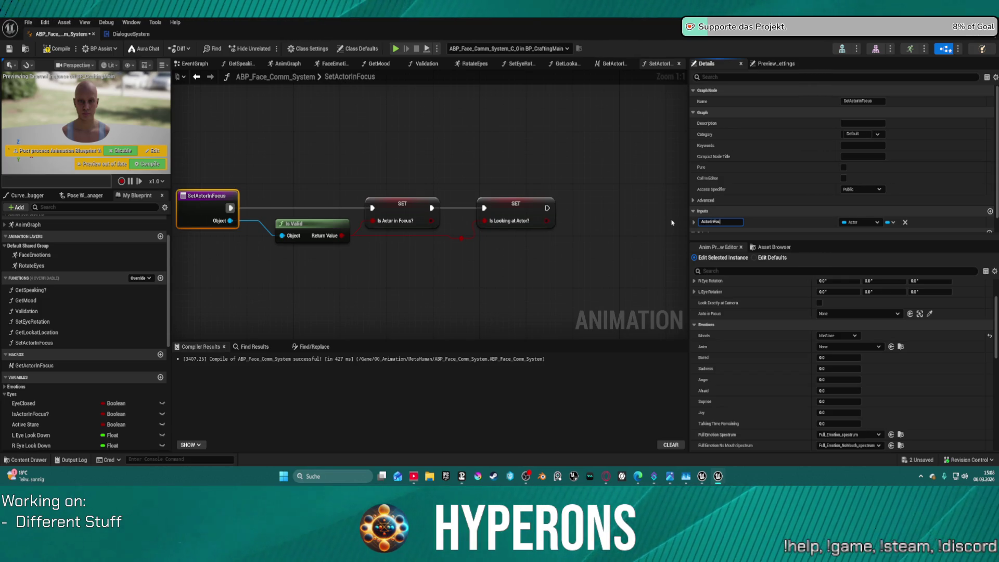
text(us)
key(Return)
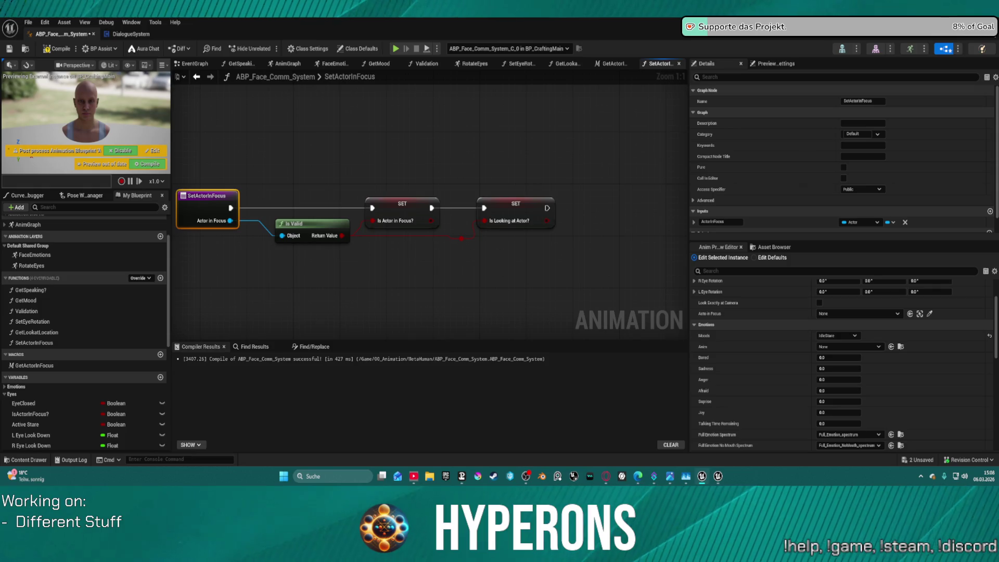
scroll(280, 315, down, 1)
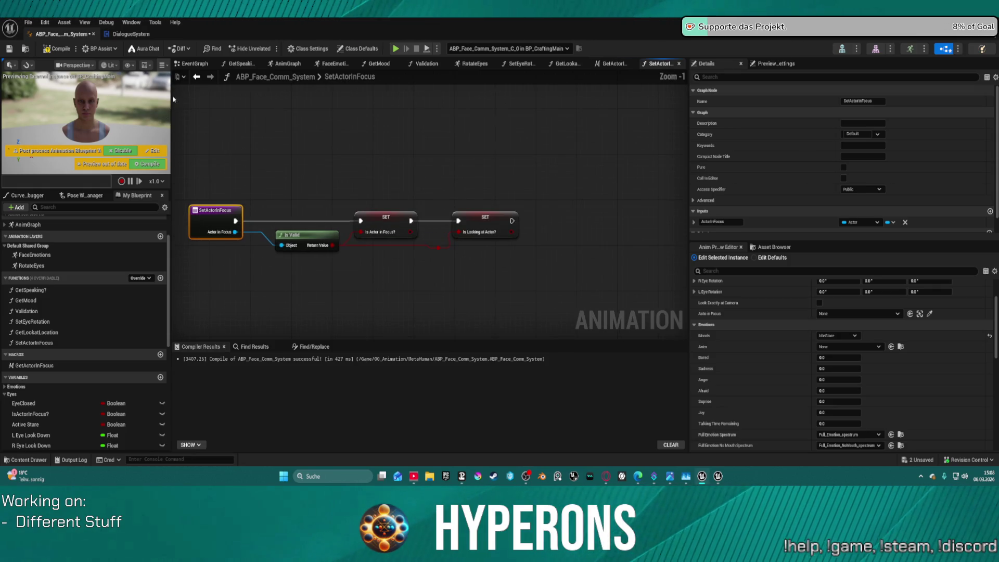
click(196, 77)
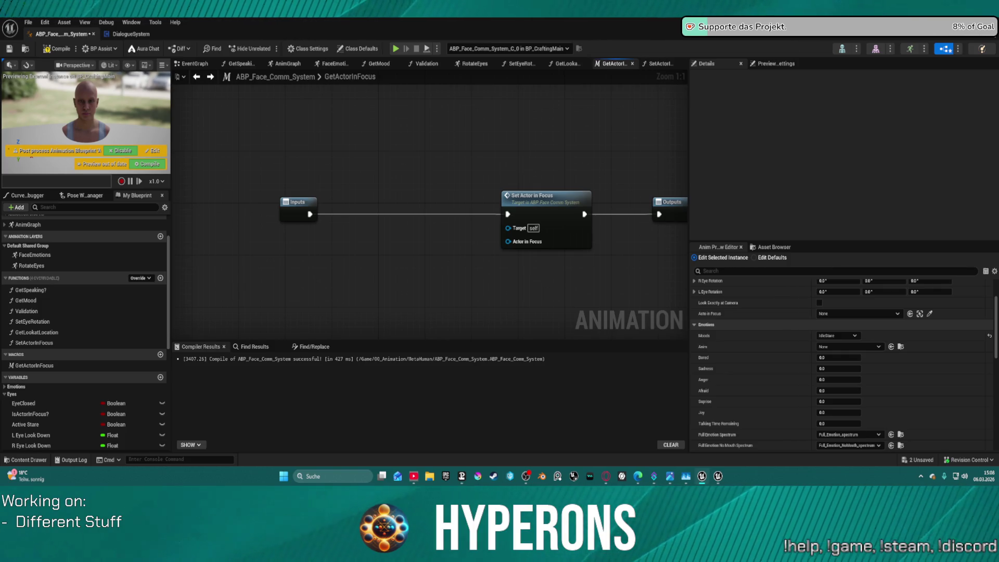
Step: Duplicate Set Actor in Focus, feed the ActorInFocus read into both copies, and route Is Valid into the upper one
click(370, 169)
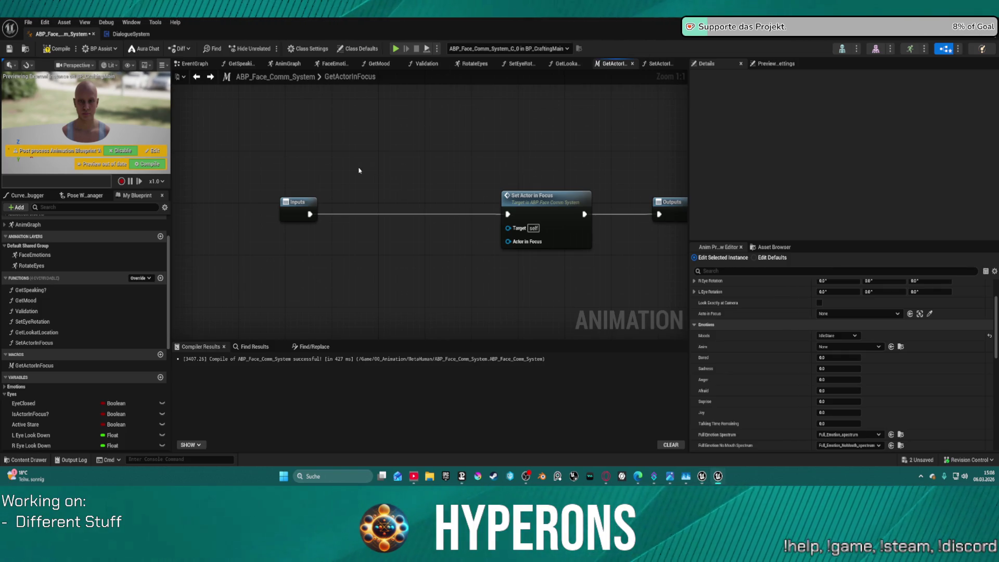
key(ctrl+v)
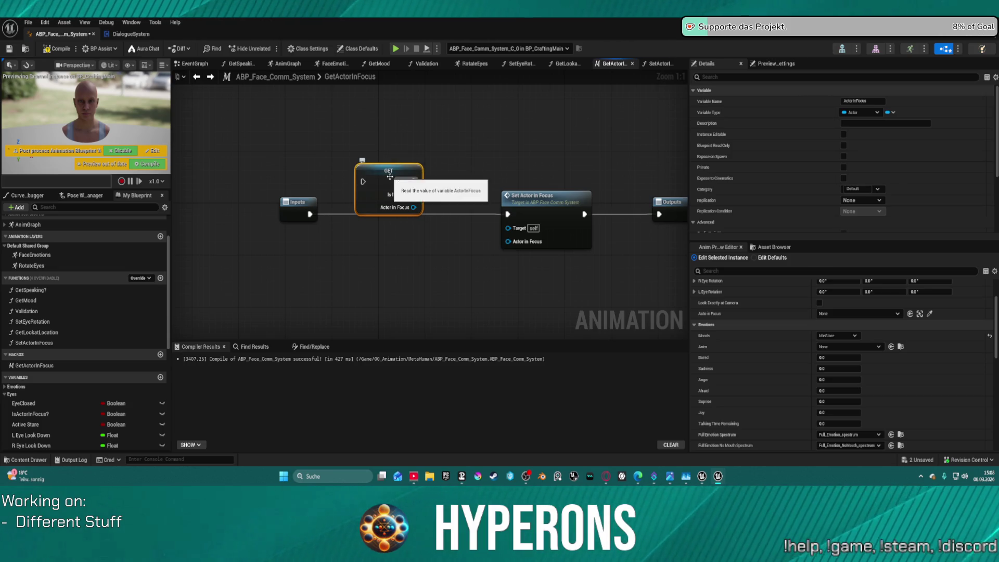
drag(390, 177, 395, 235)
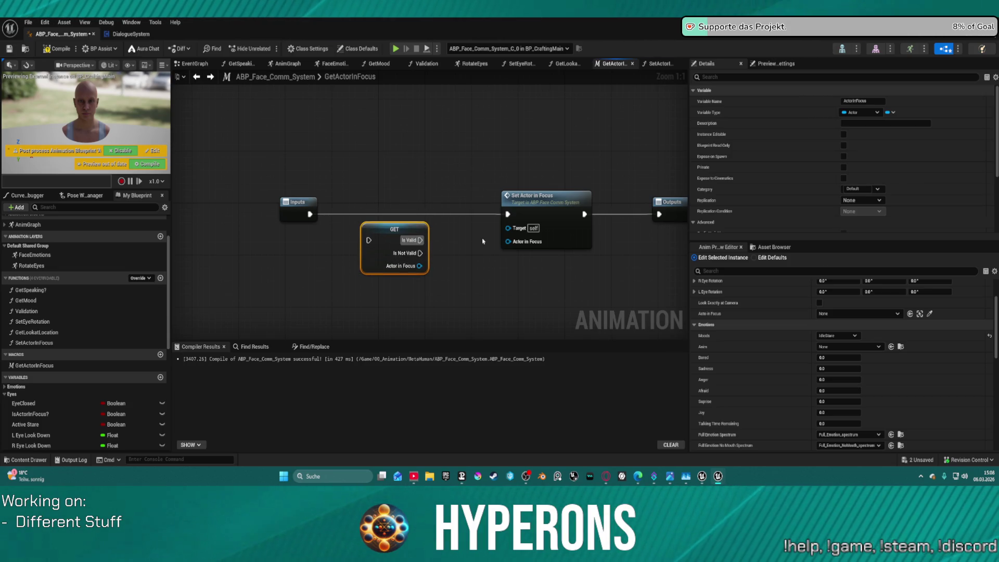
drag(483, 241, 345, 213)
click(396, 169)
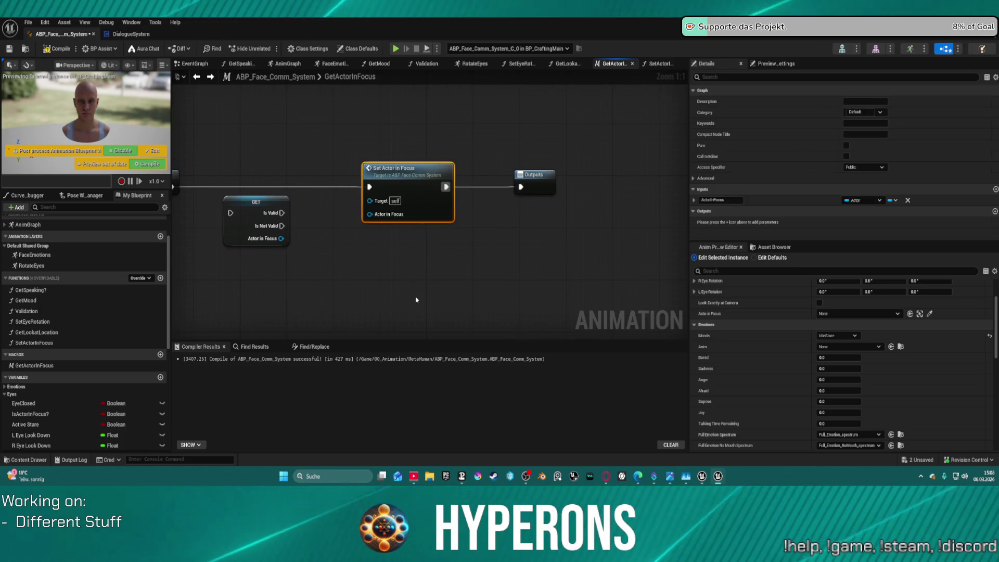
key(ctrl+c)
key(ctrl+v)
drag(411, 311, 371, 254)
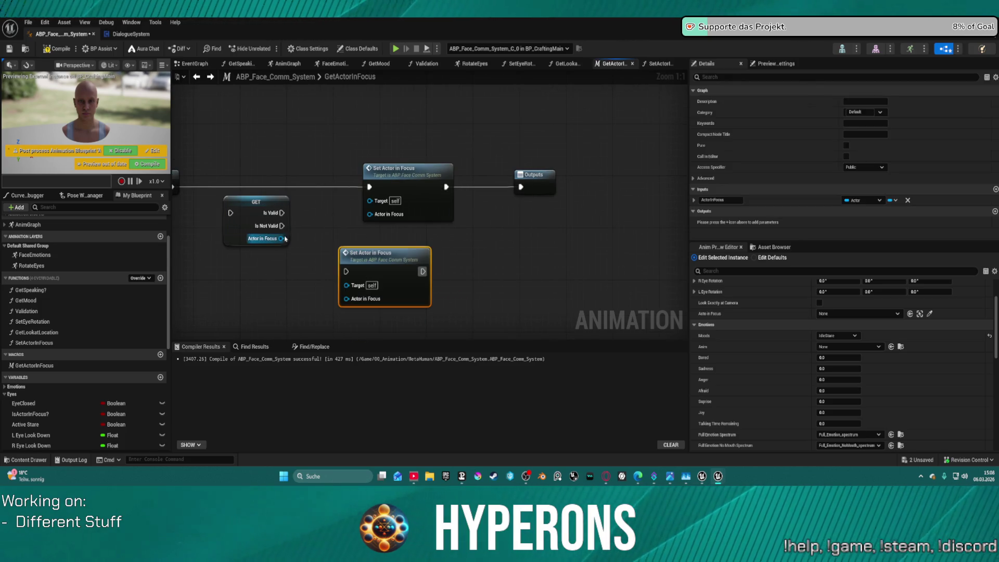
drag(286, 239, 369, 213)
mouse_move(281, 239)
mouse_down()
mouse_move(356, 309)
mouse_move(346, 298)
mouse_move(345, 249)
mouse_move(281, 226)
mouse_move(364, 177)
mouse_up()
key(Escape)
drag(280, 213, 369, 187)
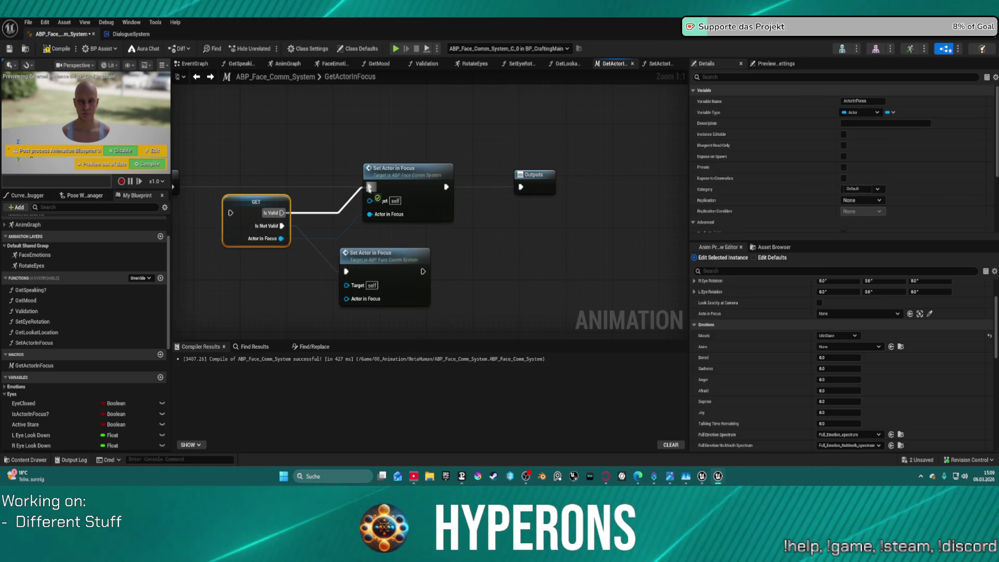
click(385, 255)
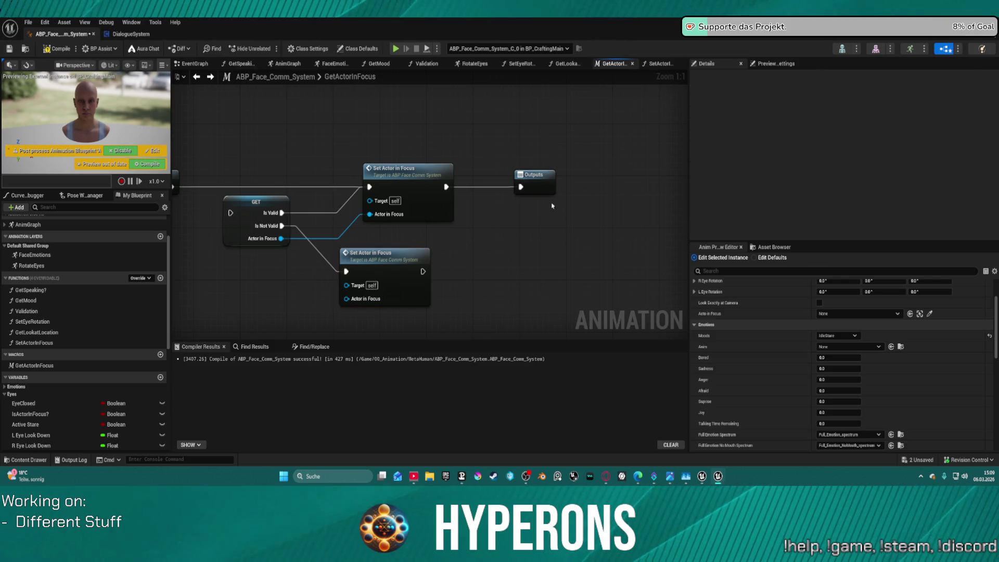
Step: Rename the macro's Then output to IsValid
click(534, 177)
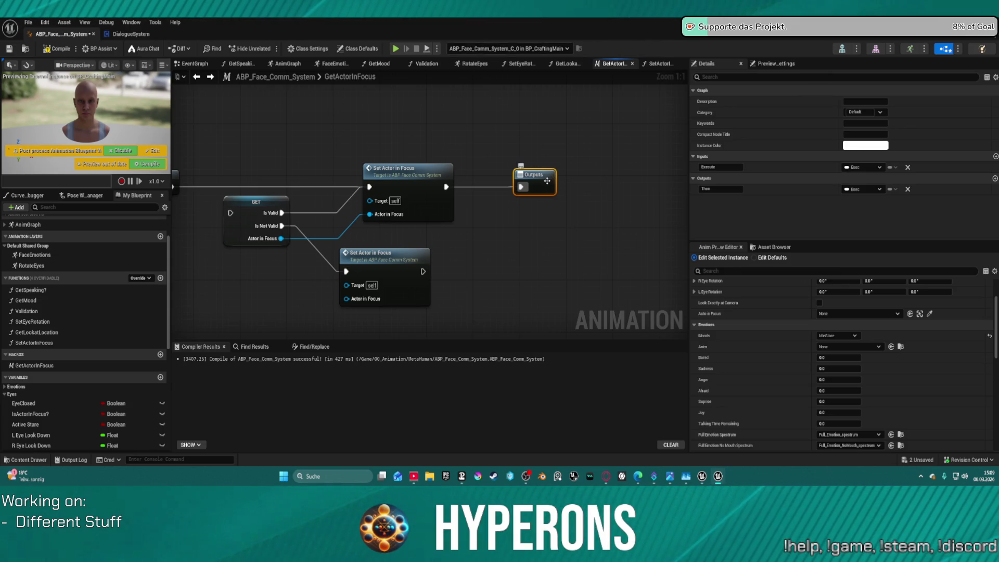
mouse_move(509, 163)
mouse_down()
mouse_move(546, 183)
mouse_move(563, 216)
mouse_up()
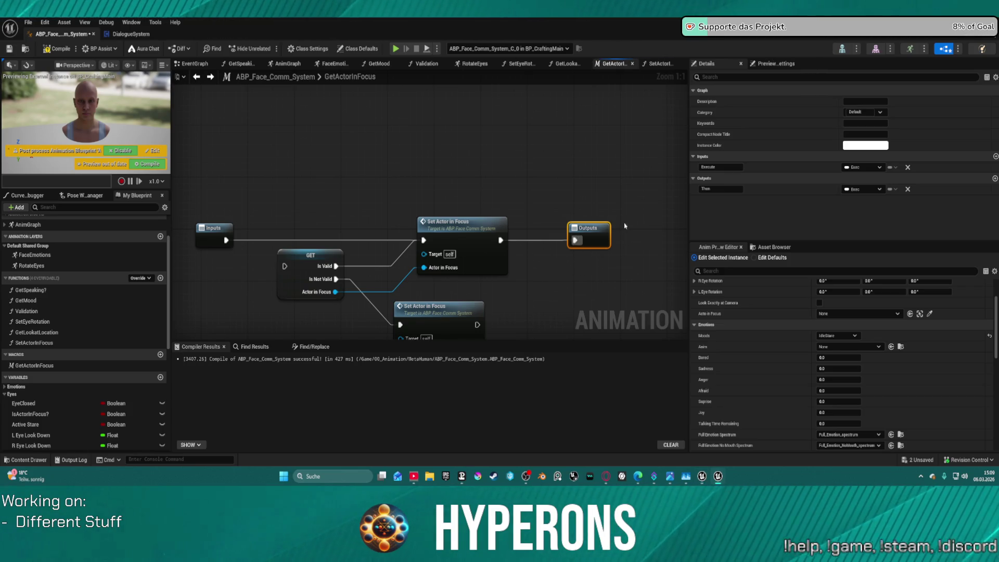
click(721, 189)
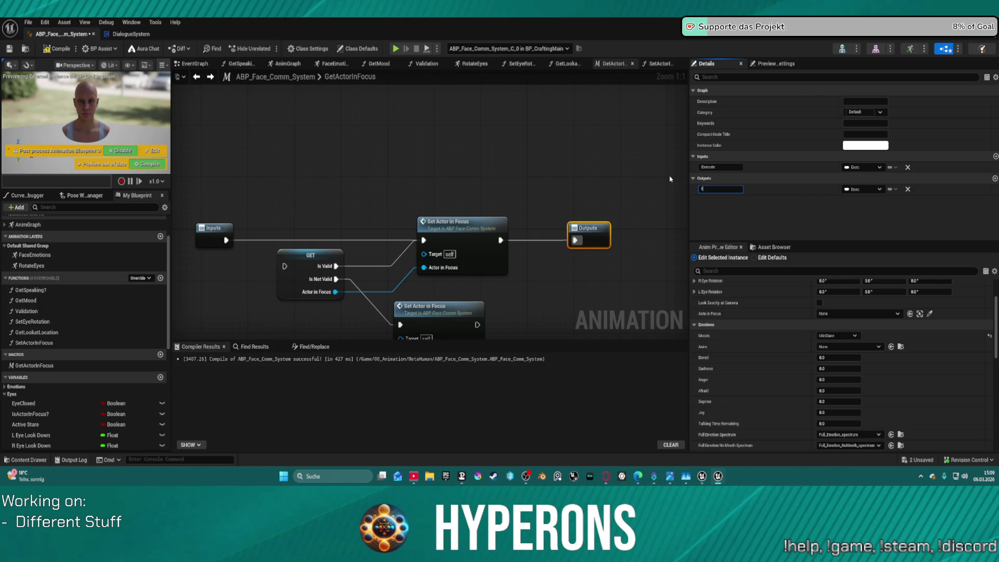
text(Invalid)
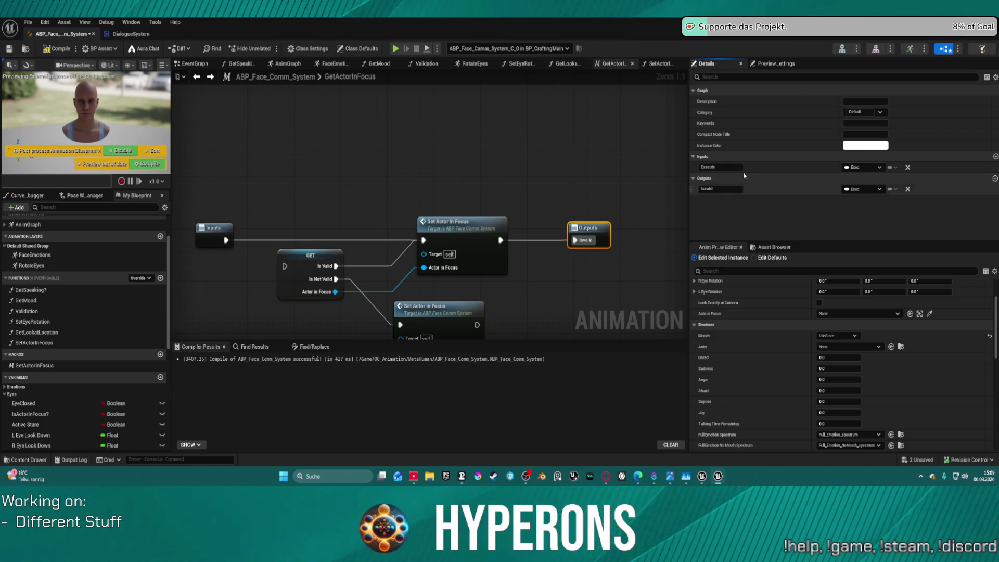
click(712, 188)
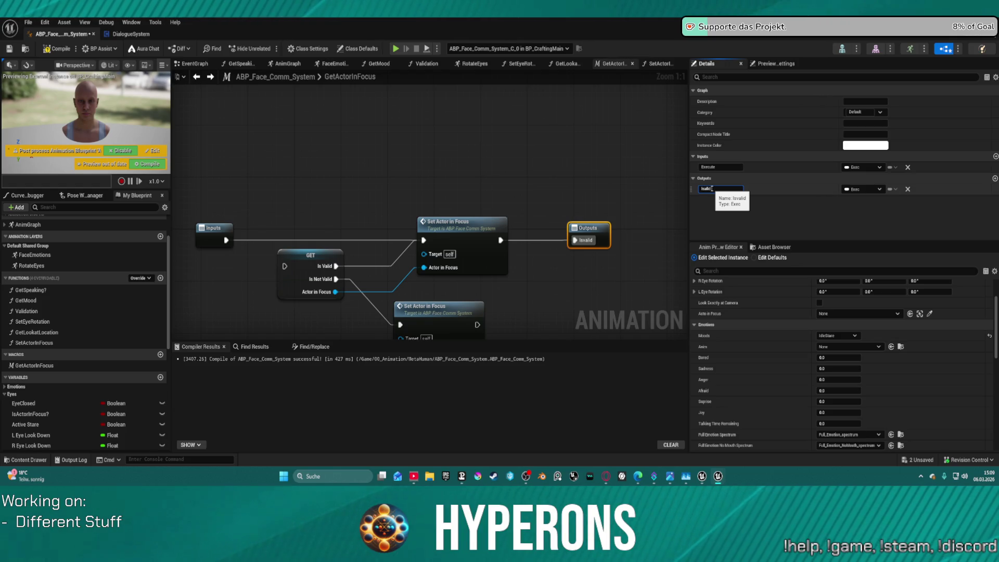
key(BackSpace)
key(BackSpace)
key(BackSpace)
text(Valid)
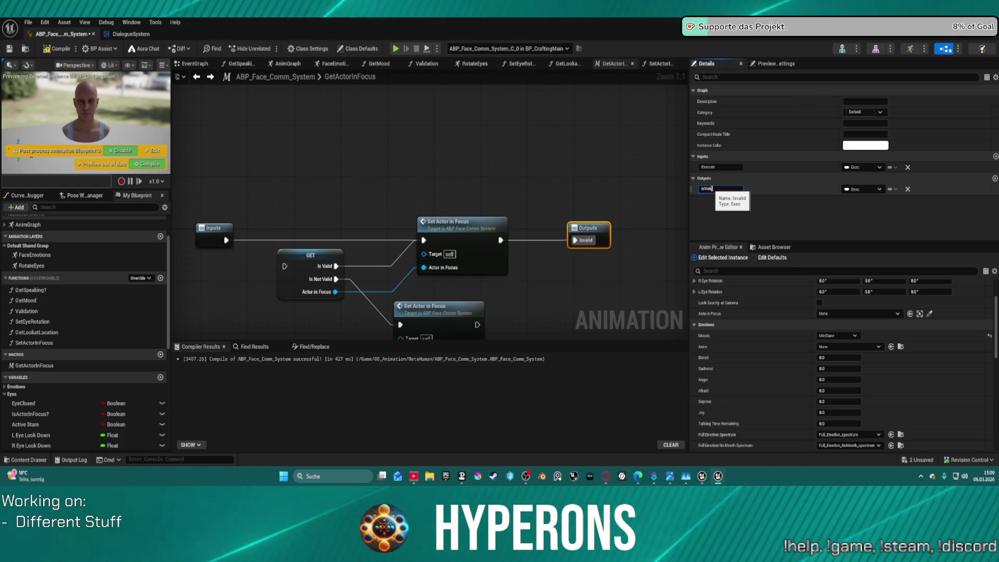
key(Return)
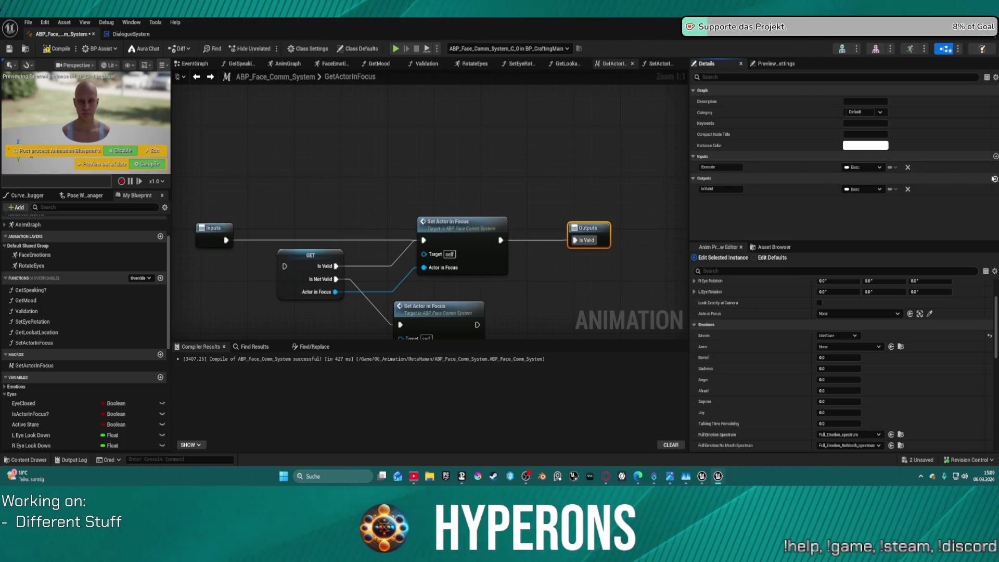
Step: Add an Exec output IsNotValid fed by the lower Set Actor in Focus, wire Inputs to GET, and auto-arrange
click(996, 178)
text(IsNotValid)
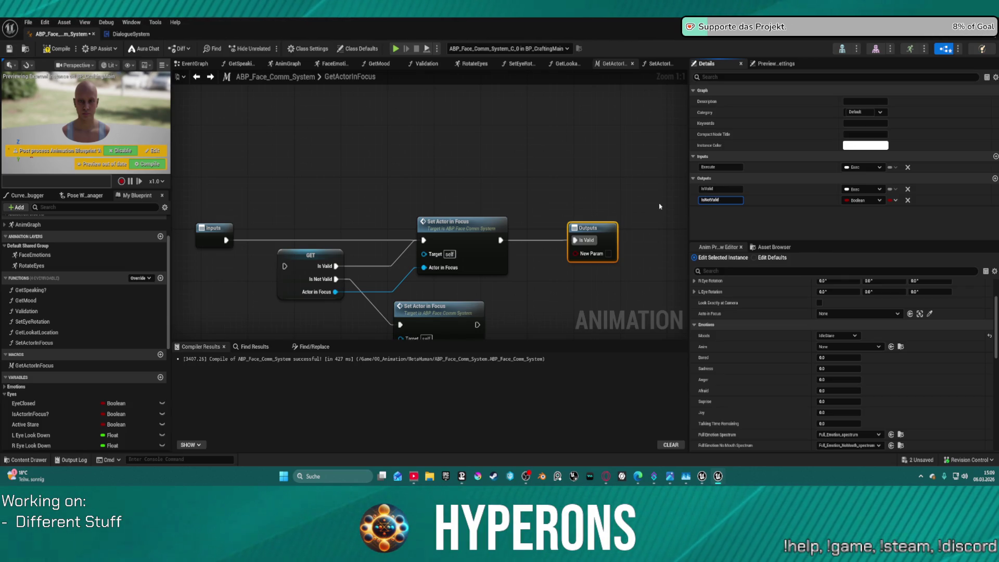
key(Return)
click(864, 200)
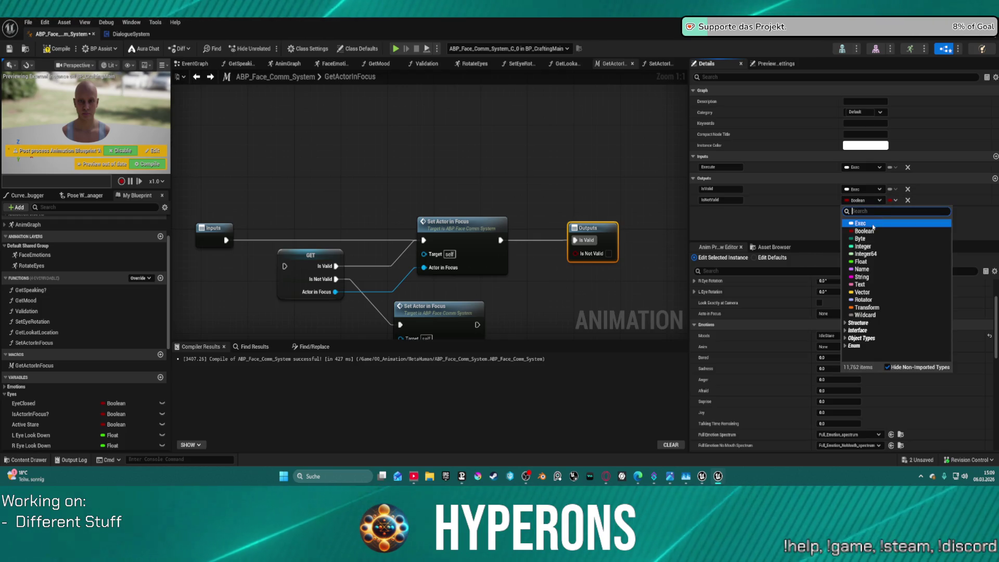
click(874, 224)
drag(575, 253, 477, 325)
click(436, 244)
key(f)
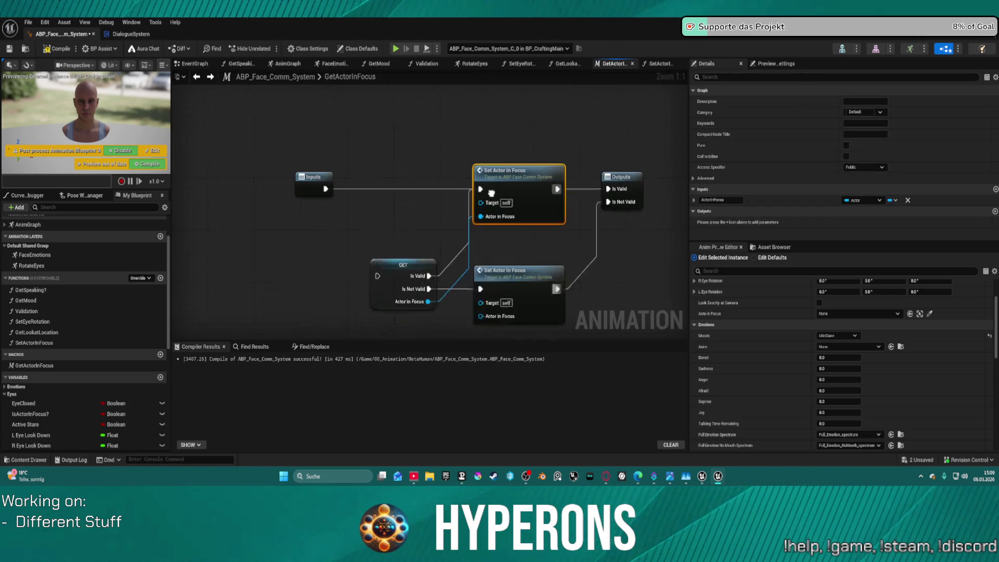
drag(405, 258, 352, 171)
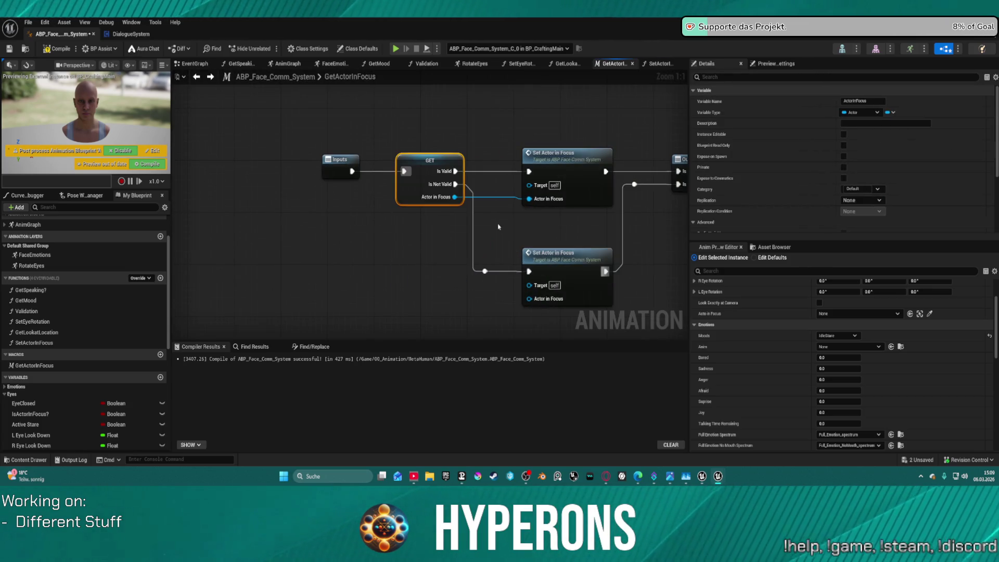
click(576, 223)
scroll(482, 156, down, 10)
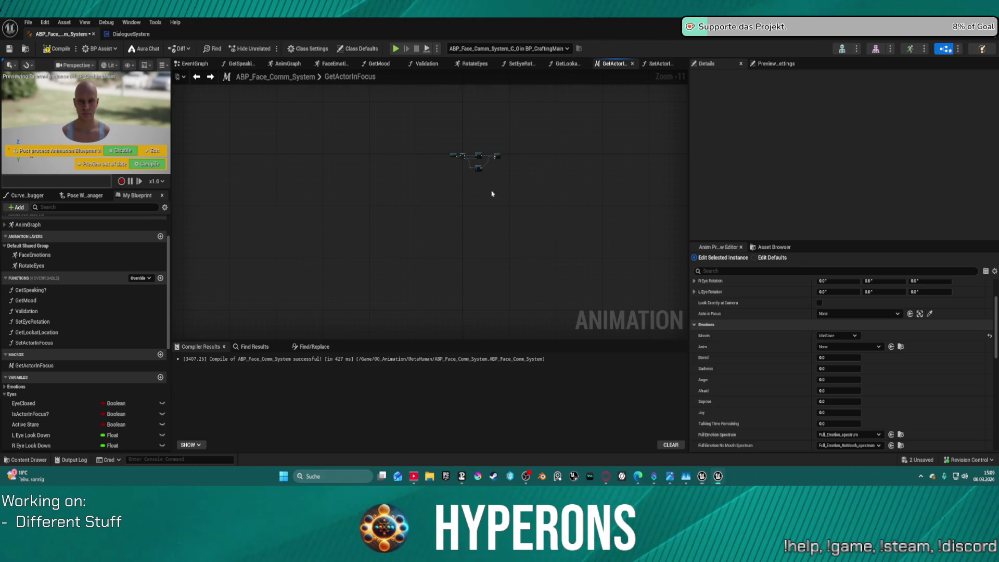
key(Home)
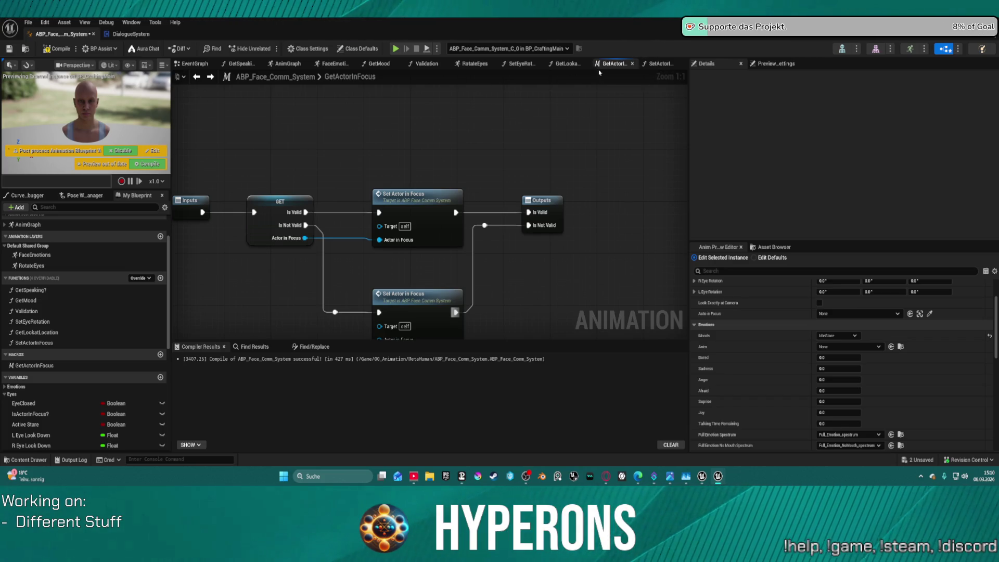
Step: Check the ActorInFocus variable's Details, then compile ABP_Face_Comm_System with F7
scroll(28, 437, down, 5)
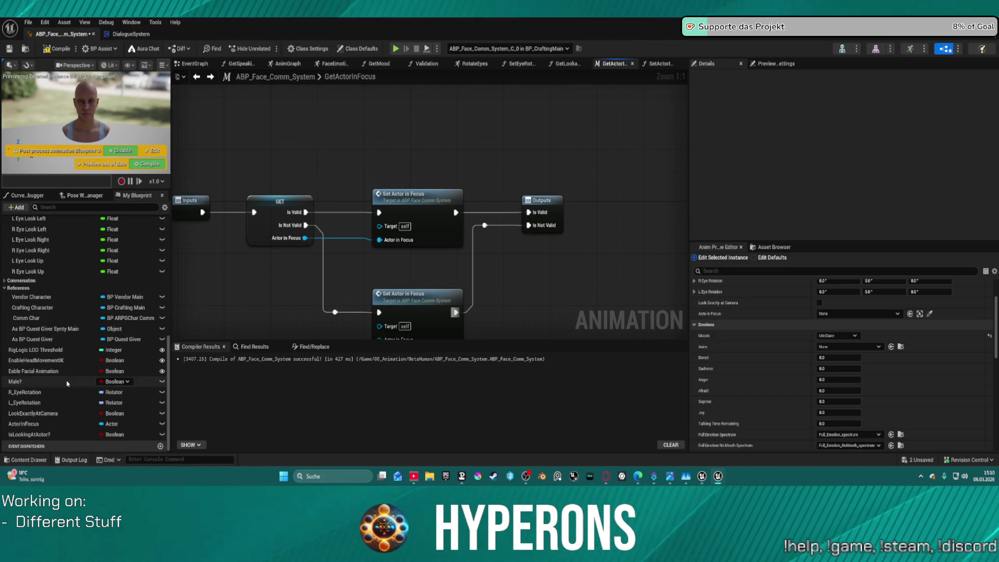
scroll(28, 438, down, 3)
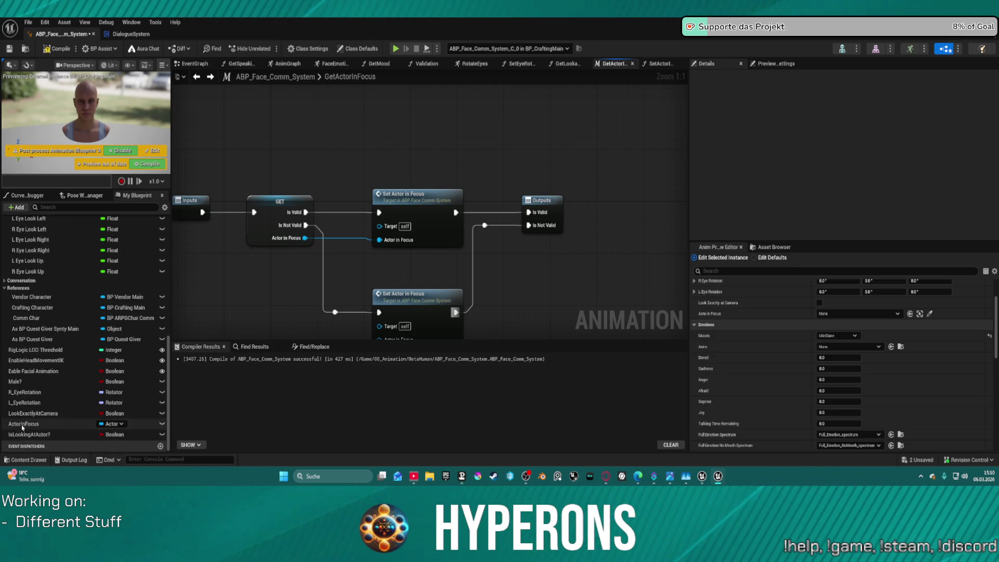
click(26, 424)
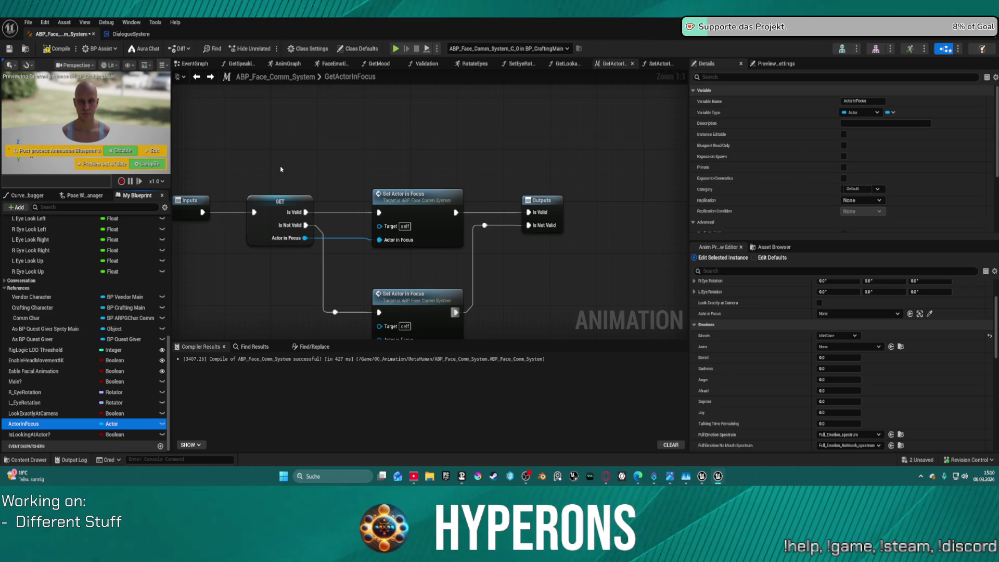
key(F7)
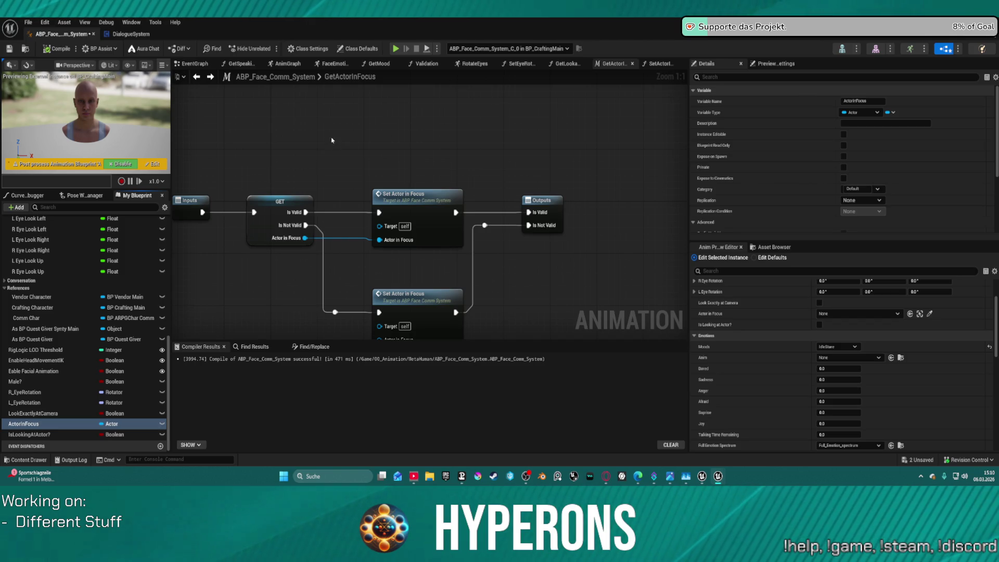
click(192, 64)
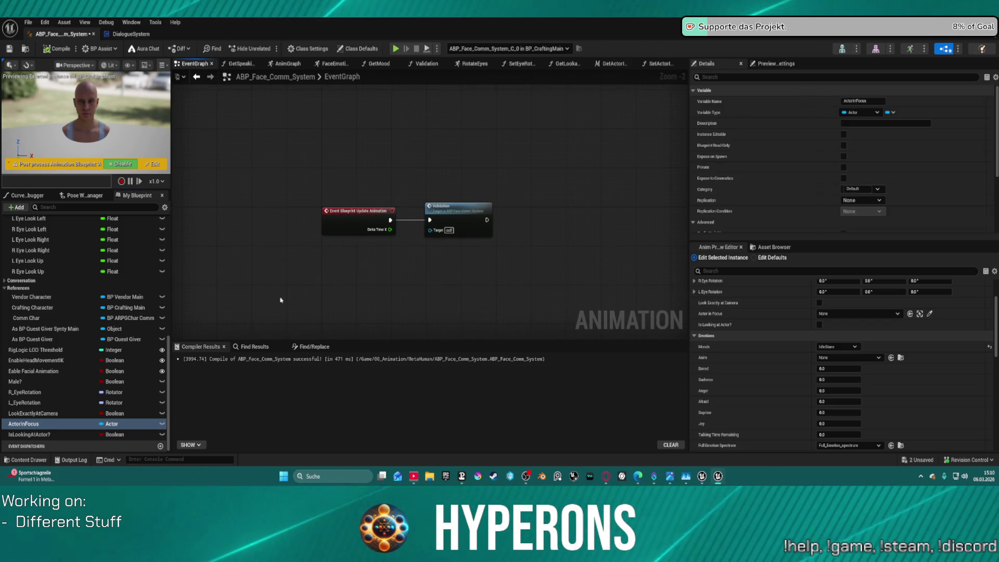
Step: Place a SetEyeRotation call beside Validation in the EventGraph and open its function graph
scroll(89, 328, up, 10)
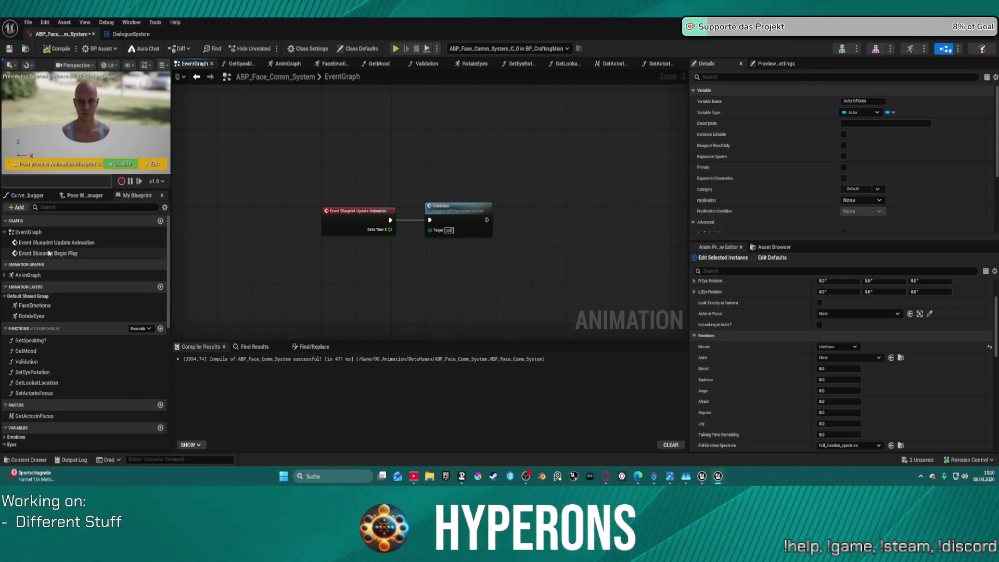
click(36, 316)
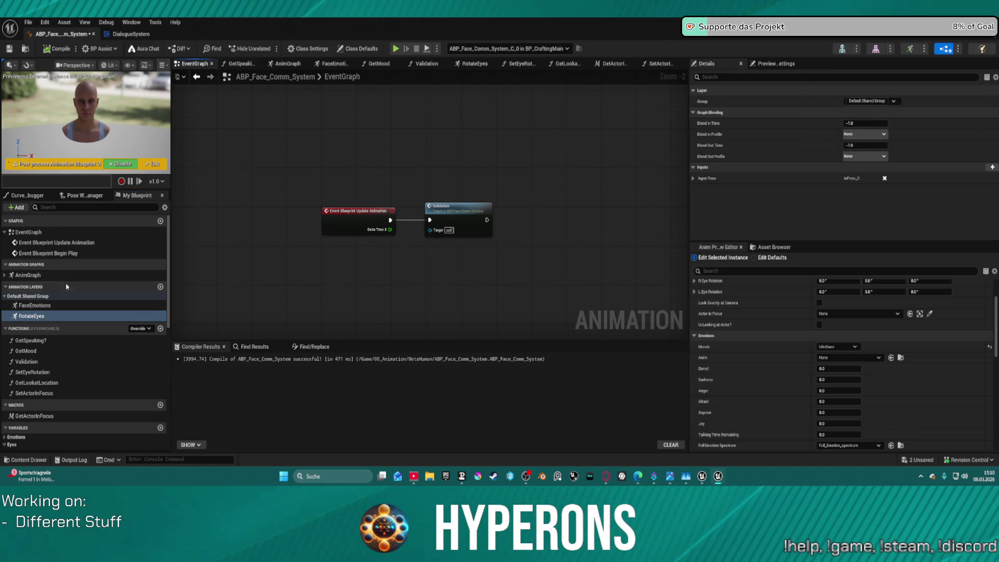
click(32, 372)
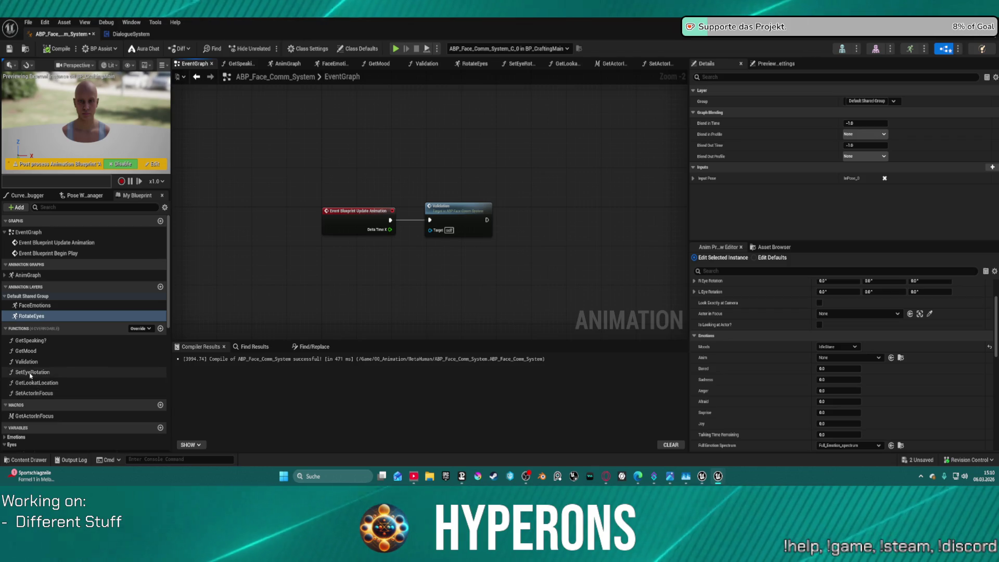
drag(394, 289, 536, 205)
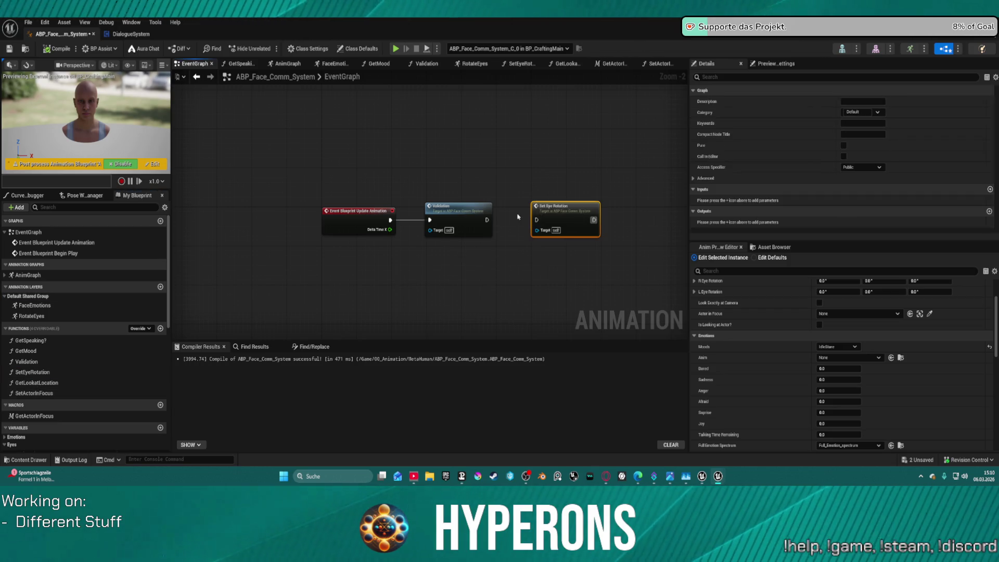
double_click(573, 214)
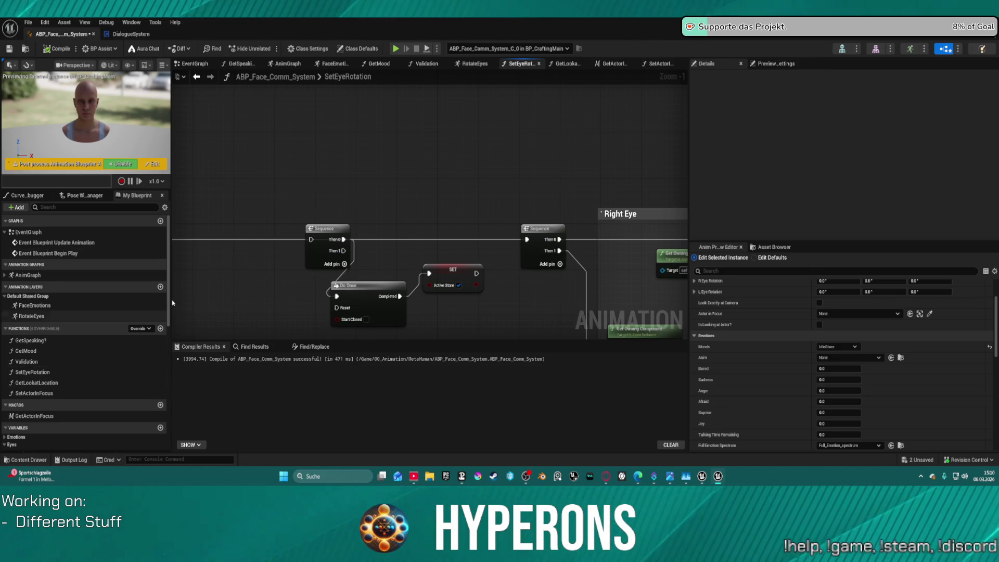
Step: Add a Get Actor In Focus macro after the entry, feeding Is Valid into the first Sequence, with Do Once and SET in line
mouse_move(330, 94)
mouse_down()
mouse_move(404, 142)
mouse_move(496, 123)
mouse_up()
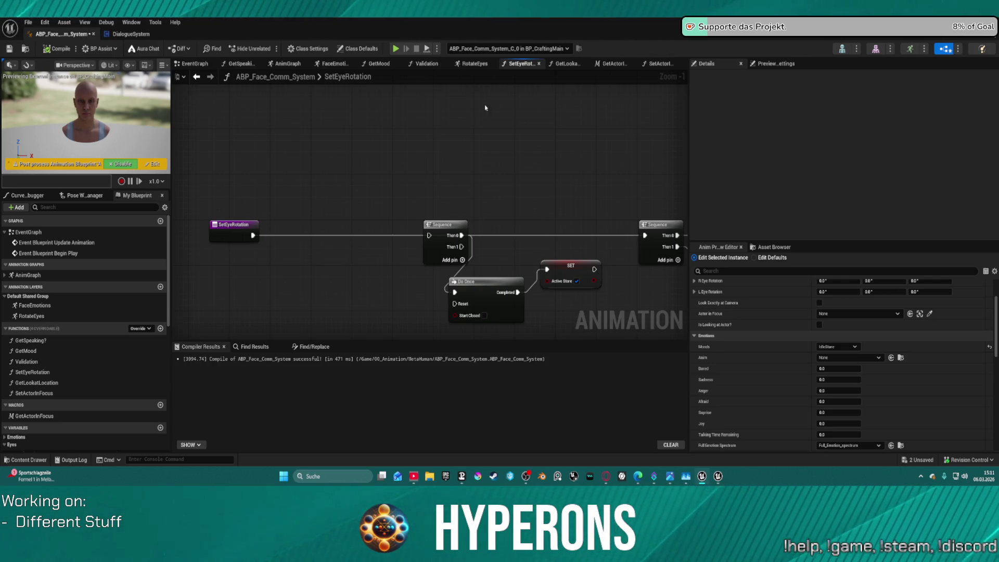
drag(371, 168, 240, 153)
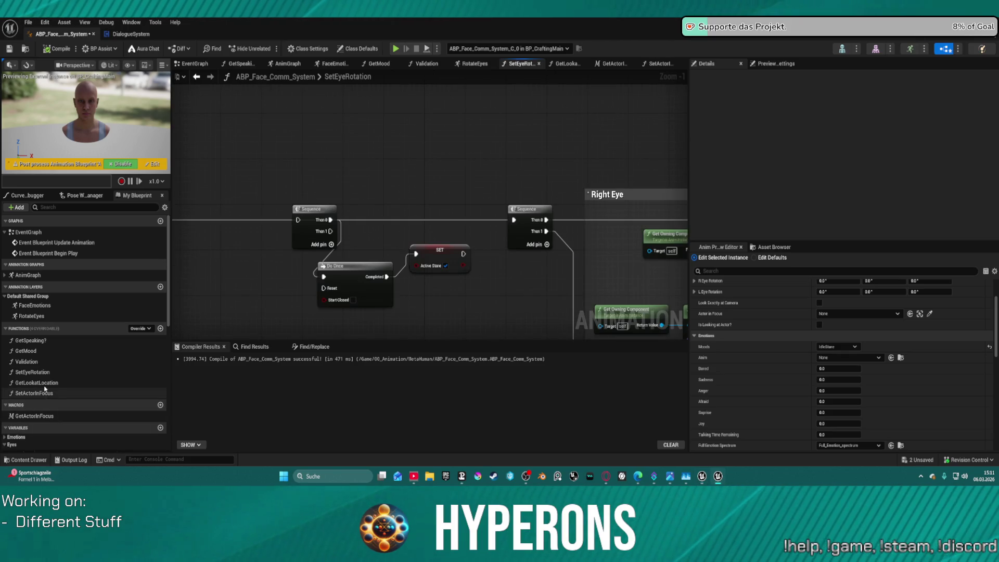
mouse_move(34, 416)
mouse_down()
mouse_move(283, 167)
mouse_move(303, 174)
mouse_move(372, 154)
mouse_move(248, 205)
mouse_move(212, 201)
mouse_up()
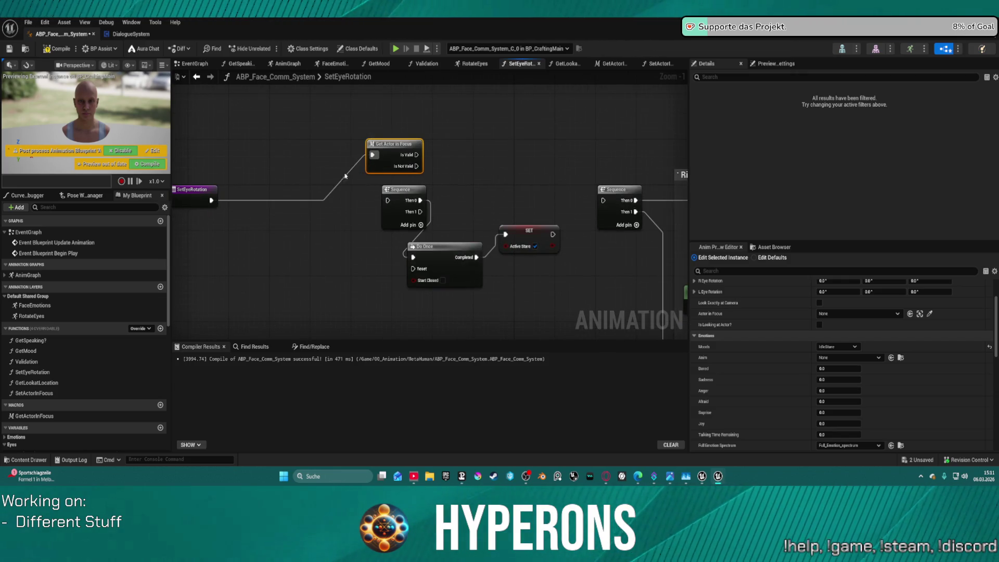
drag(413, 160, 388, 201)
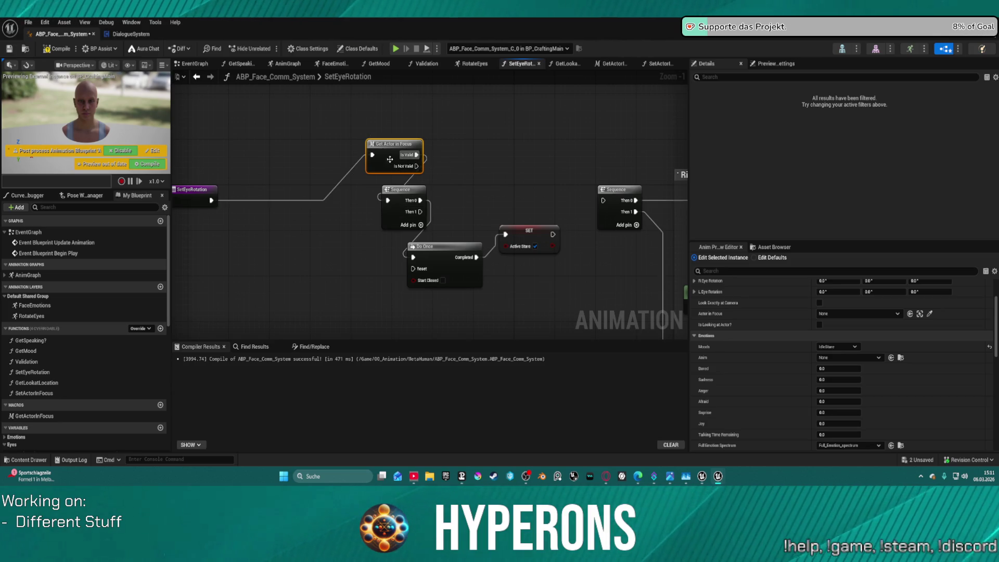
drag(386, 167, 341, 201)
drag(406, 190, 431, 166)
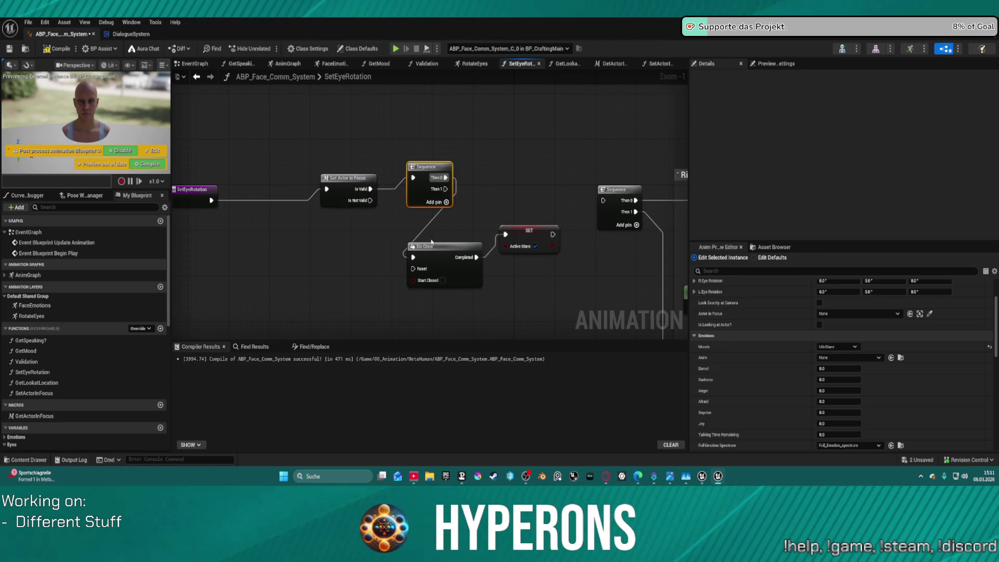
mouse_move(437, 247)
mouse_down()
mouse_move(501, 179)
mouse_move(511, 151)
mouse_up()
drag(526, 232, 562, 173)
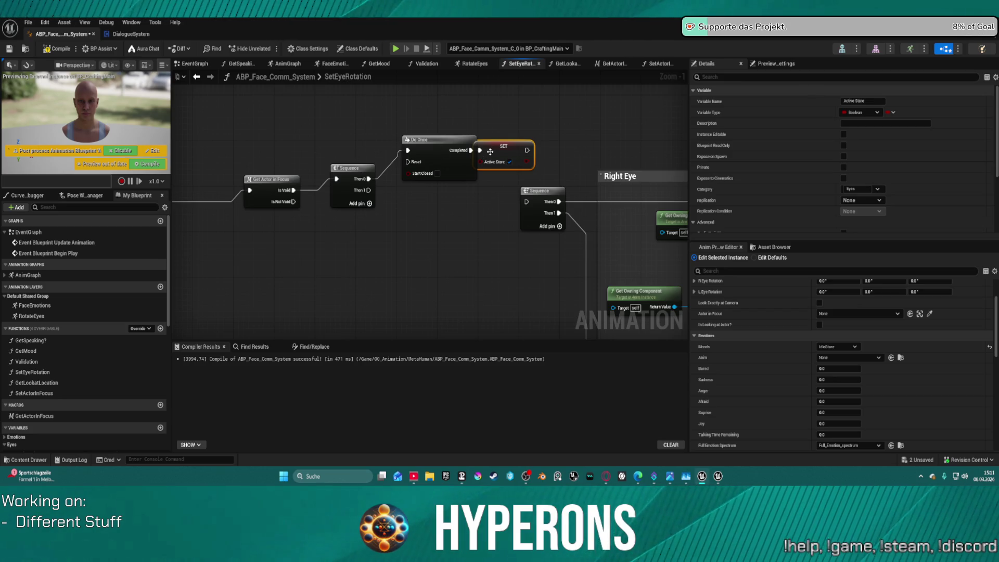
Step: Rewire Sequence Then 1 into the second Sequence and auto-straighten the node layout
mouse_move(439, 159)
mouse_down()
mouse_move(476, 174)
mouse_move(481, 159)
mouse_move(480, 213)
mouse_move(513, 198)
mouse_up()
click(485, 169)
drag(554, 125, 467, 106)
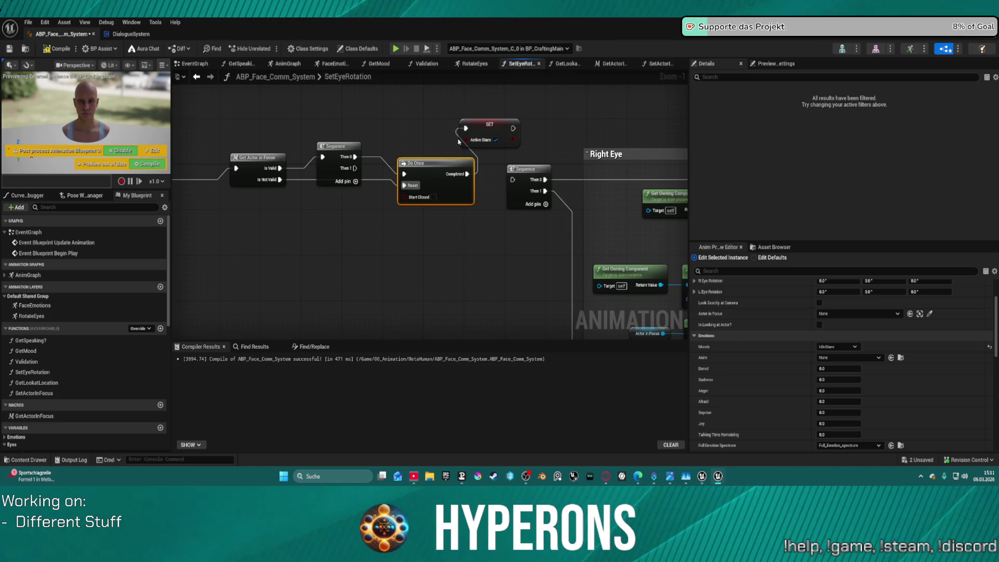
mouse_move(356, 169)
mouse_down()
mouse_move(513, 180)
mouse_move(493, 248)
mouse_move(453, 239)
mouse_up()
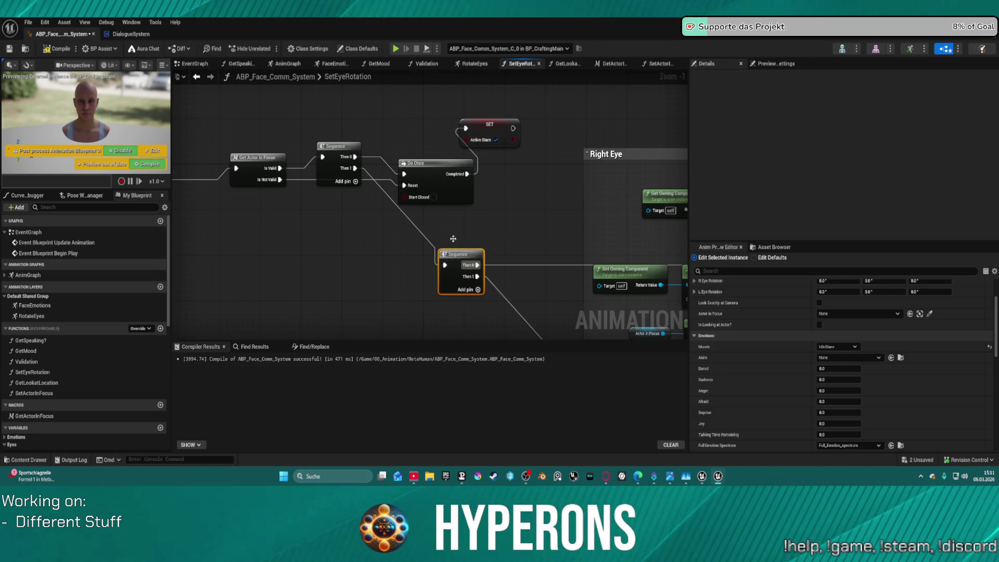
key(f)
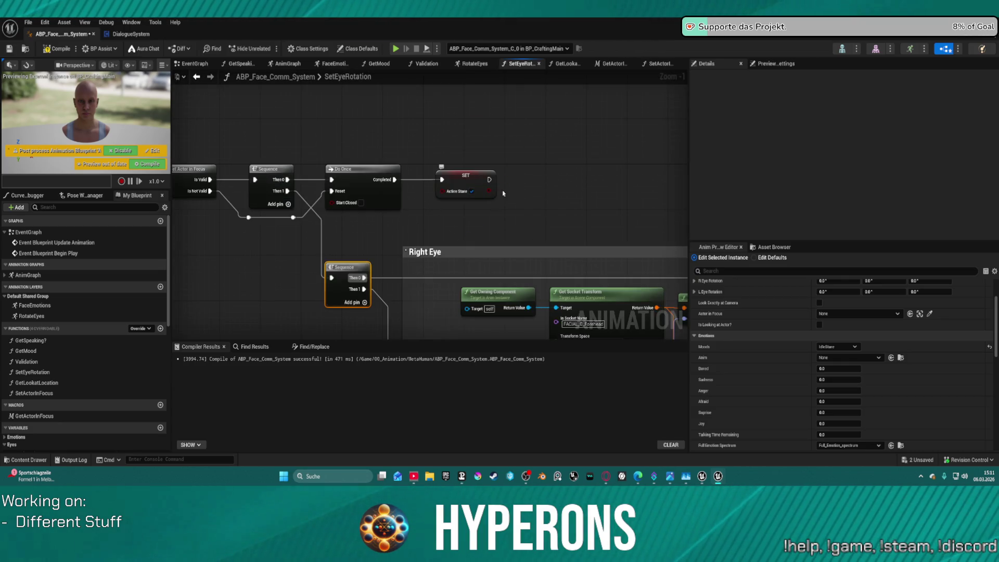
scroll(571, 177, down, 3)
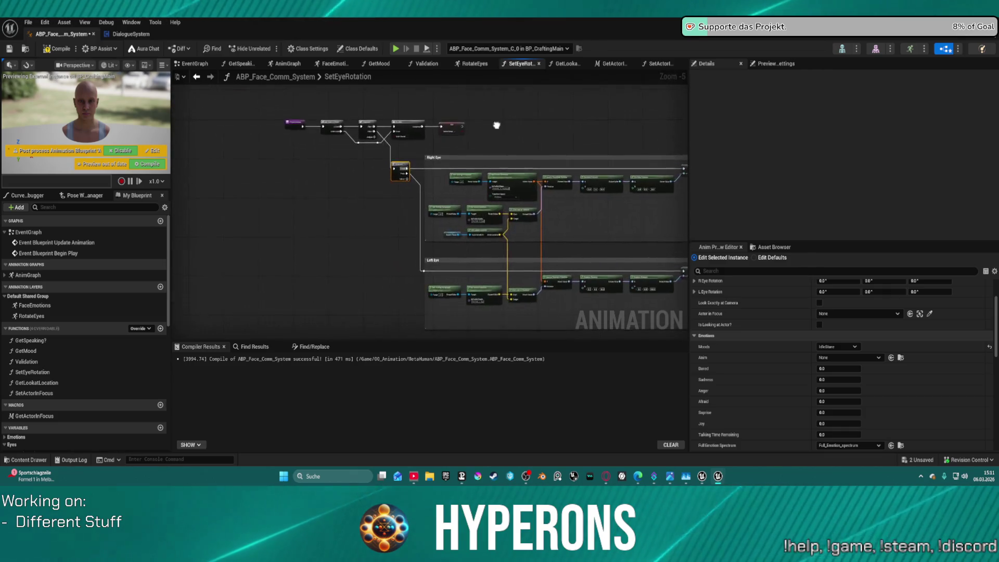
Step: Compile ABP_Face_Comm_System from the SetEyeRotation graph and reposition its floating editor window
scroll(406, 134, up, 3)
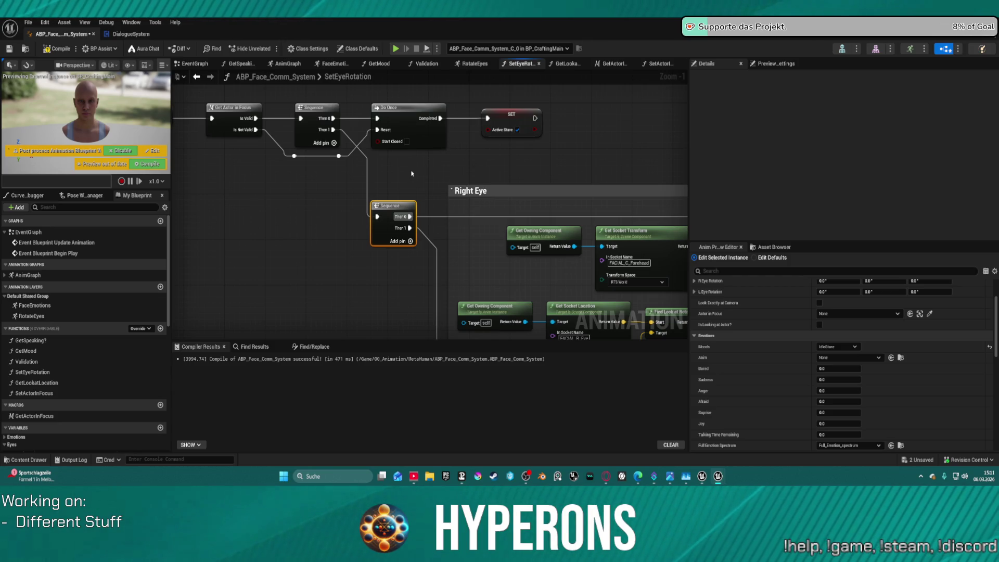
scroll(412, 173, down, 6)
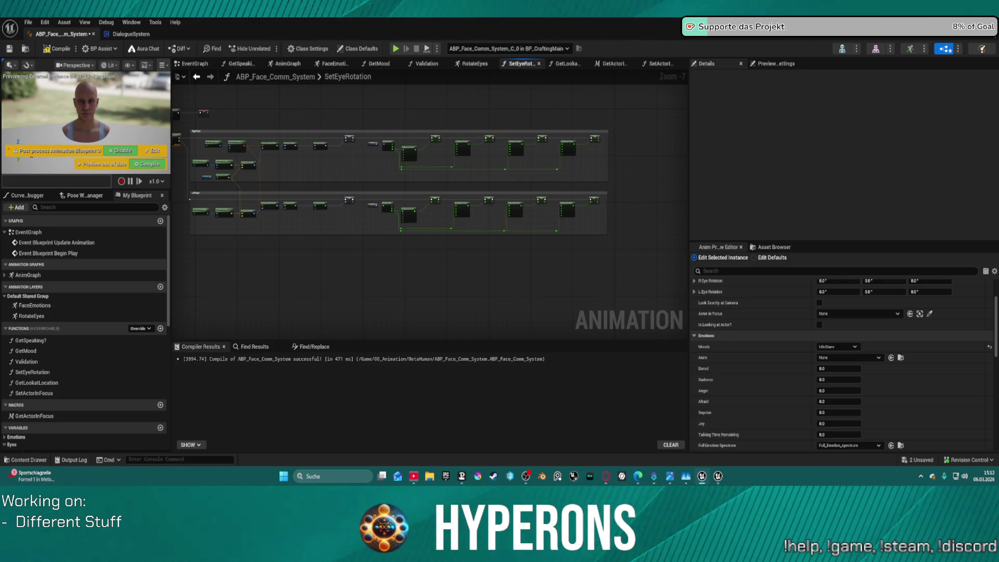
click(55, 50)
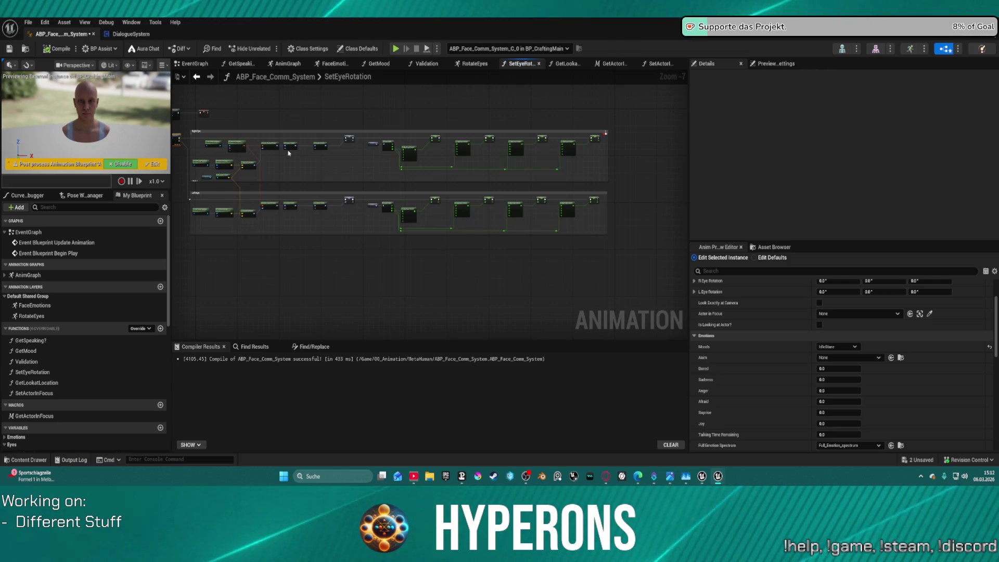
click(130, 34)
click(61, 34)
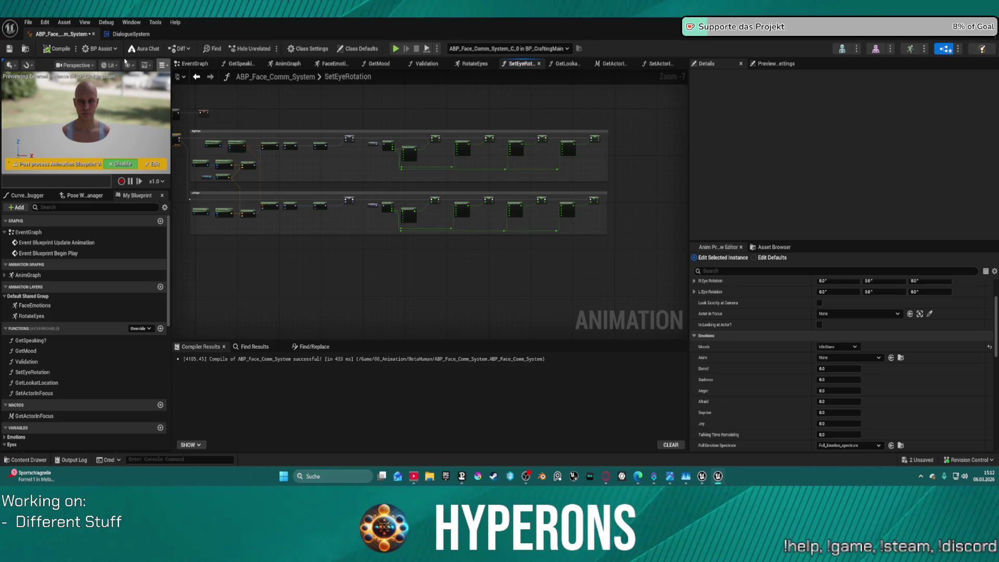
mouse_move(392, 67)
mouse_down()
mouse_move(416, 92)
mouse_move(479, 124)
mouse_move(473, 112)
mouse_up()
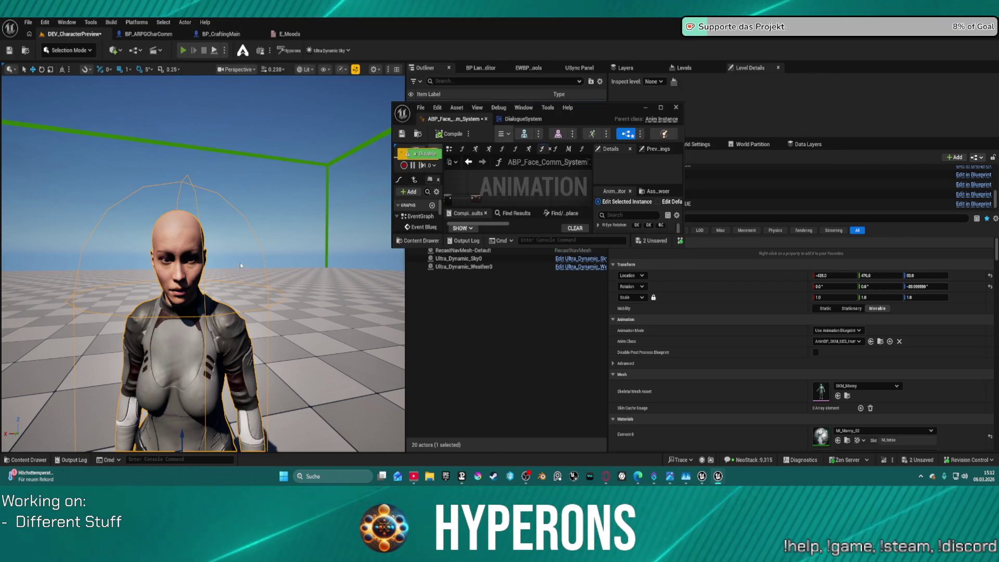
Step: Start Play In Editor, maximize the ABP editor, and keep BP_CraftingMain as the SetEyeRotation debug instance
key(alt+p)
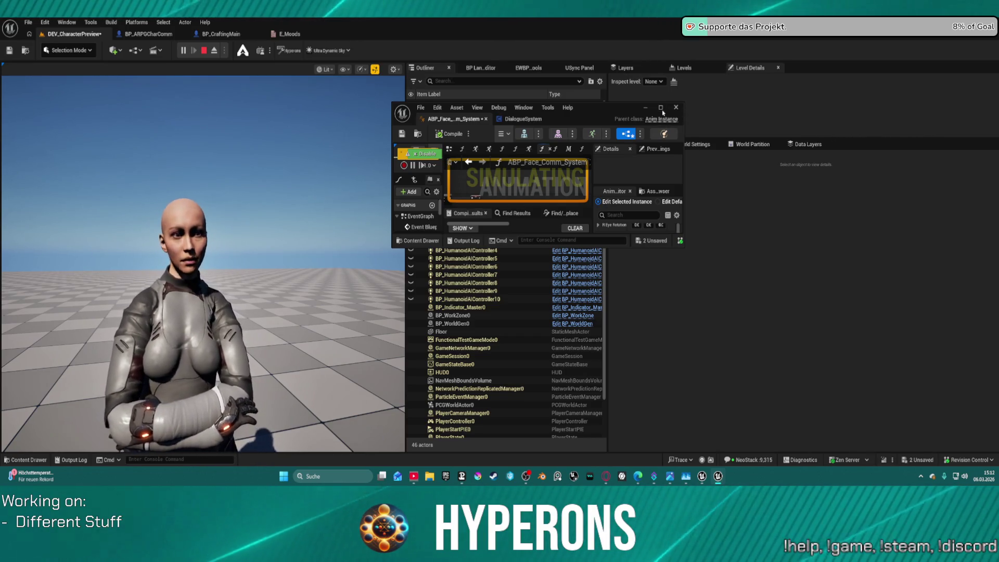
click(661, 107)
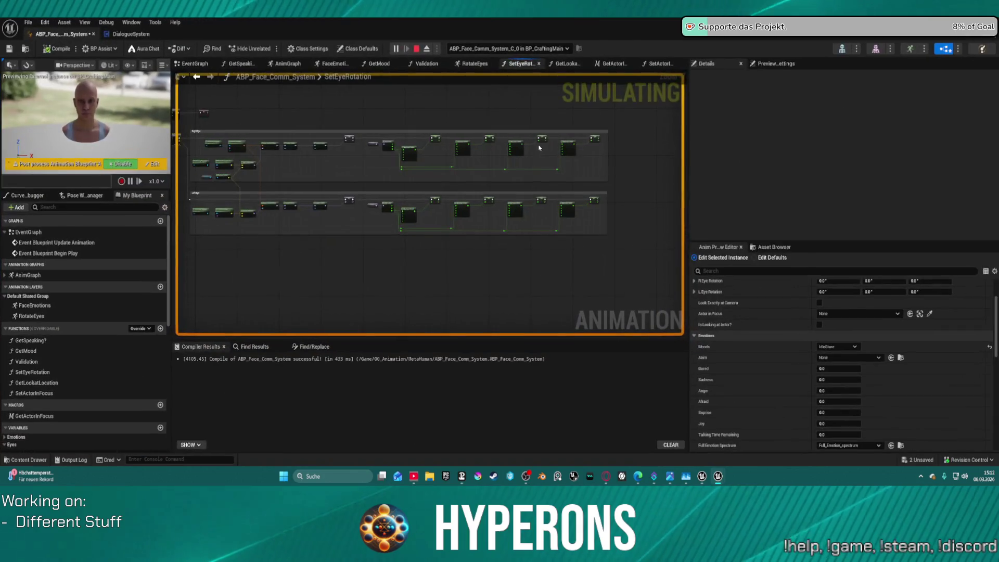
click(499, 49)
click(512, 82)
drag(422, 129, 430, 123)
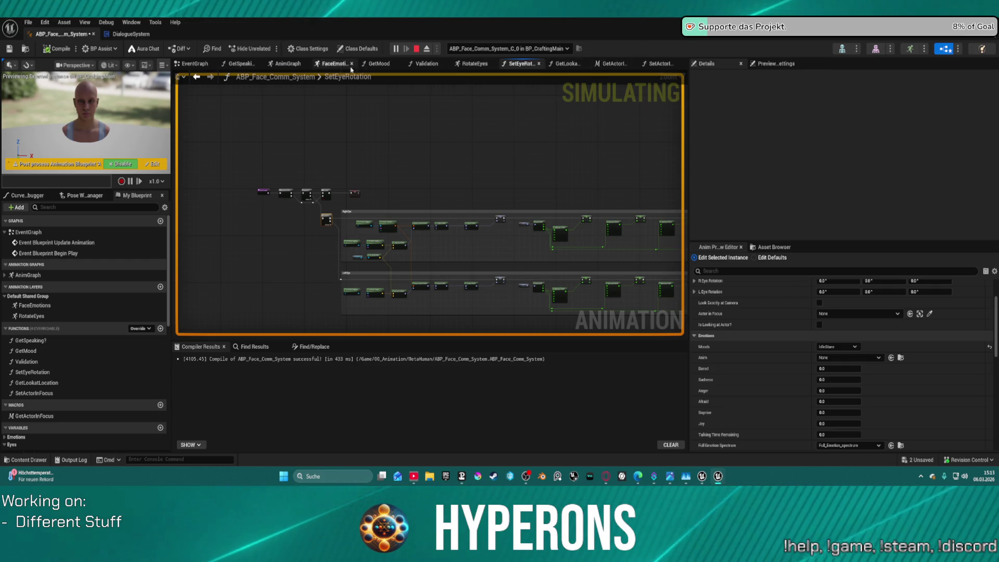
Step: Switch to the AnimGraph and stop the running play session
click(276, 65)
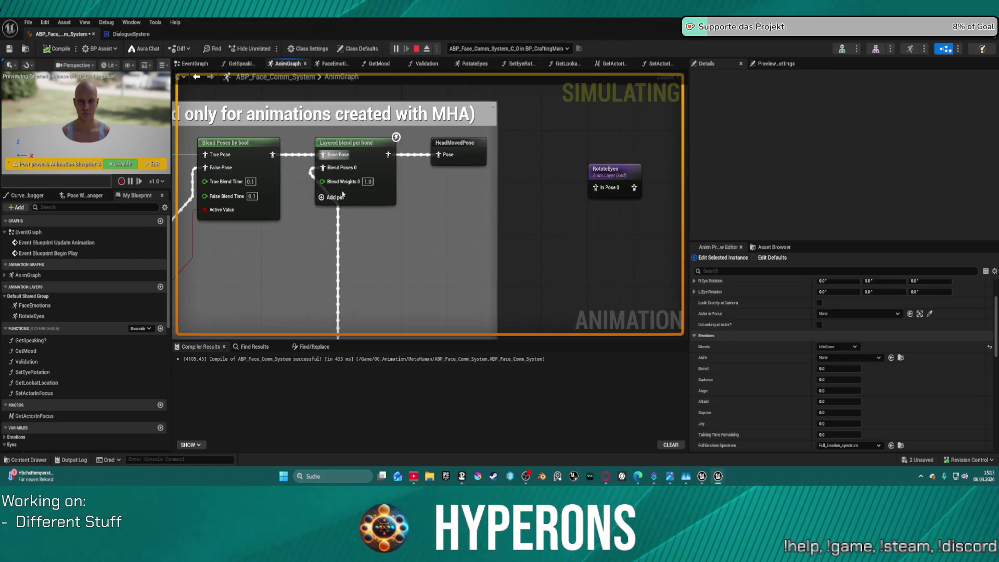
right_click(347, 217)
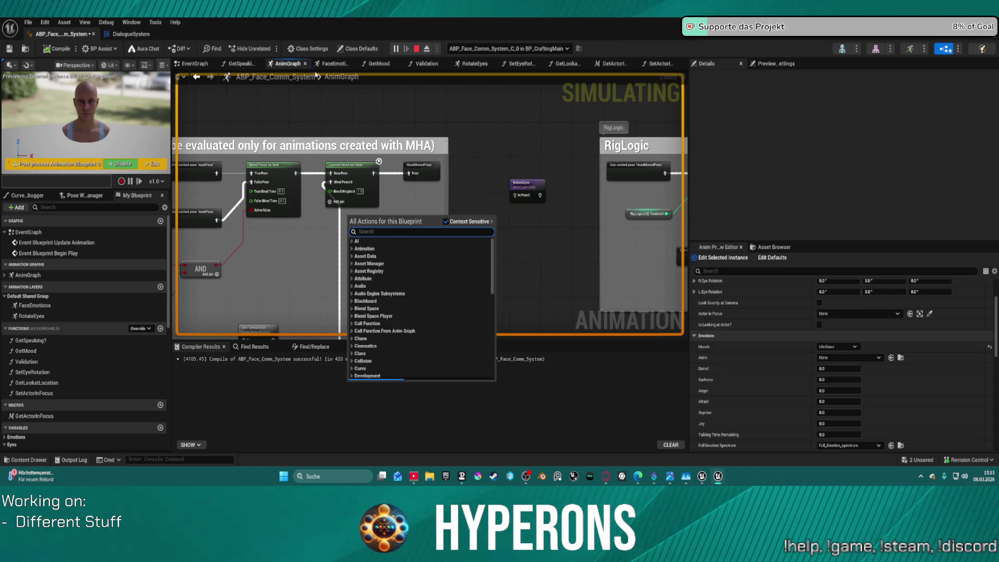
click(429, 93)
key(Escape)
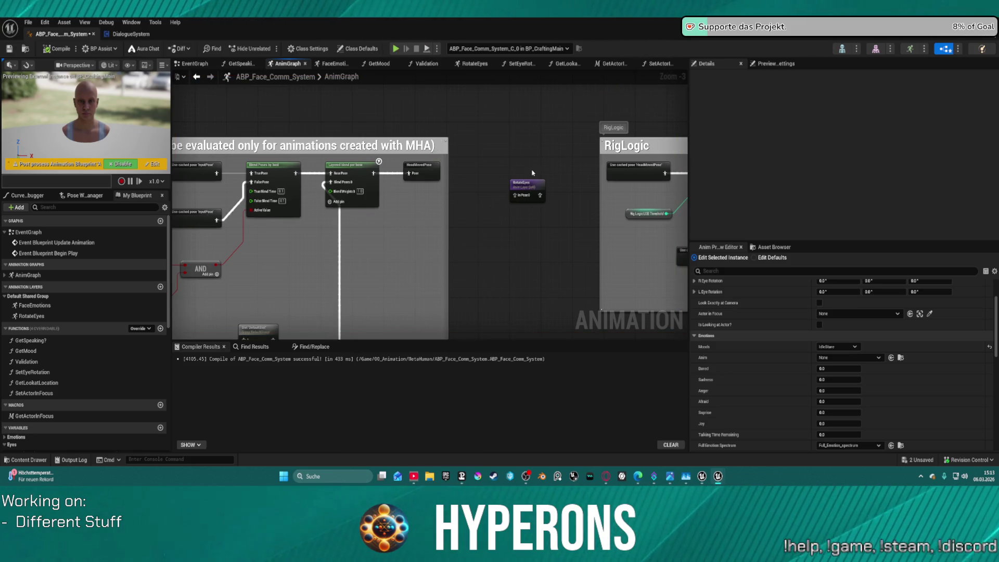
scroll(407, 171, up, 3)
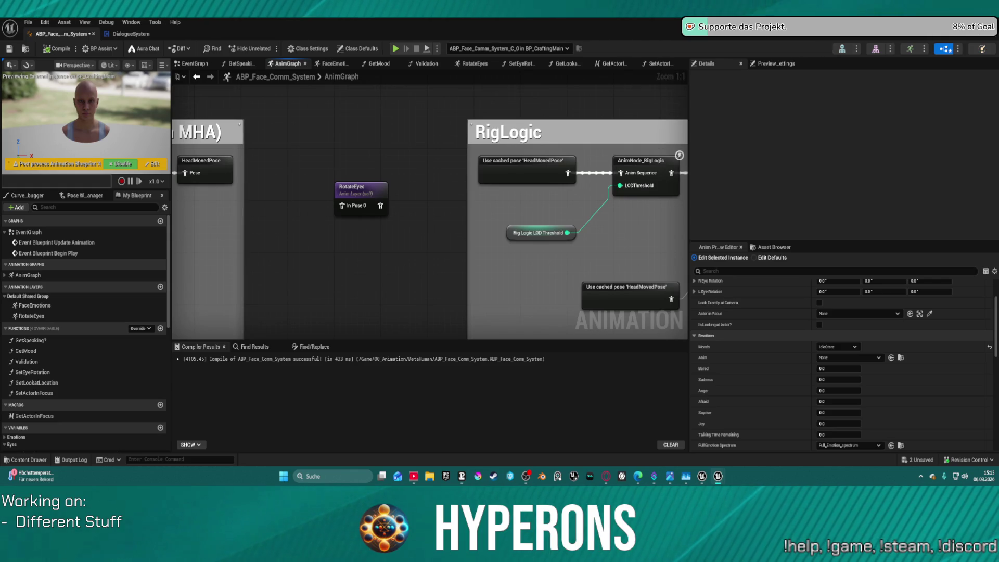
key(alt+Tab)
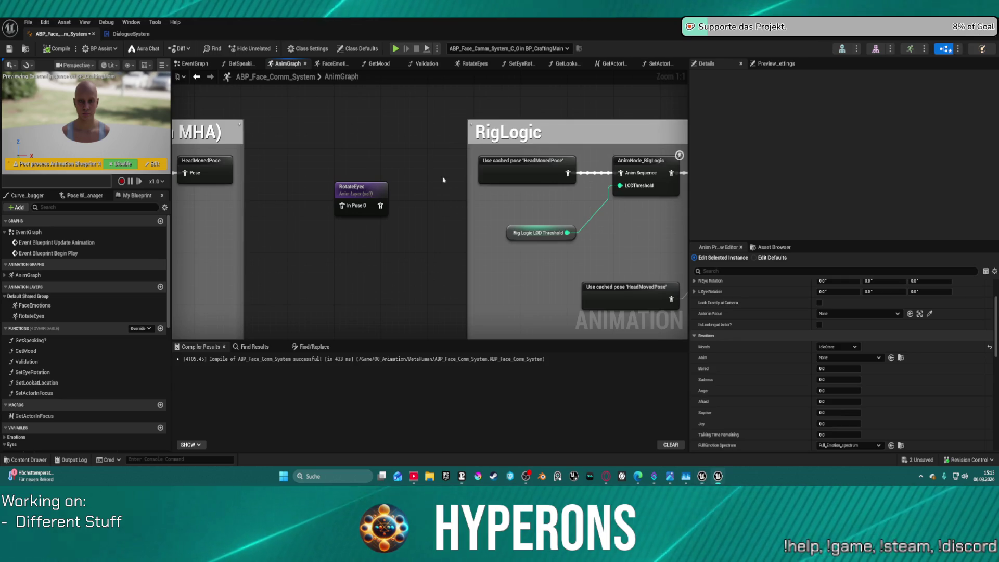
Step: Insert the RotateEyes layer between Blend Poses by bool and Output Pose, straighten the chain, and compile
click(361, 190)
mouse_move(815, 126)
mouse_down()
mouse_move(655, 139)
mouse_move(412, 219)
mouse_up()
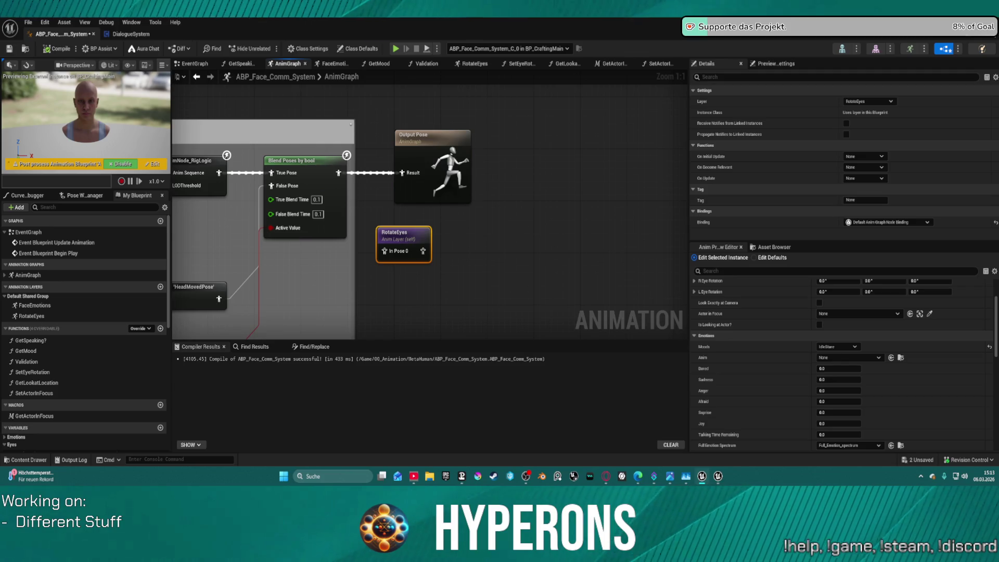
mouse_move(338, 173)
mouse_down()
mouse_move(385, 251)
mouse_move(407, 166)
mouse_move(405, 173)
mouse_up()
click(425, 153)
key(f)
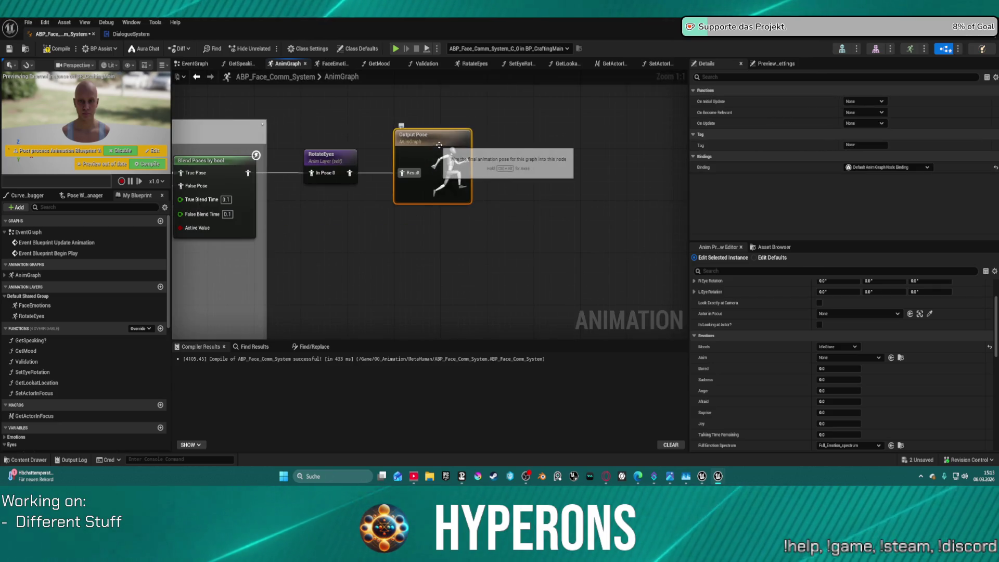
scroll(371, 169, down, 5)
right_click(394, 149)
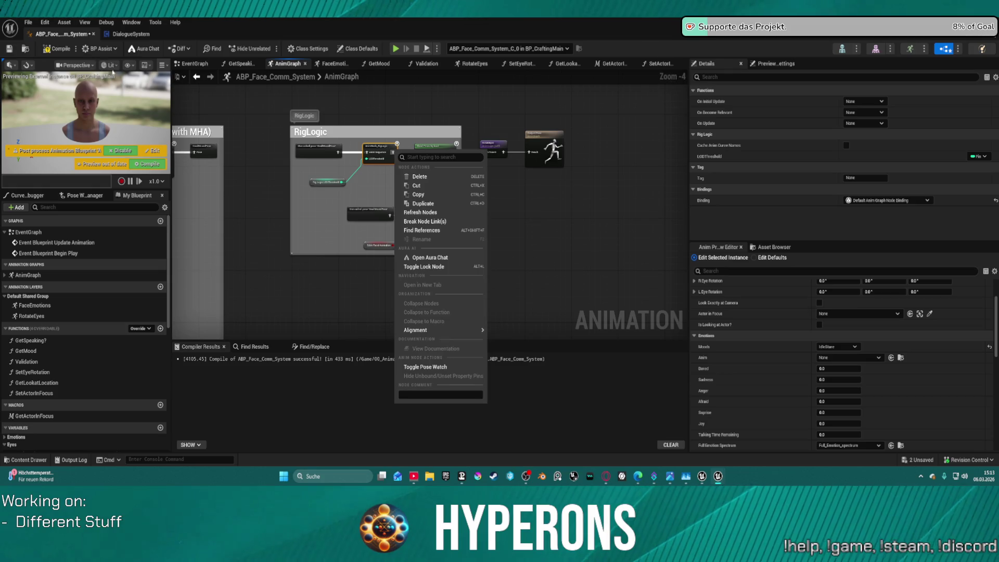
click(60, 49)
click(61, 50)
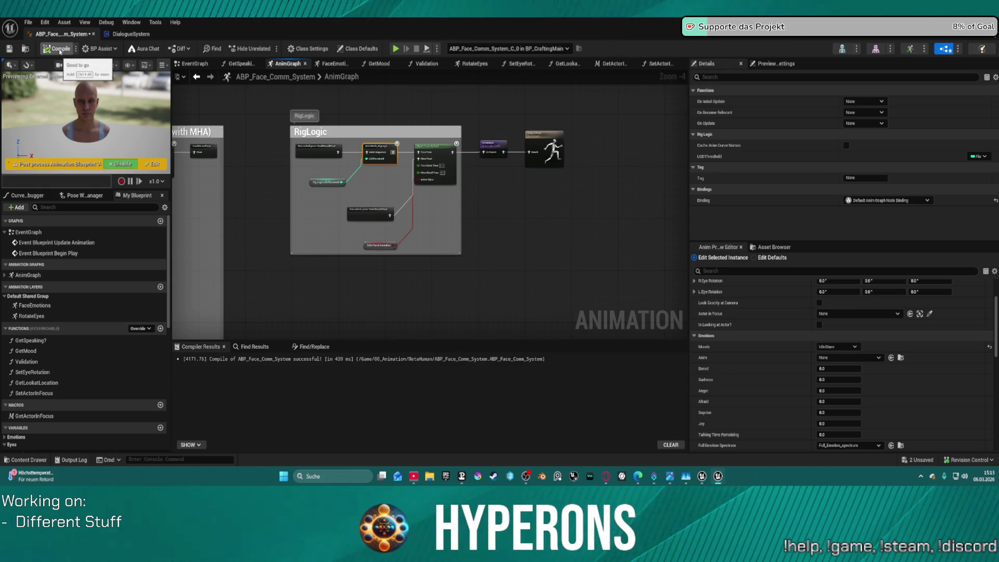
Step: Restore the ABP editor to a floating window, start Play In Editor again, then re-maximize it
key(super+Down)
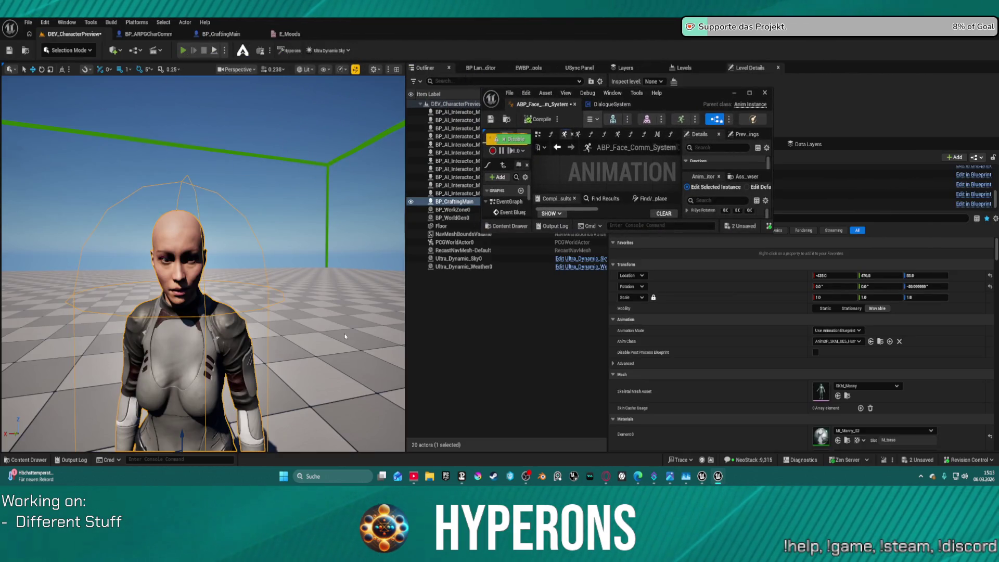
key(alt+p)
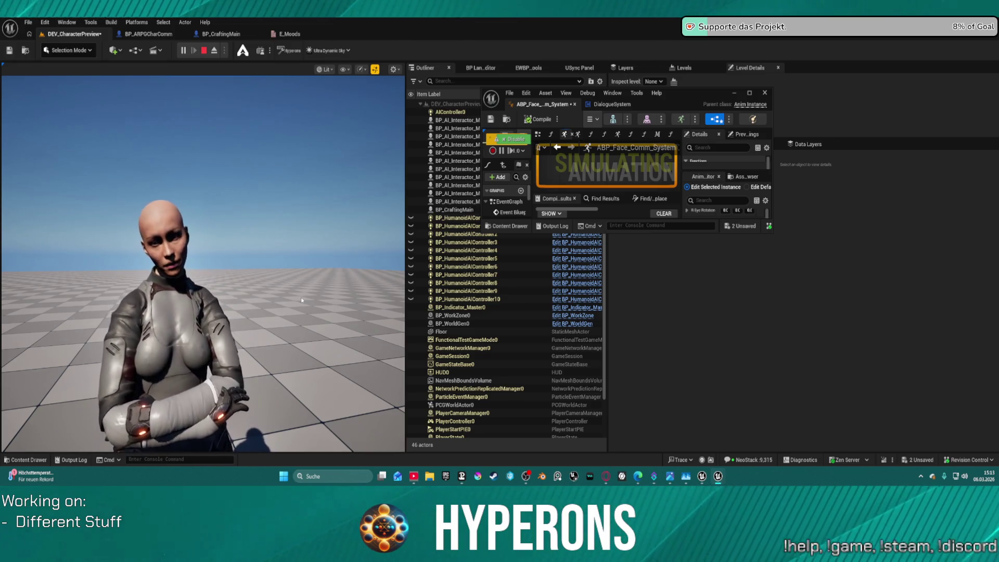
click(750, 93)
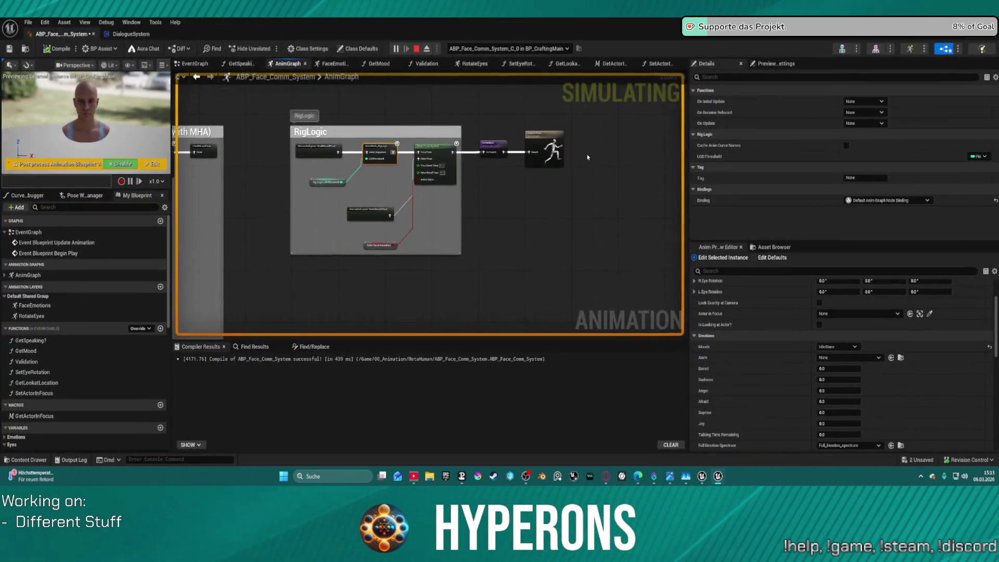
Step: Open the RotateEyes layer graph, shift the Input BlinkEyes cached pose slightly right, and stop play
scroll(365, 202, up, 3)
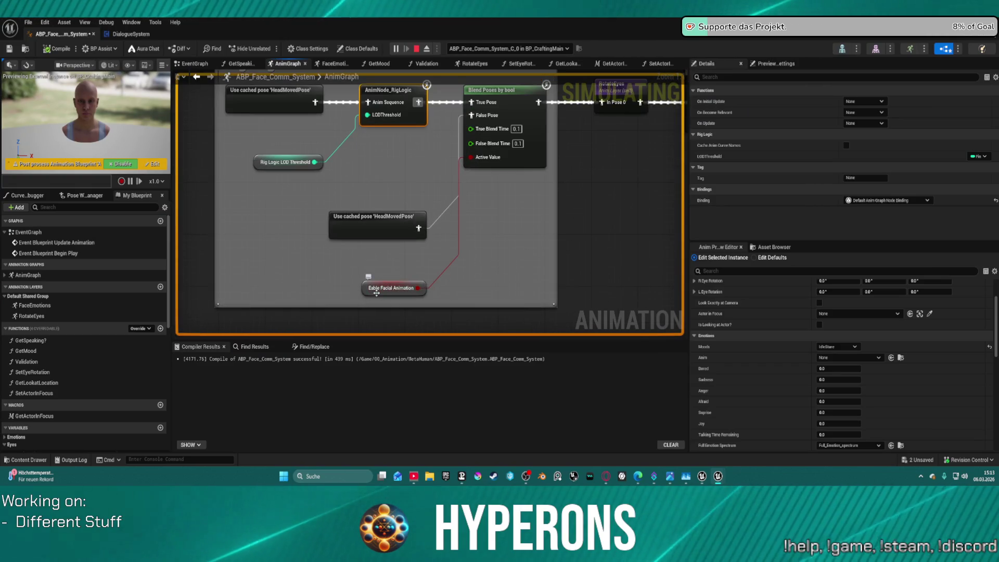
drag(585, 165, 483, 264)
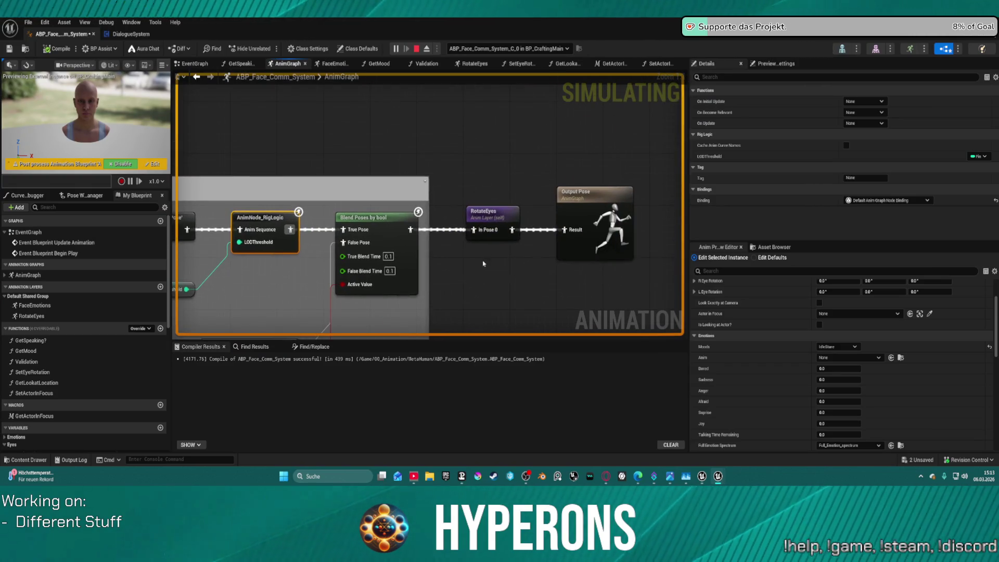
double_click(498, 219)
drag(481, 238, 364, 128)
click(263, 132)
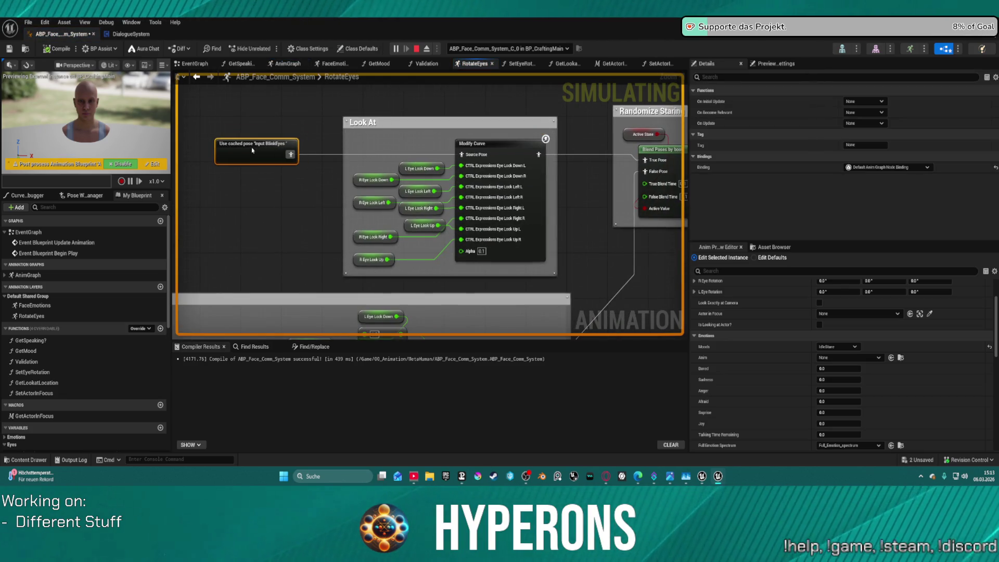
scroll(273, 146, down, 3)
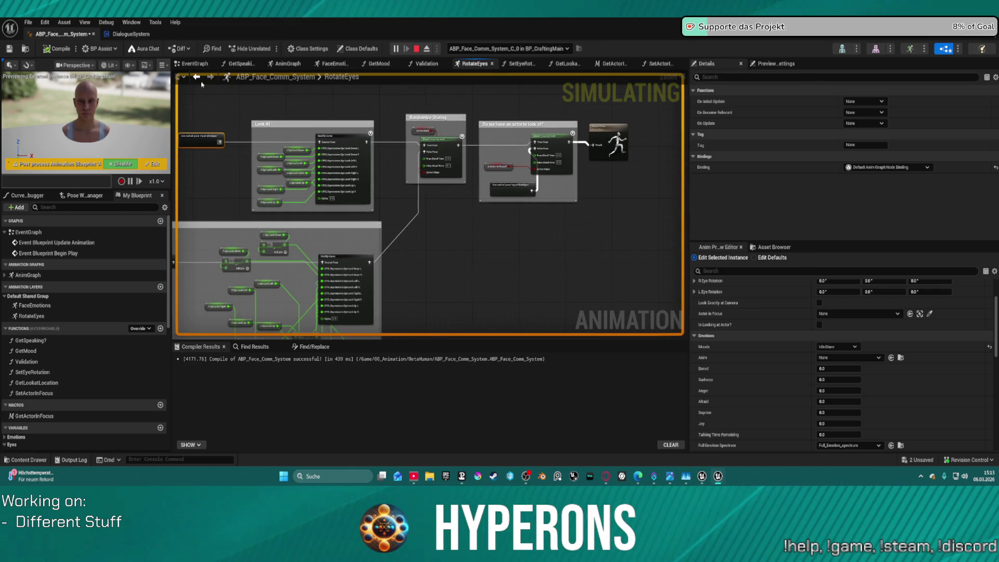
scroll(518, 156, up, 2)
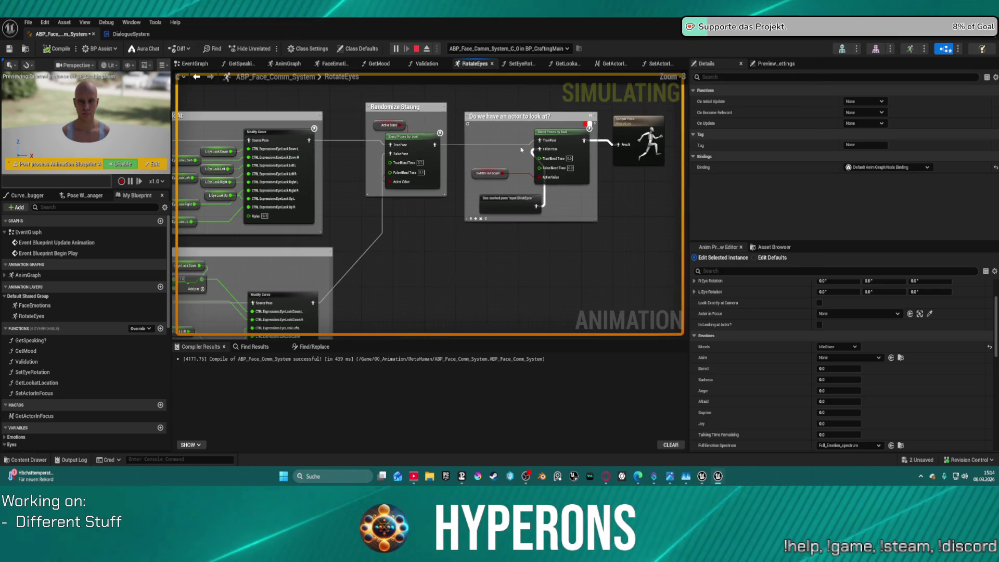
scroll(503, 207, up, 2)
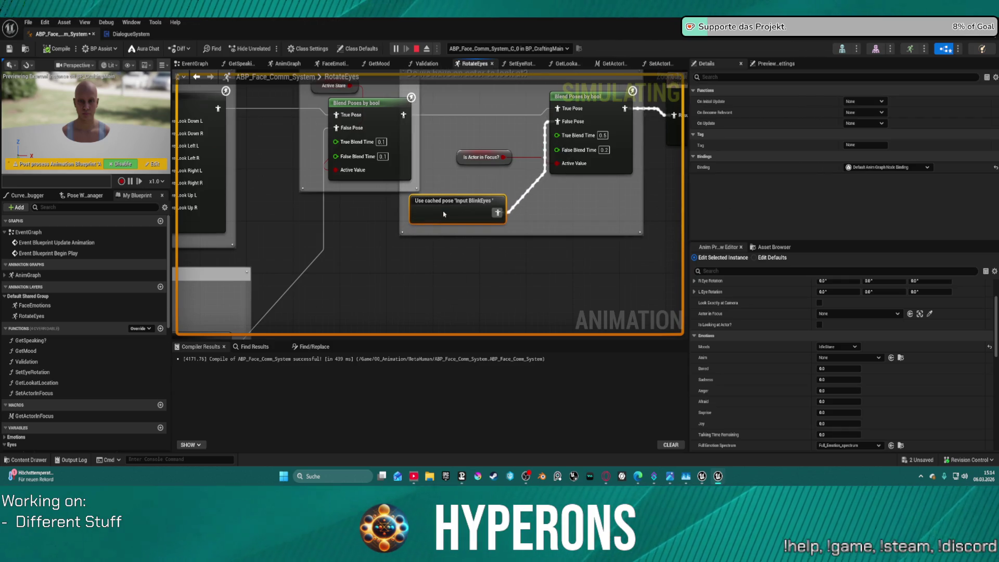
drag(444, 214, 464, 213)
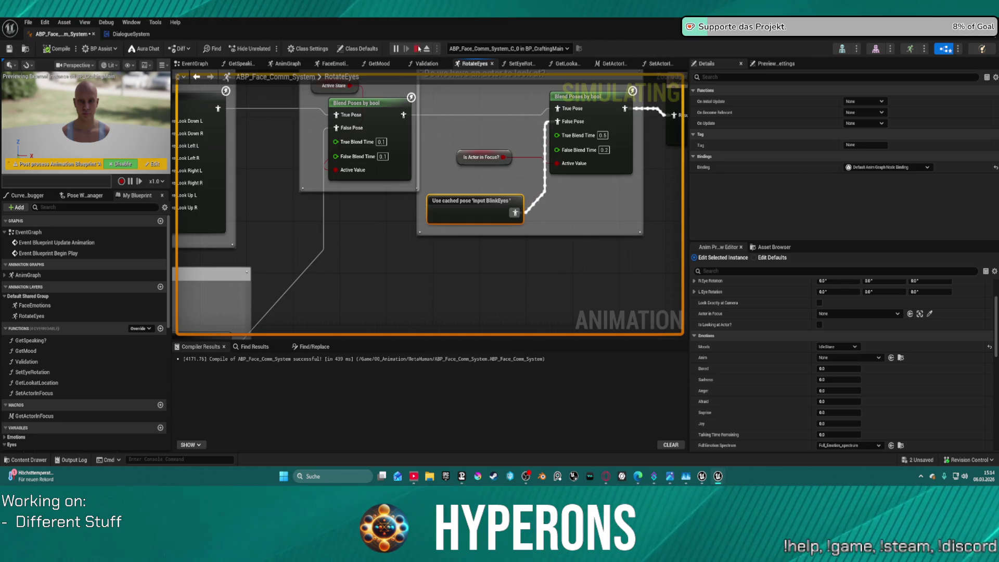
click(419, 49)
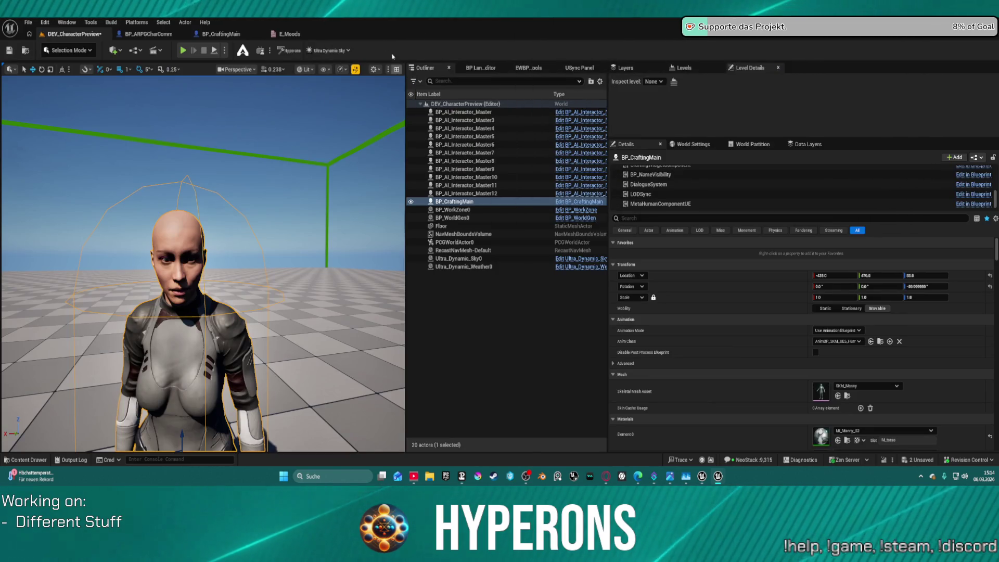
drag(156, 114, 151, 37)
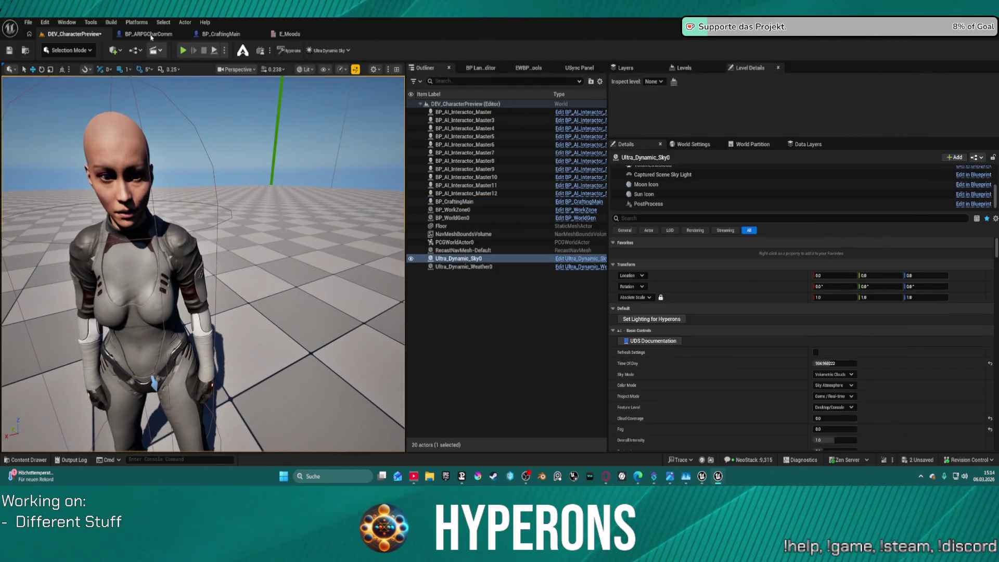
click(215, 35)
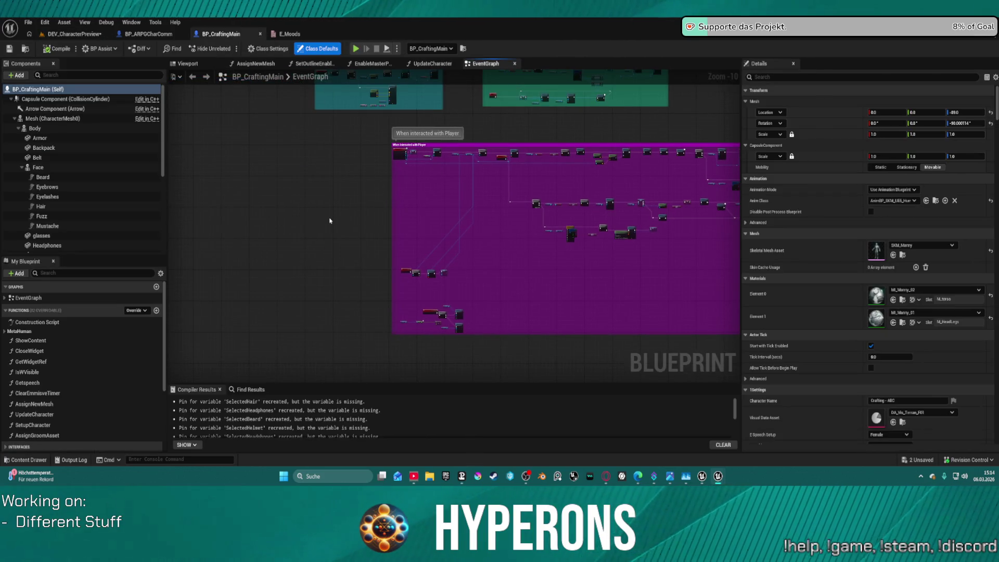
scroll(331, 255, up, 1)
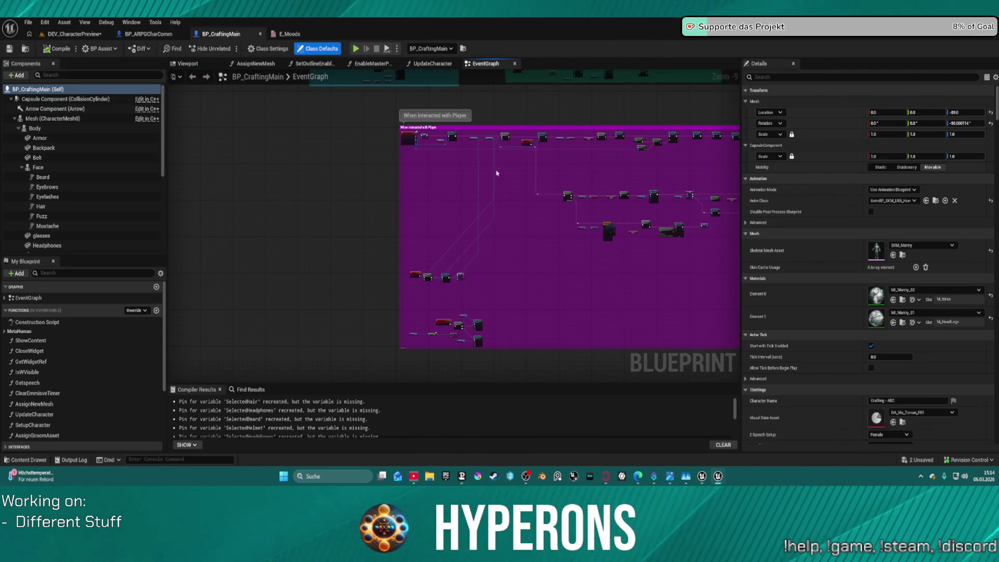
scroll(335, 262, up, 4)
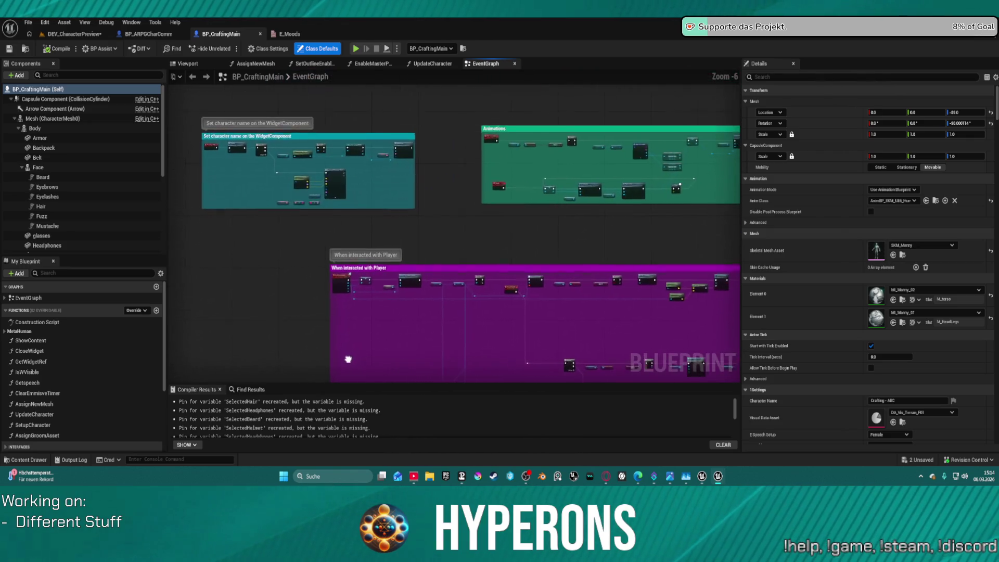
scroll(442, 248, up, 2)
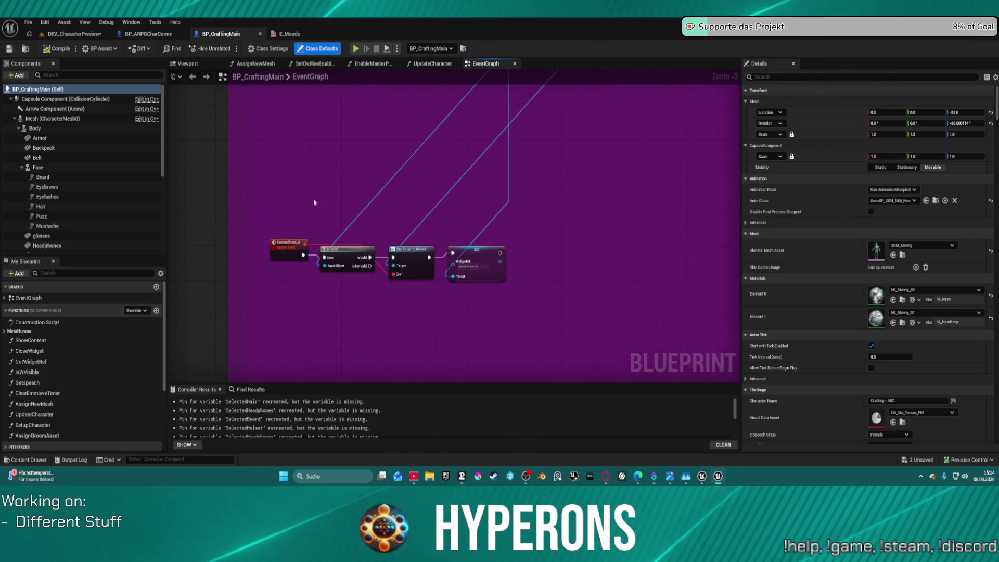
drag(298, 204, 473, 291)
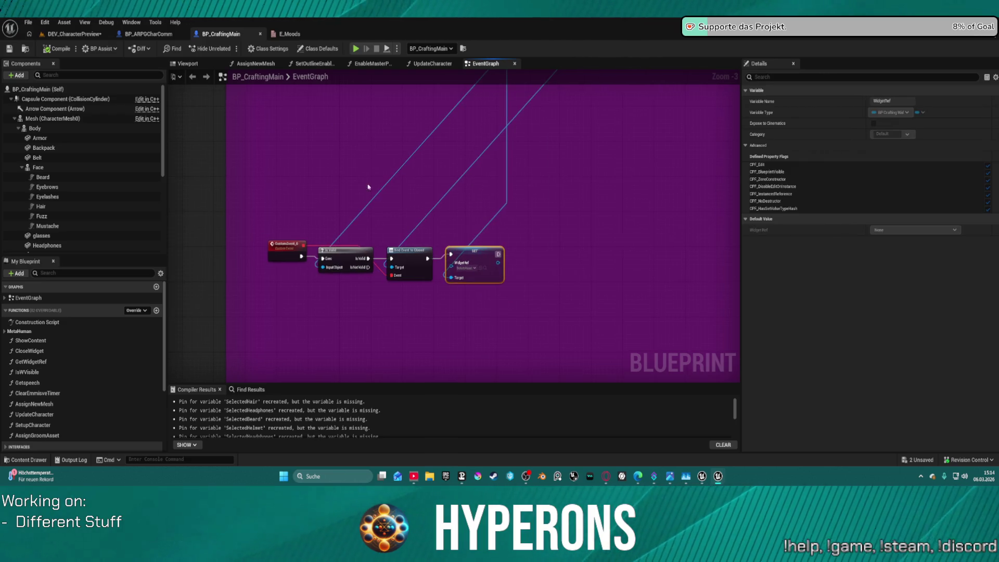
mouse_move(454, 262)
mouse_down()
mouse_move(484, 62)
mouse_move(500, 216)
mouse_move(535, 270)
mouse_up()
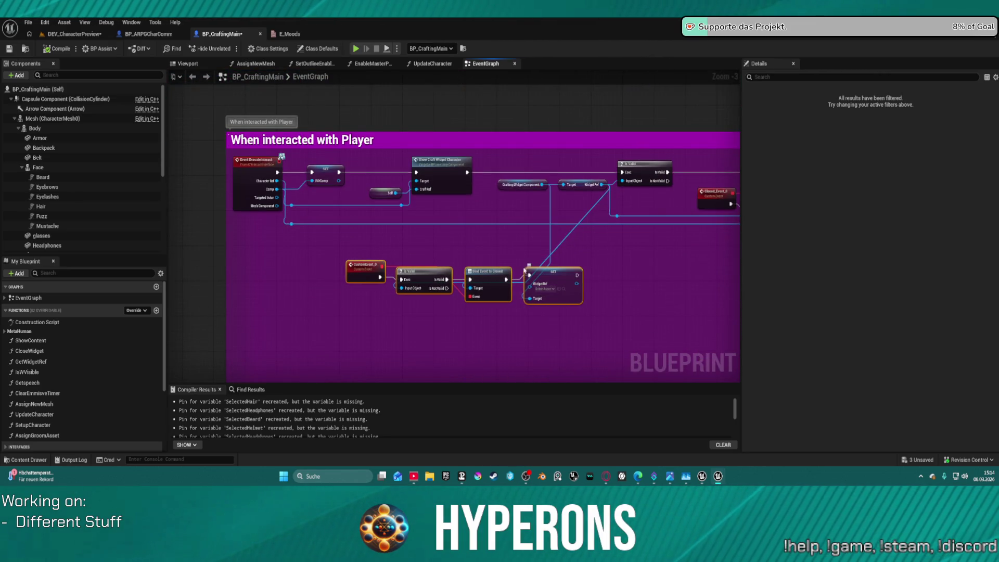
mouse_move(514, 272)
mouse_down()
mouse_move(663, 283)
mouse_move(392, 288)
mouse_up()
scroll(392, 288, down, 2)
scroll(302, 229, up, 5)
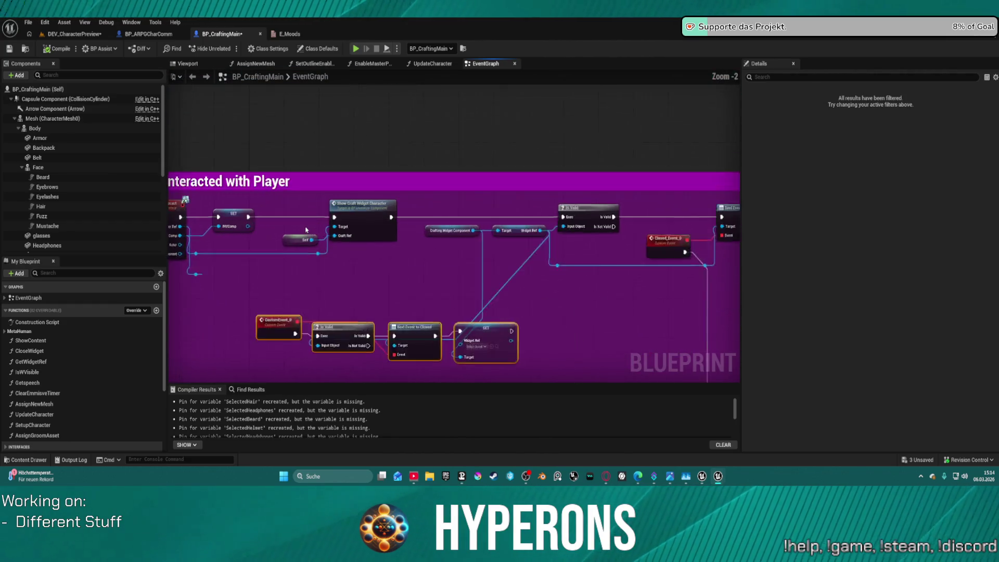
drag(303, 229, 542, 211)
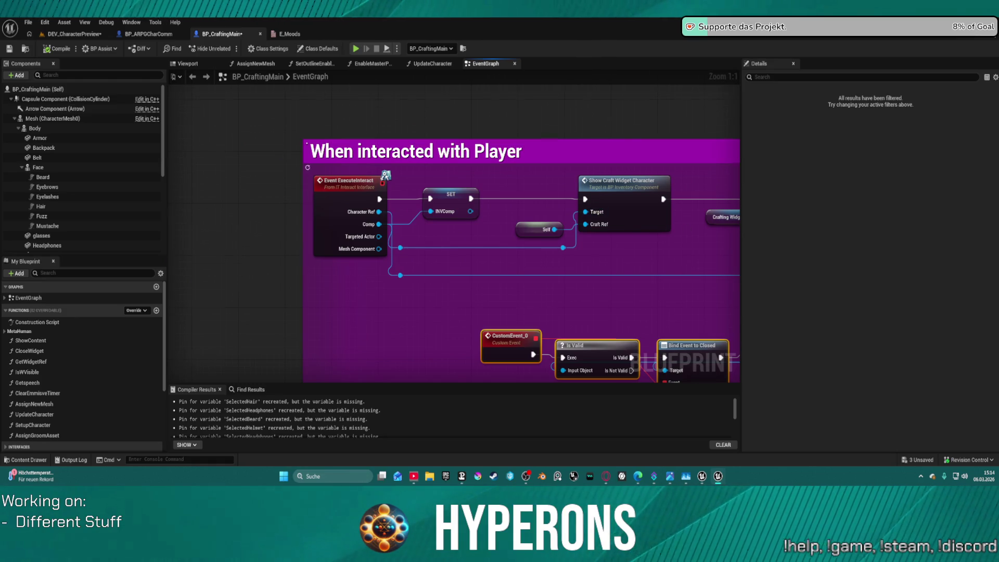
scroll(386, 175, down, 5)
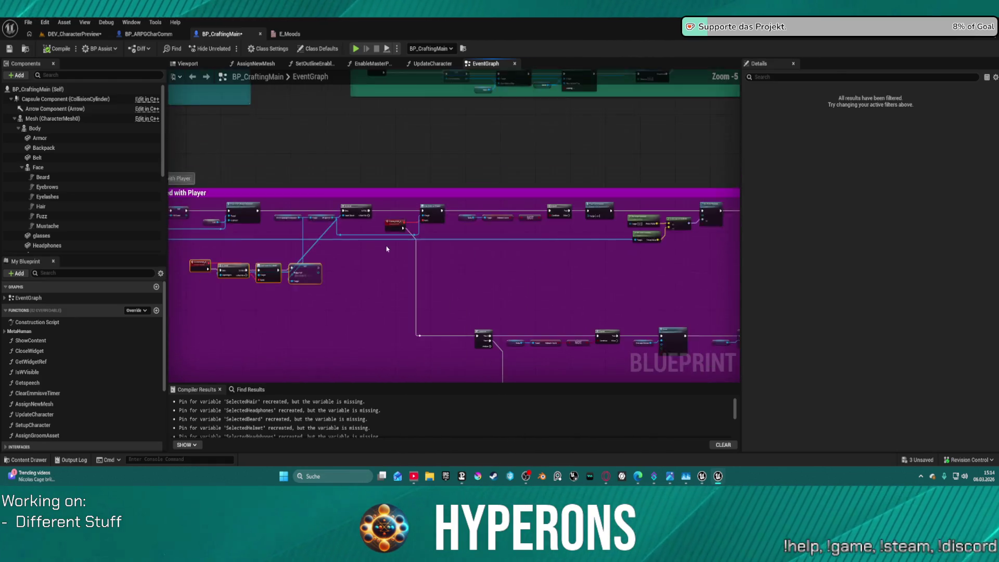
scroll(390, 229, up, 5)
drag(417, 272, 210, 313)
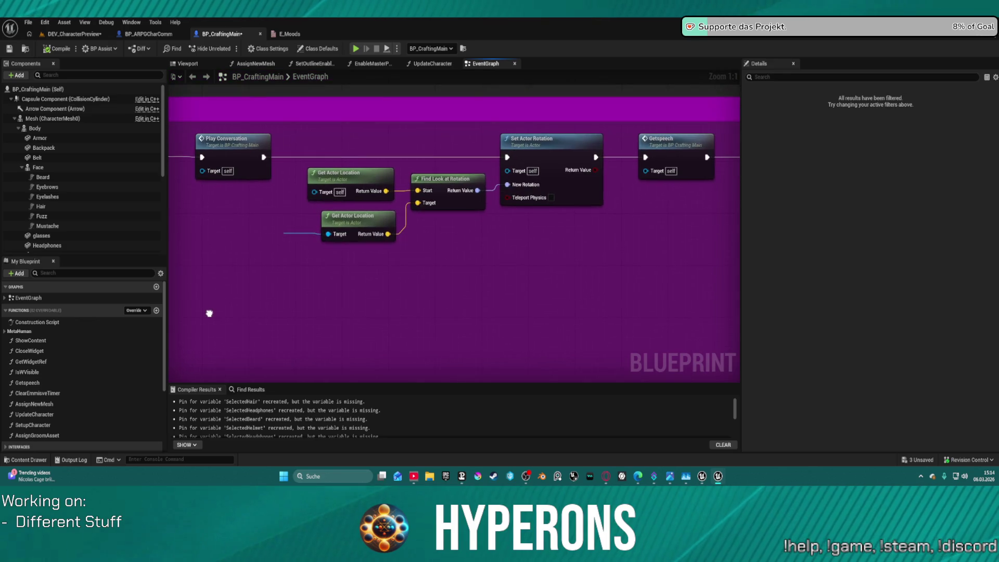
key(ctrl+z)
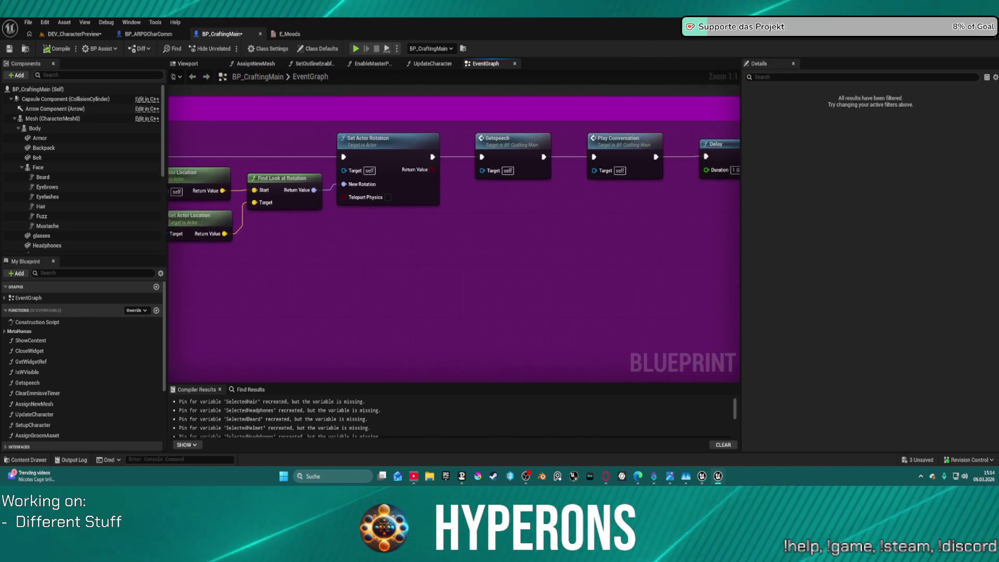
drag(452, 286, 405, 295)
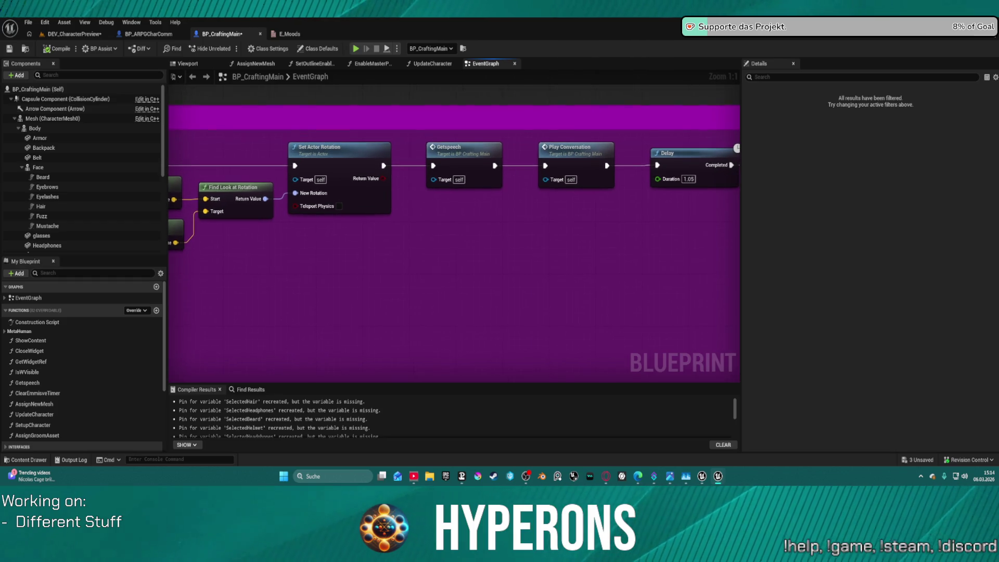
scroll(405, 295, down, 2)
key(ctrl+z)
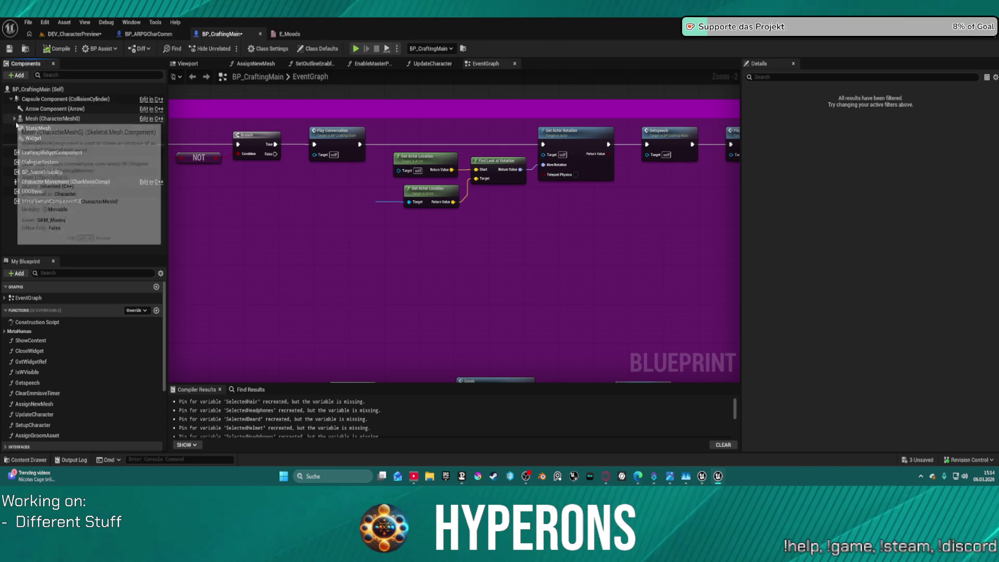
Step: Collapse the Mesh components, orbit the character in the Viewport, and select BP_CraftingMain (Self) for class defaults
click(14, 118)
click(188, 64)
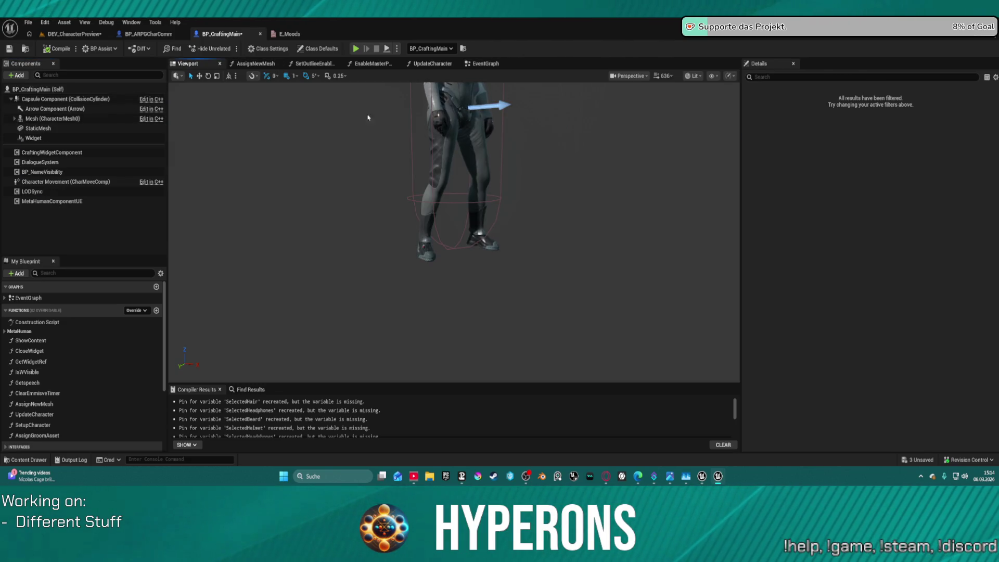
drag(368, 118, 368, 118)
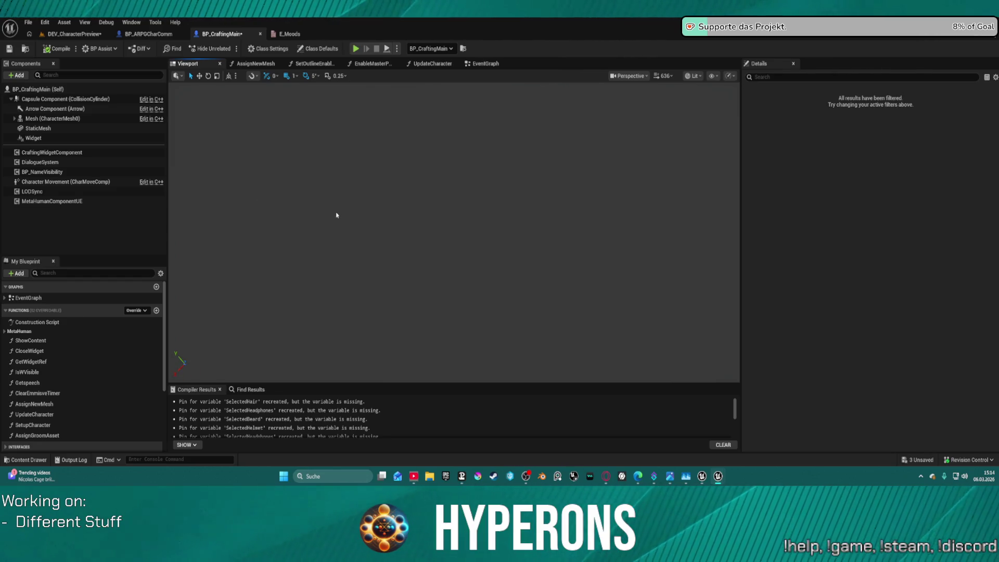
drag(337, 215, 336, 215)
click(78, 118)
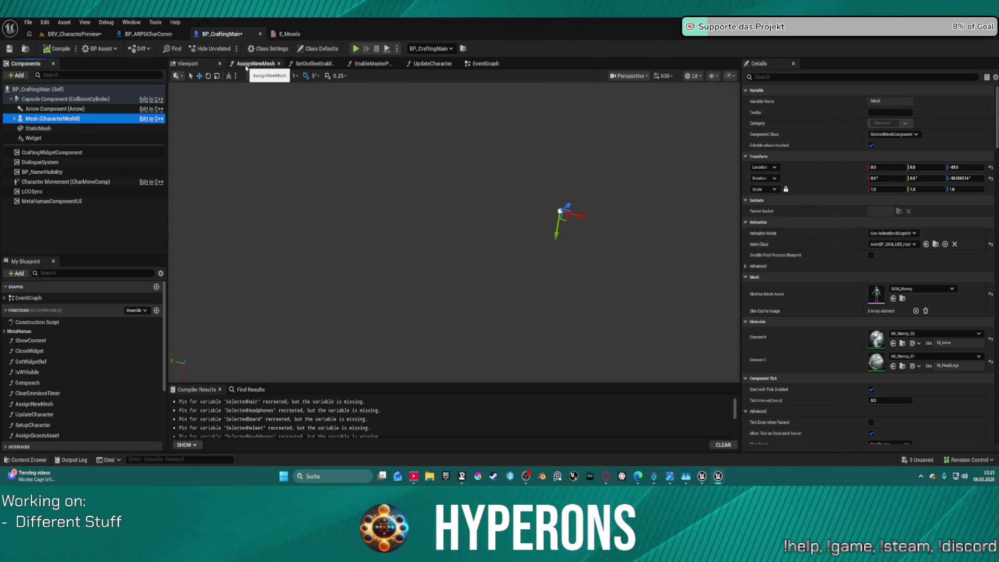
click(36, 89)
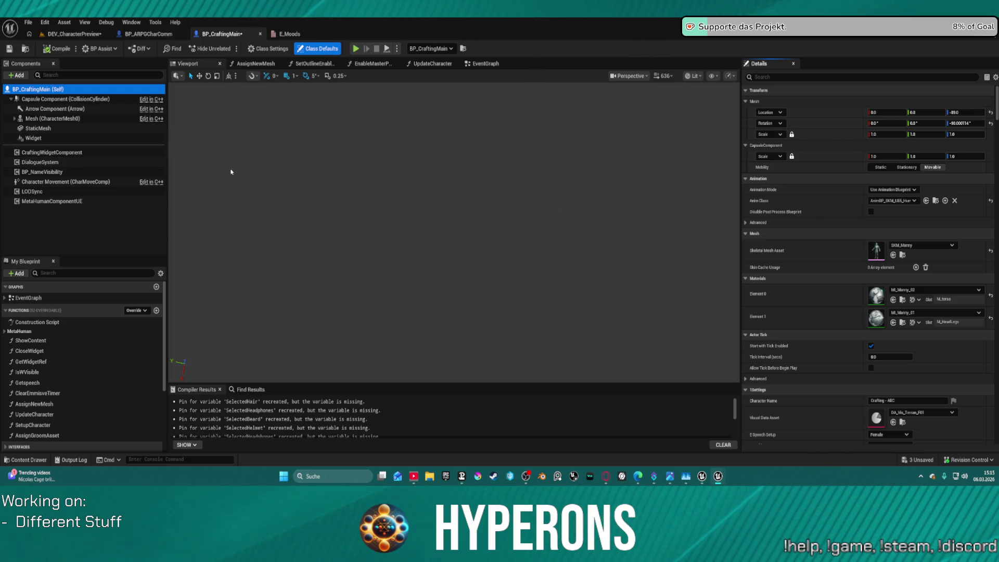
Step: Zoom the EventGraph out to show the When interacted with Player and character-name sections
click(483, 63)
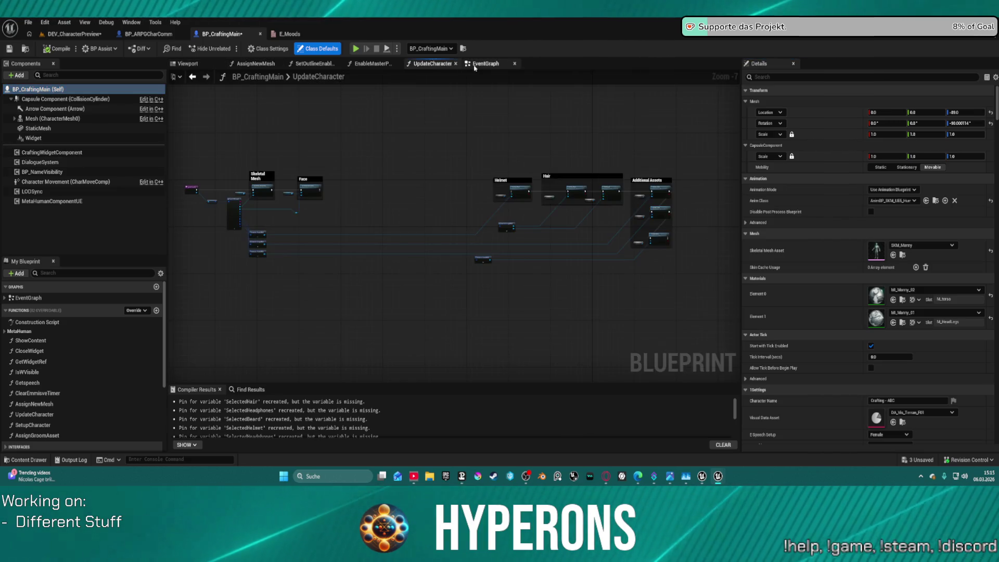
mouse_move(372, 212)
mouse_down()
mouse_move(452, 179)
mouse_move(432, 218)
mouse_move(408, 232)
mouse_move(401, 280)
mouse_move(461, 218)
mouse_move(502, 196)
mouse_up()
scroll(452, 179, down, 2)
scroll(400, 280, down, 6)
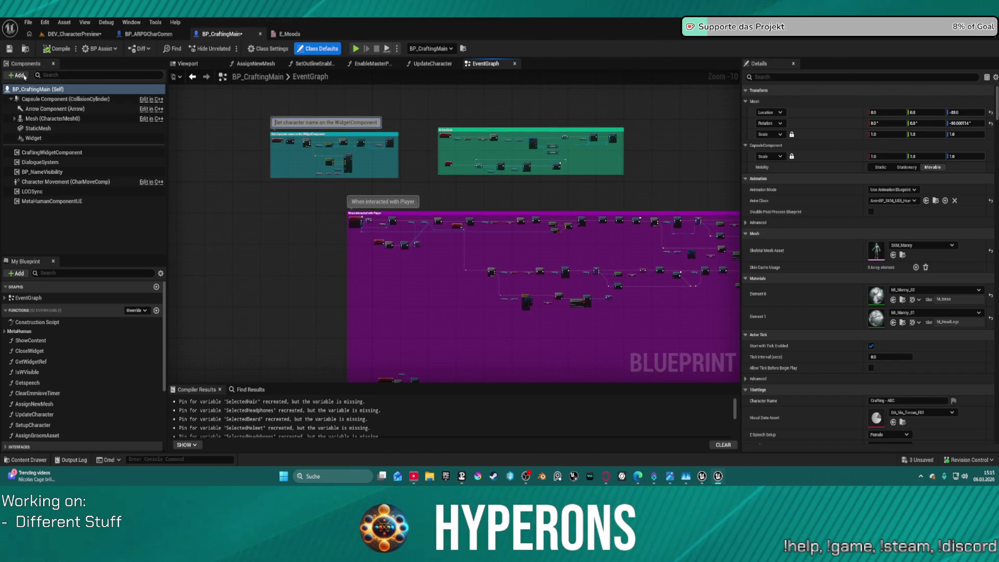
click(16, 76)
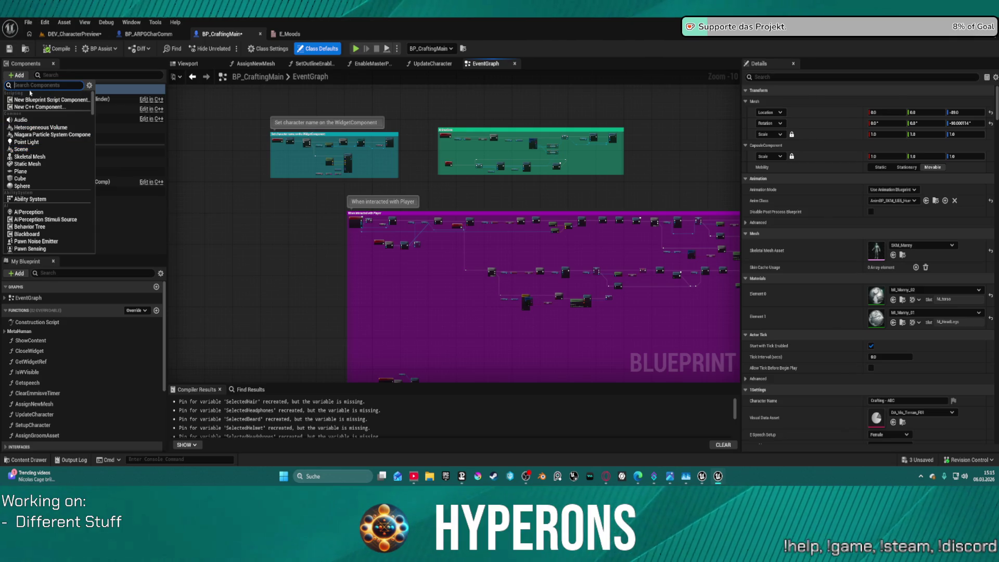
text(sphere)
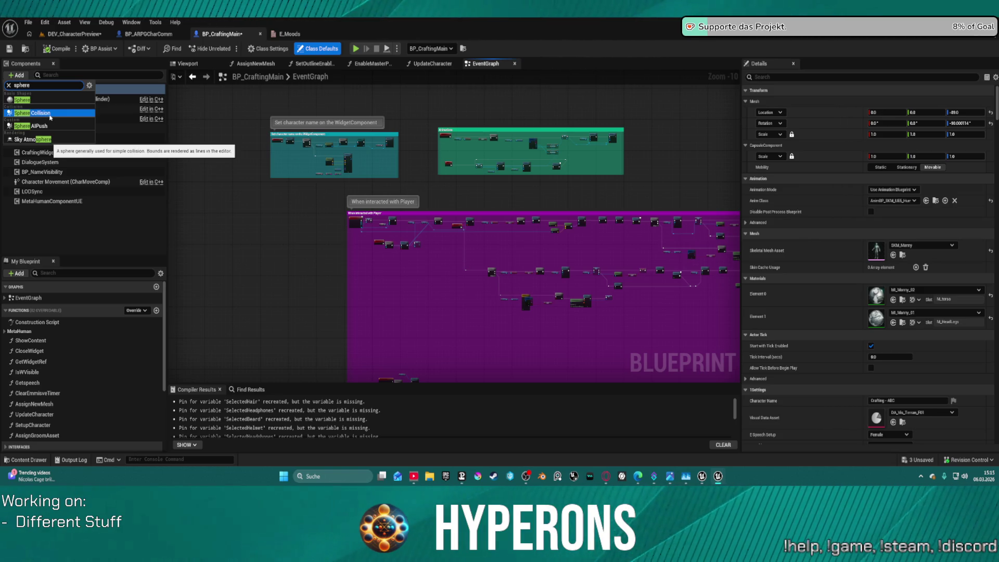
click(512, 201)
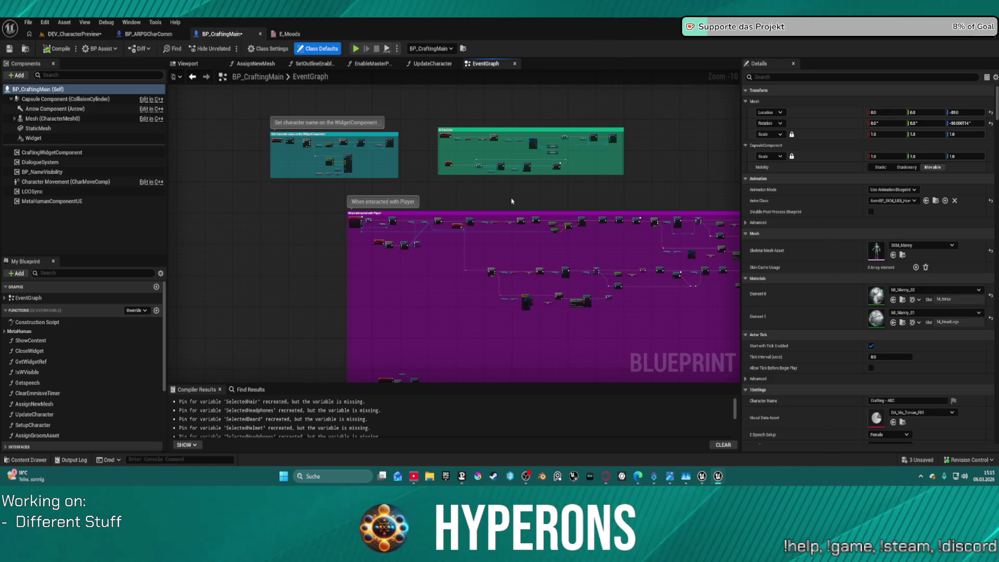
scroll(422, 242, up, 7)
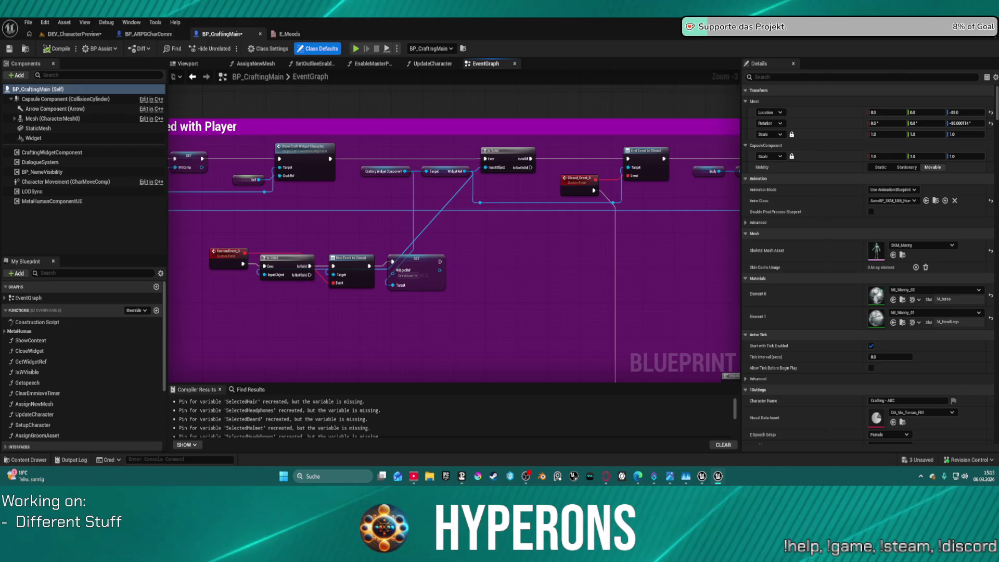
Step: Find the Play Conversation call near the Branch, Sequence and Speak nodes and jump to its event definition
mouse_move(567, 291)
mouse_down()
mouse_move(373, 253)
mouse_move(313, 185)
mouse_move(416, 219)
mouse_move(660, 159)
mouse_up()
drag(459, 266, 463, 264)
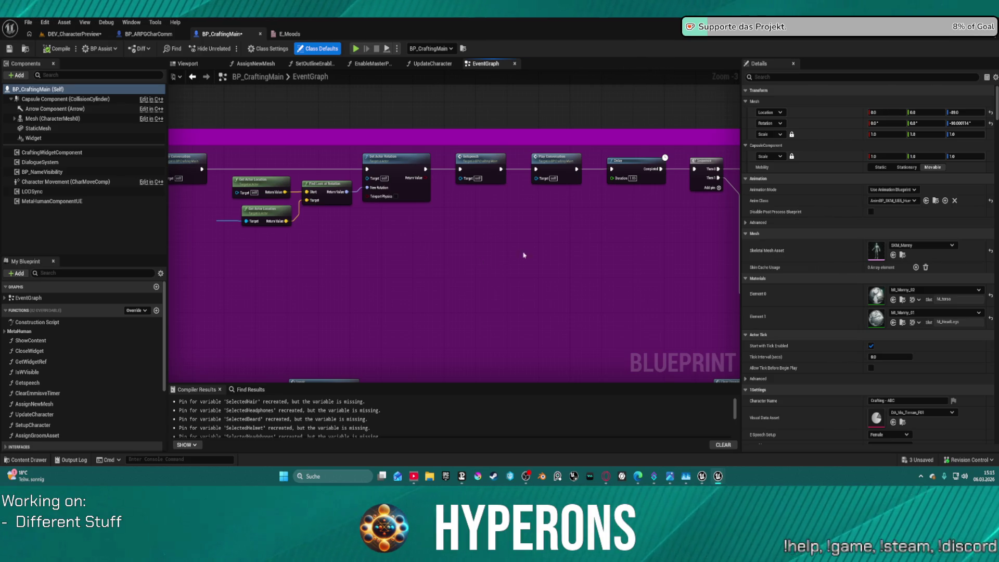
mouse_move(521, 240)
mouse_down()
mouse_move(401, 239)
mouse_move(483, 228)
mouse_move(285, 205)
mouse_up()
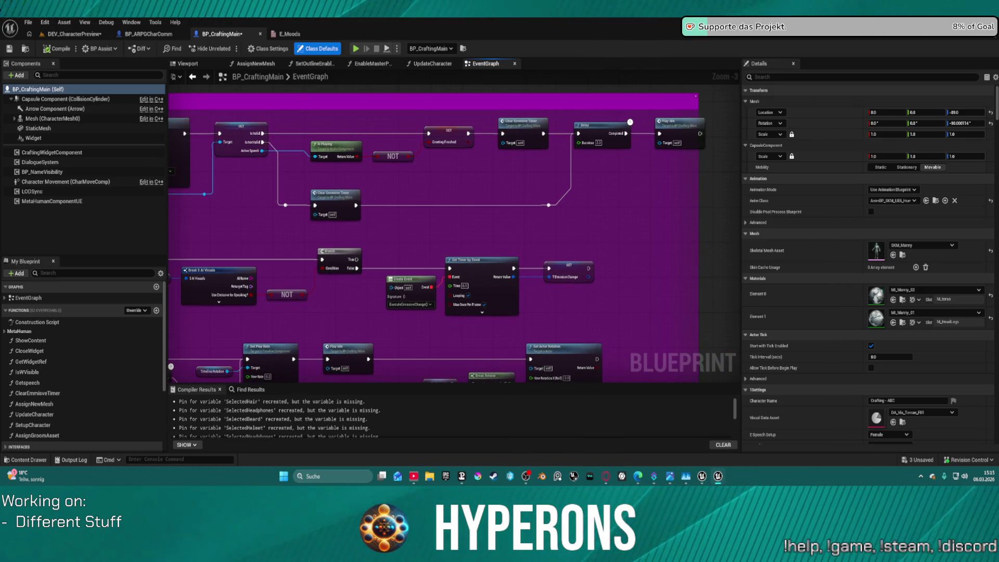
drag(285, 205, 396, 208)
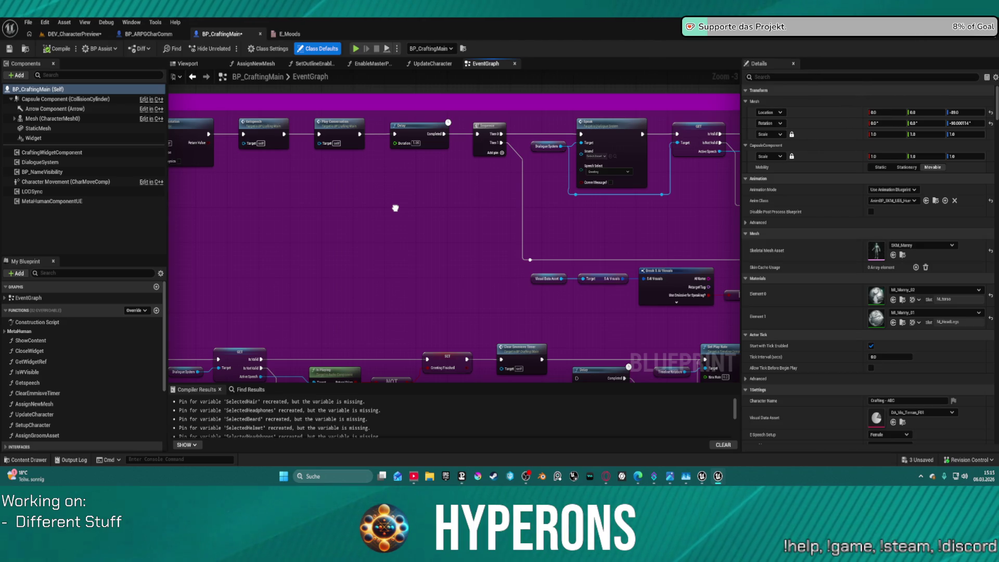
drag(396, 208, 491, 268)
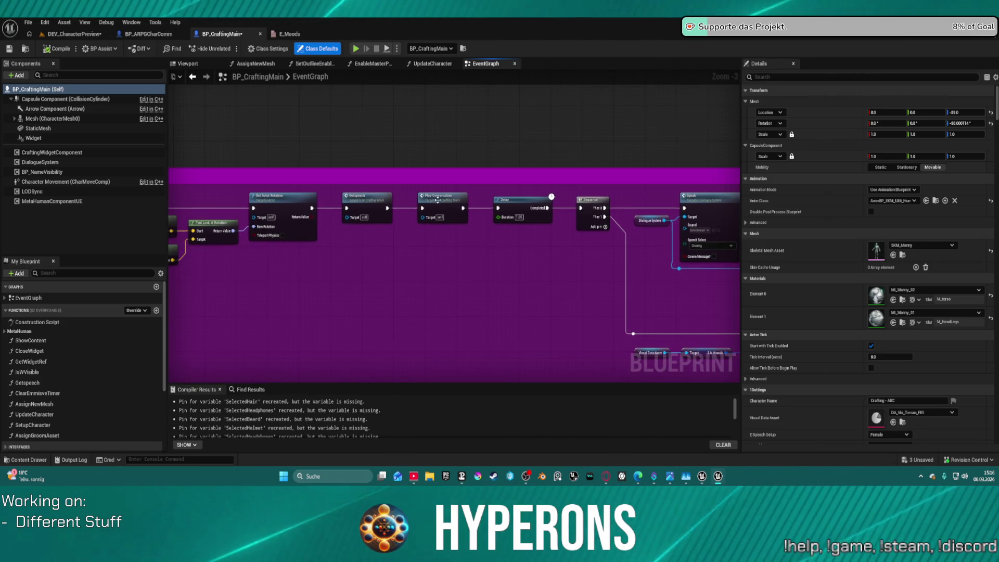
double_click(360, 209)
Step: Review the PlayConversation logic: RANDOM, SET, Delay, Break S AI Visuals, Set Animation and Play Animation nodes
scroll(375, 261, down, 2)
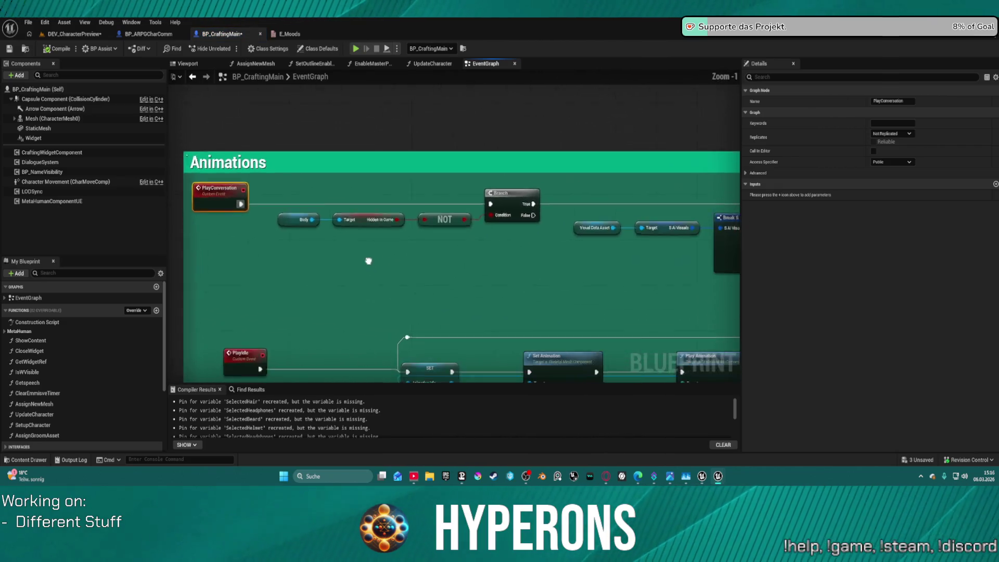
scroll(406, 264, up, 1)
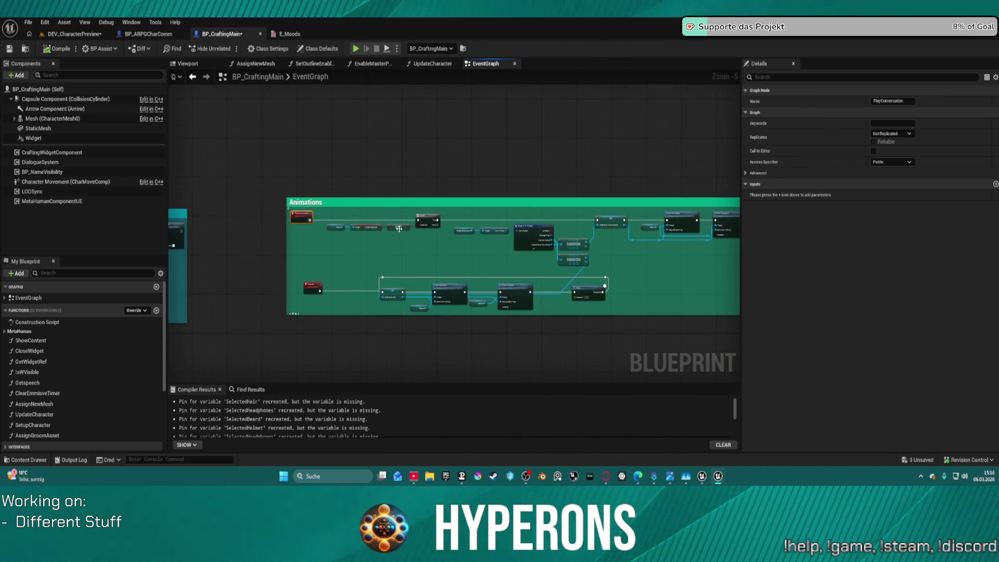
scroll(450, 237, up, 2)
drag(551, 256, 42, 234)
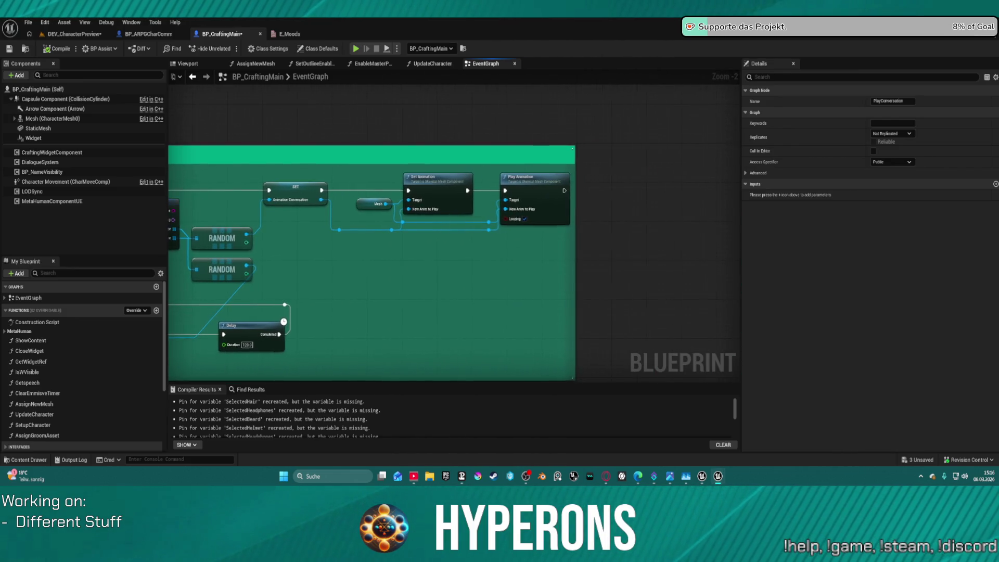
drag(458, 250, 578, 227)
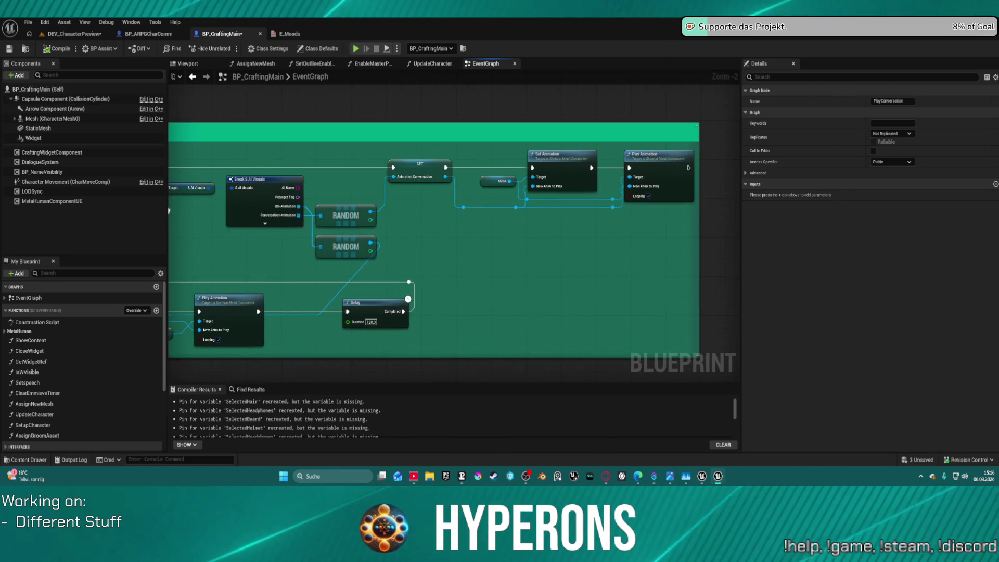
mouse_move(162, 211)
mouse_down()
mouse_move(236, 156)
mouse_move(407, 126)
mouse_move(644, 167)
mouse_move(593, 179)
mouse_move(208, 192)
mouse_move(519, 190)
mouse_up()
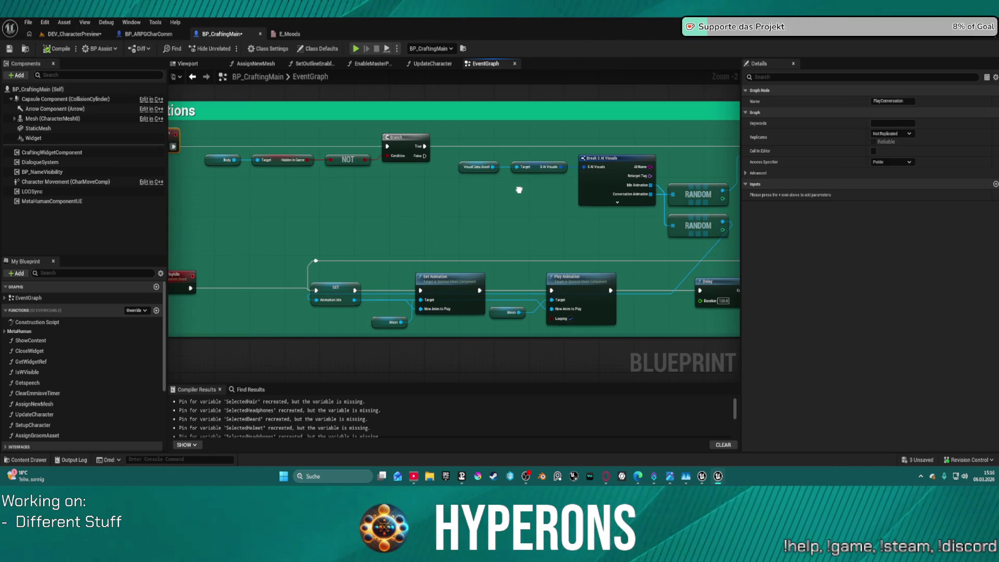
mouse_move(519, 190)
mouse_down()
mouse_move(441, 191)
mouse_move(631, 193)
mouse_move(118, 192)
mouse_up()
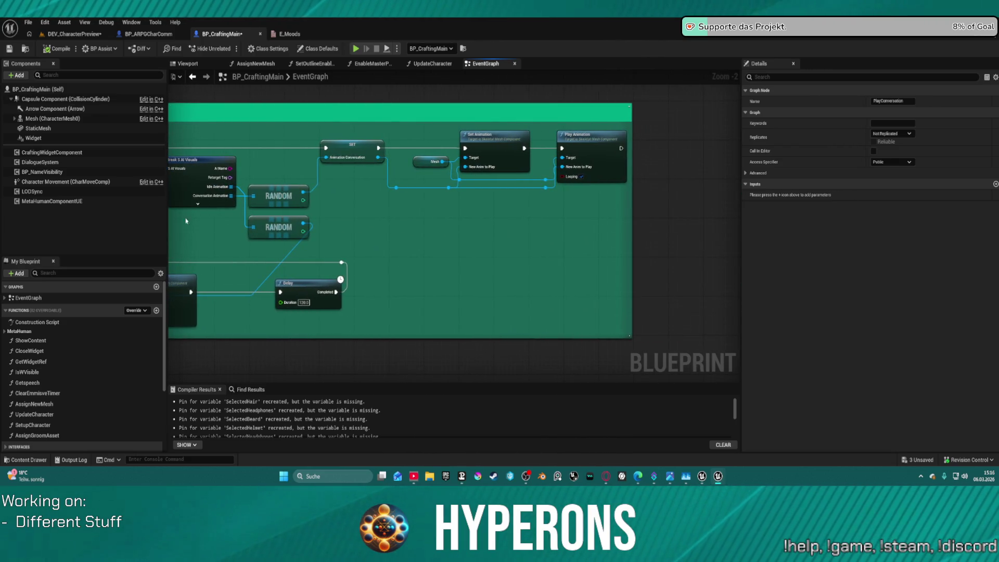
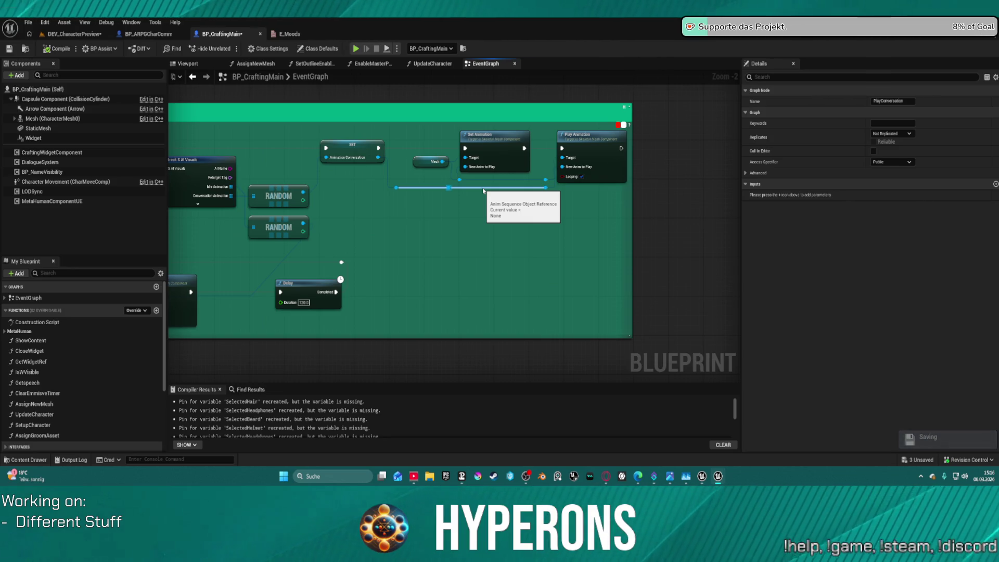
Step: Pan and zoom BP_CraftingMain's EventGraph to inspect the PlayIdle, Set Animation and Delay nodes
scroll(484, 191, down, 2)
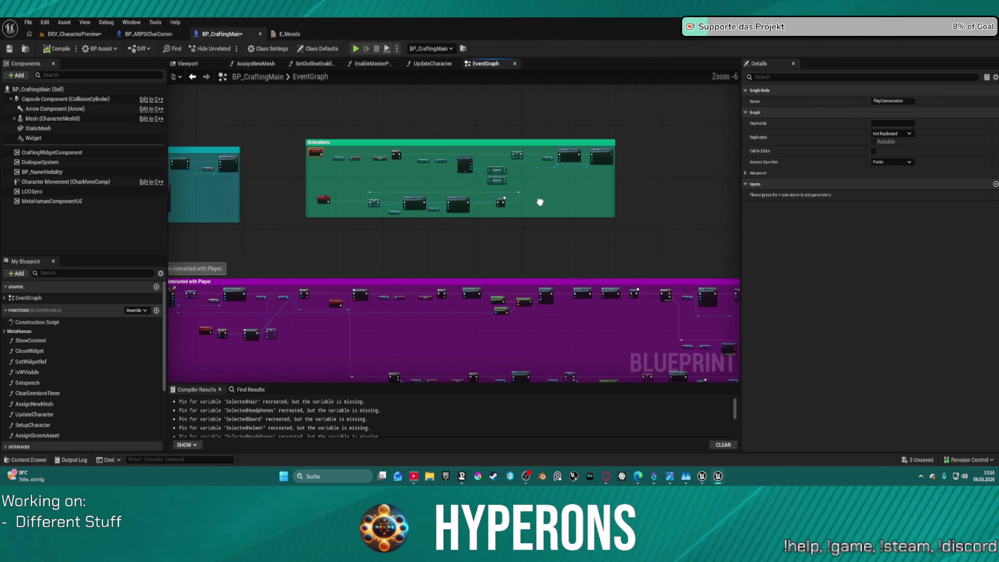
mouse_move(540, 204)
mouse_down()
mouse_move(636, 225)
mouse_move(484, 123)
mouse_up()
scroll(575, 172, up, 4)
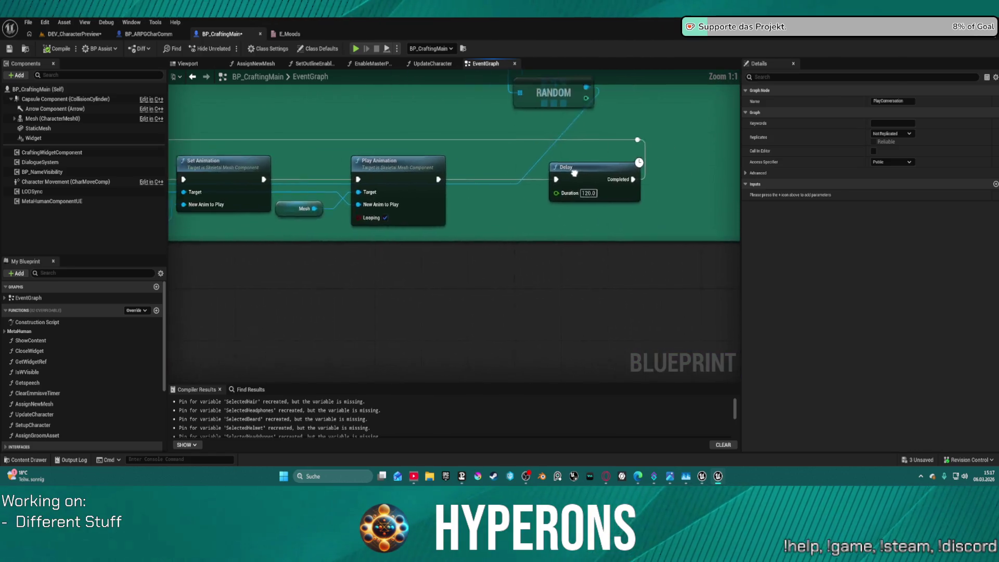
drag(575, 173, 989, 183)
scroll(989, 183, down, 1)
drag(728, 182, 317, 164)
scroll(546, 180, down, 1)
scroll(316, 164, down, 3)
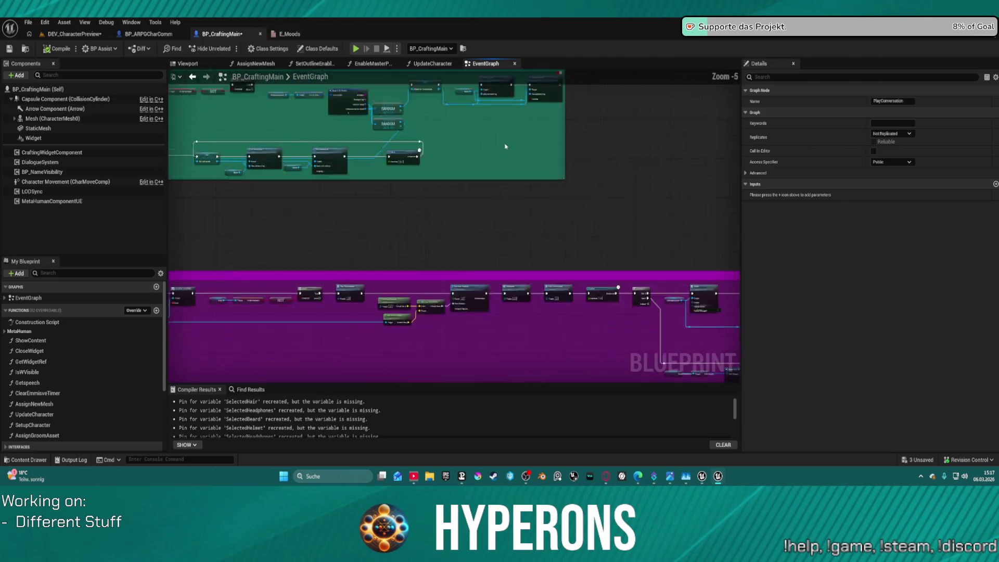
scroll(490, 172, down, 1)
Step: Review the When interacted with Player logic, including its Delay, Sequence and Speak nodes
drag(491, 171, 491, 78)
scroll(491, 78, up, 1)
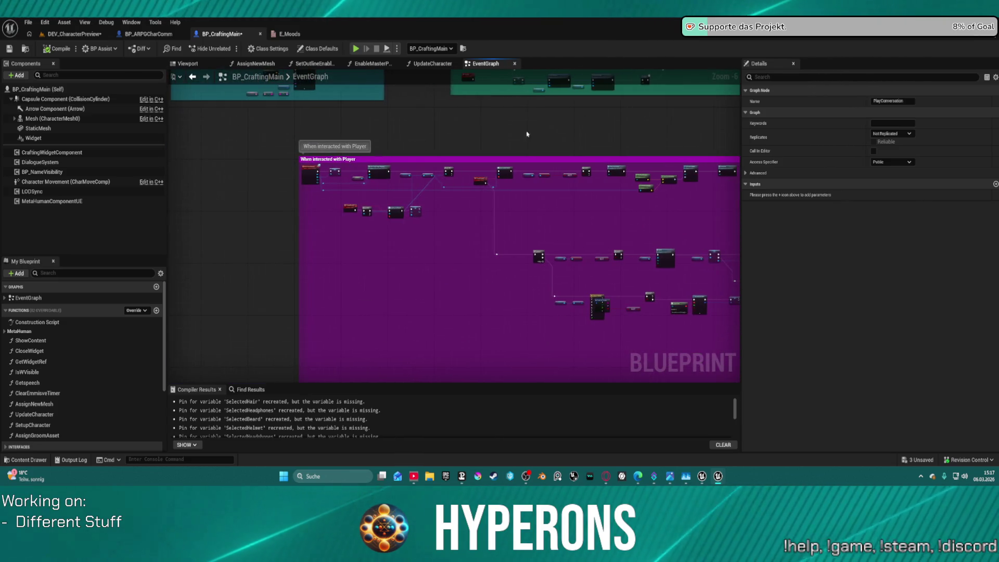
scroll(428, 156, up, 4)
mouse_move(316, 267)
mouse_down()
mouse_move(446, 228)
mouse_move(292, 232)
mouse_move(172, 198)
mouse_up()
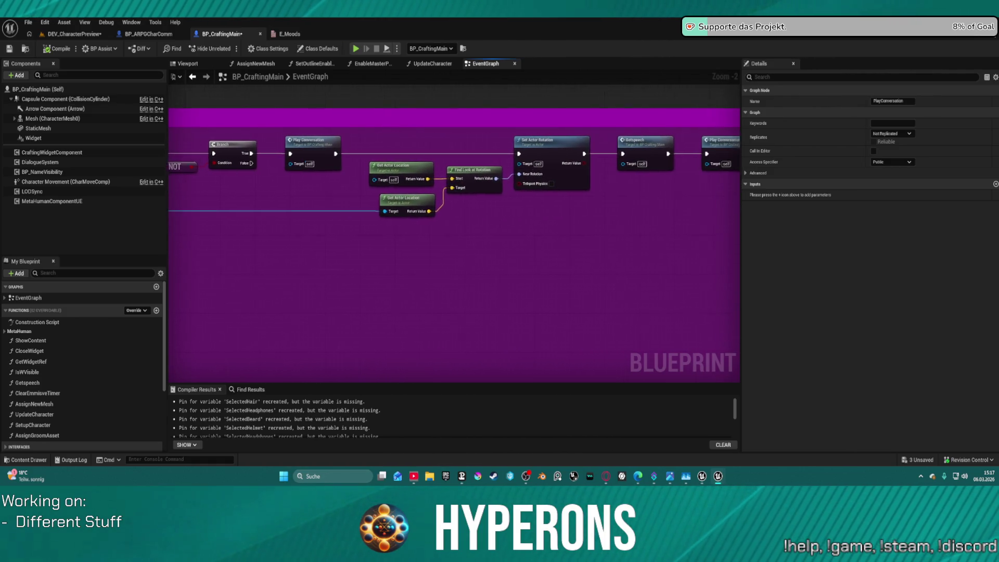
drag(457, 202, 436, 202)
mouse_move(653, 210)
mouse_down()
mouse_move(464, 223)
mouse_move(536, 212)
mouse_move(692, 238)
mouse_move(368, 241)
mouse_move(277, 272)
mouse_move(170, 283)
mouse_move(641, 114)
mouse_up()
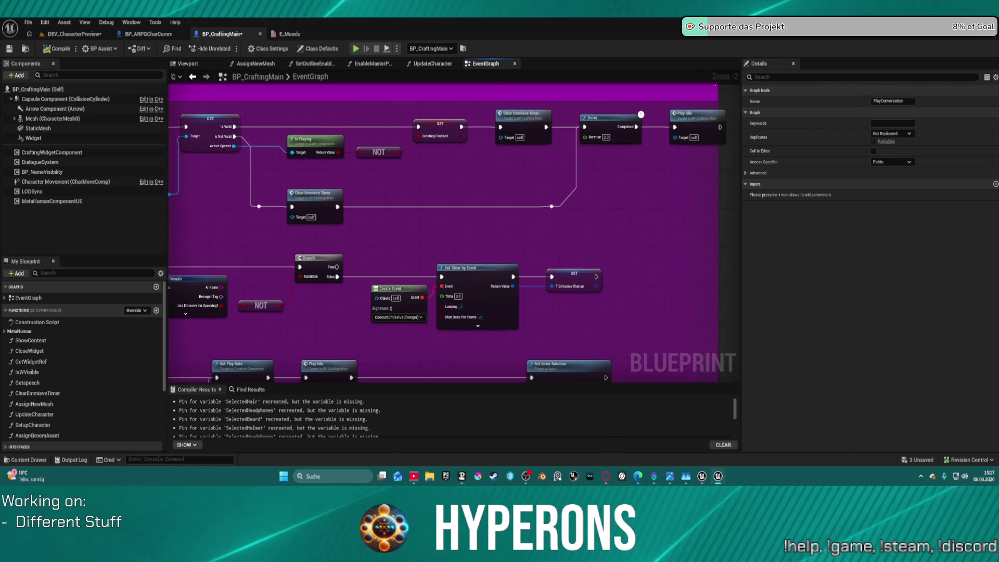
mouse_move(453, 229)
mouse_down()
mouse_move(683, 219)
mouse_move(524, 172)
mouse_move(518, 186)
mouse_up()
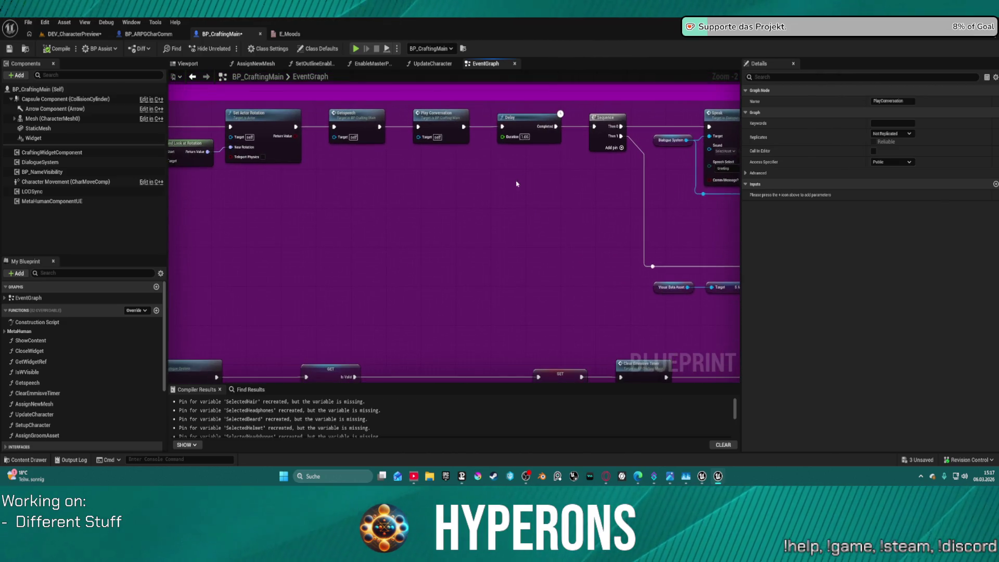
Step: Jump to the PlayConversation event with the F key and zoom around it
key(f)
scroll(375, 219, down, 3)
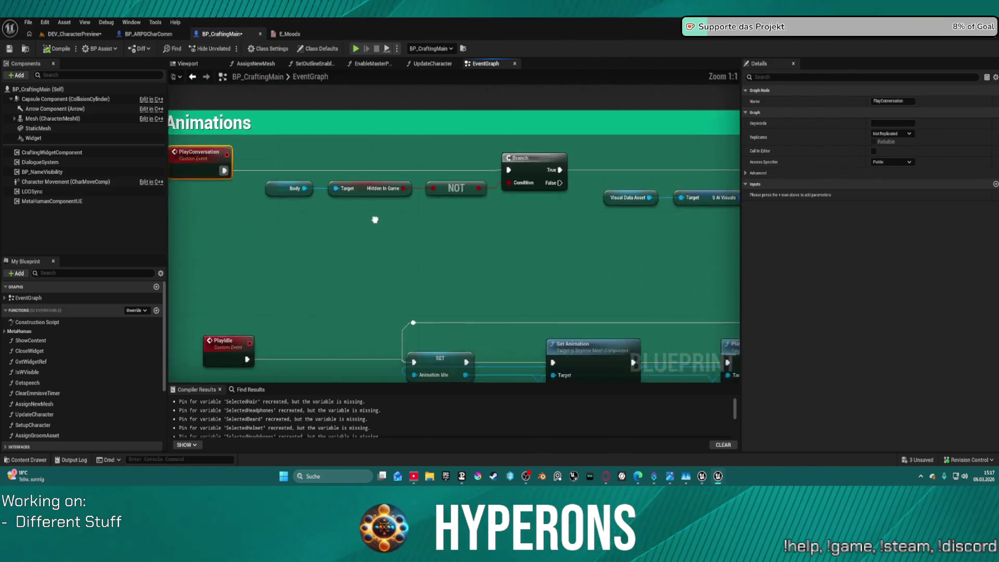
scroll(632, 173, up, 3)
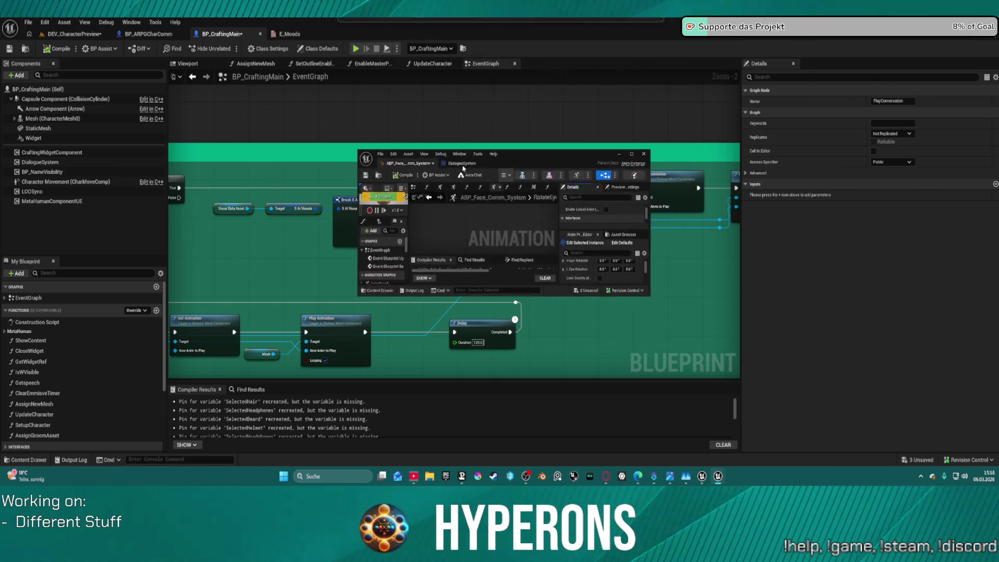
Step: Maximize the ABP_Face_Comm_System editor and bring its EventGraph's Begin Play nodes into view
click(632, 154)
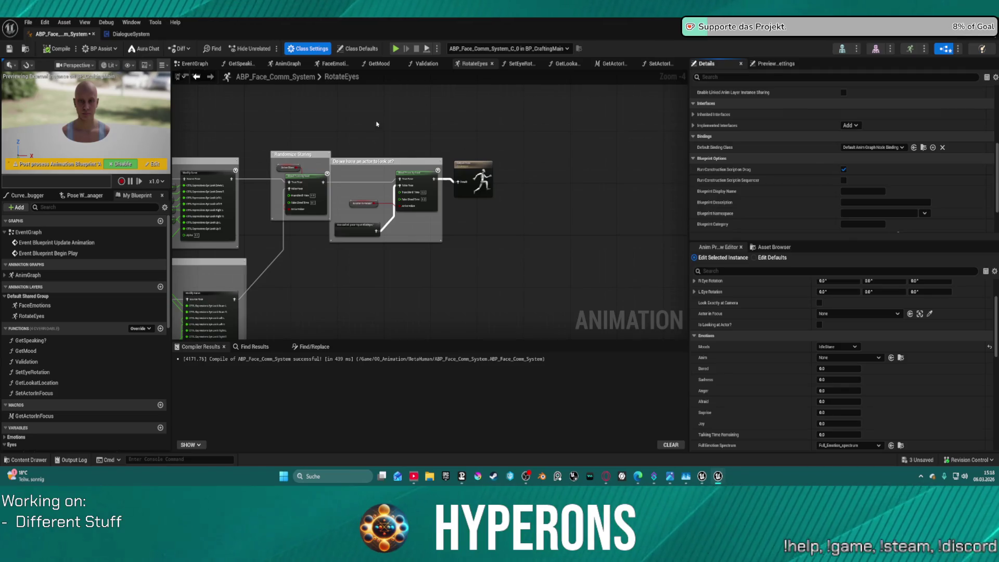
click(195, 64)
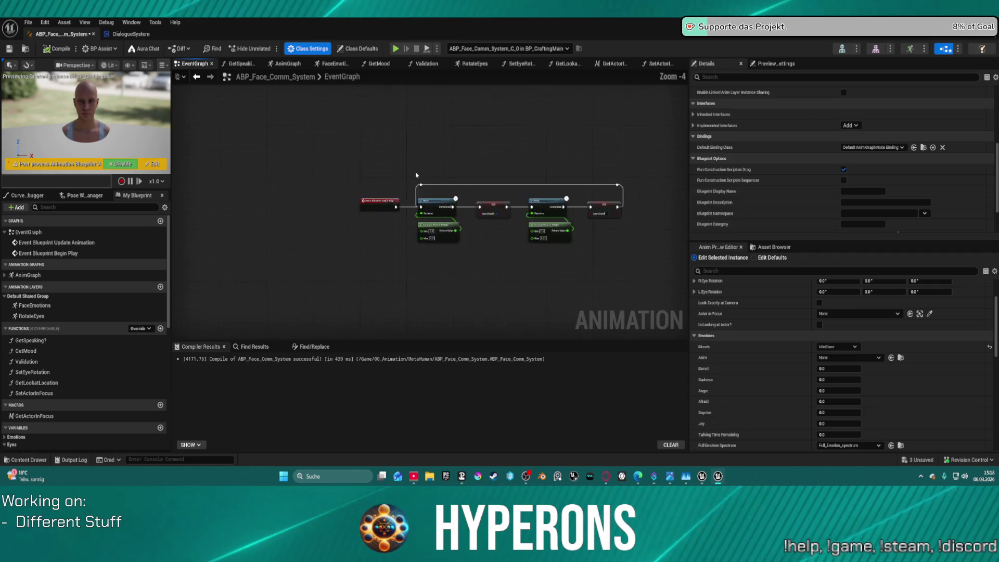
scroll(397, 190, up, 2)
mouse_move(392, 182)
mouse_down()
mouse_move(283, 116)
mouse_move(314, 176)
mouse_up()
Step: Select Event Blueprint Begin Play, recompile the face animation blueprint with F7, and close its editor
click(316, 223)
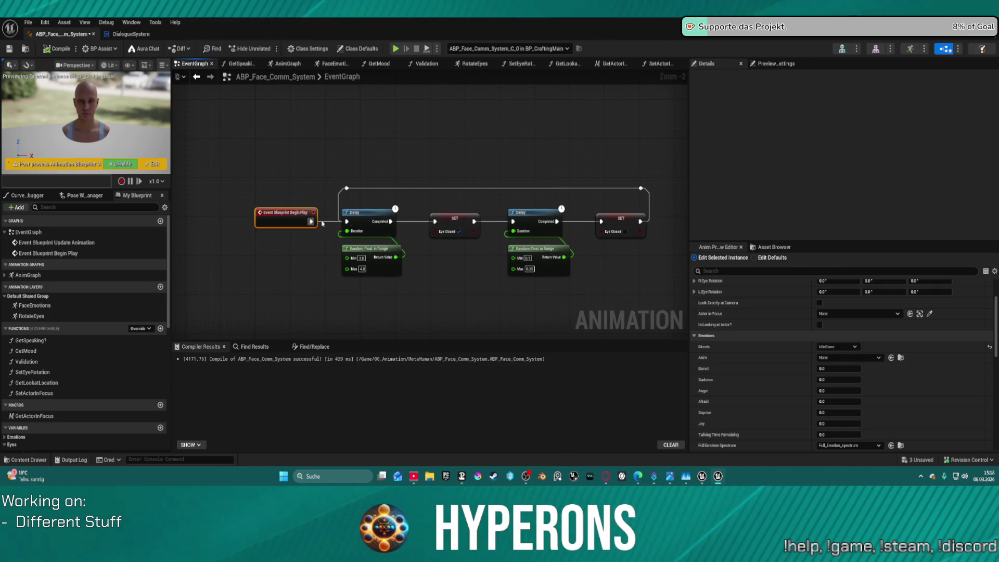
key(F7)
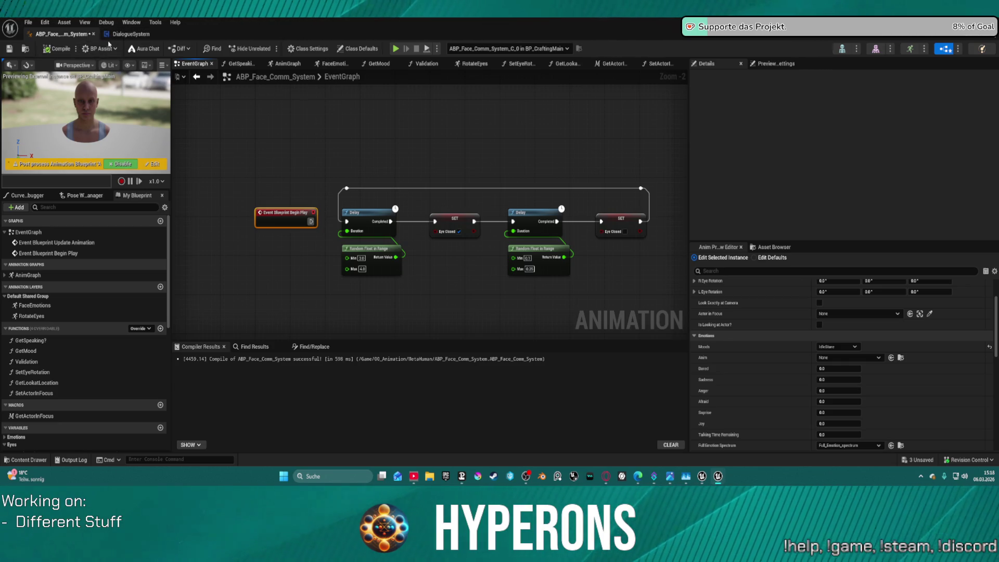
key(alt+Tab)
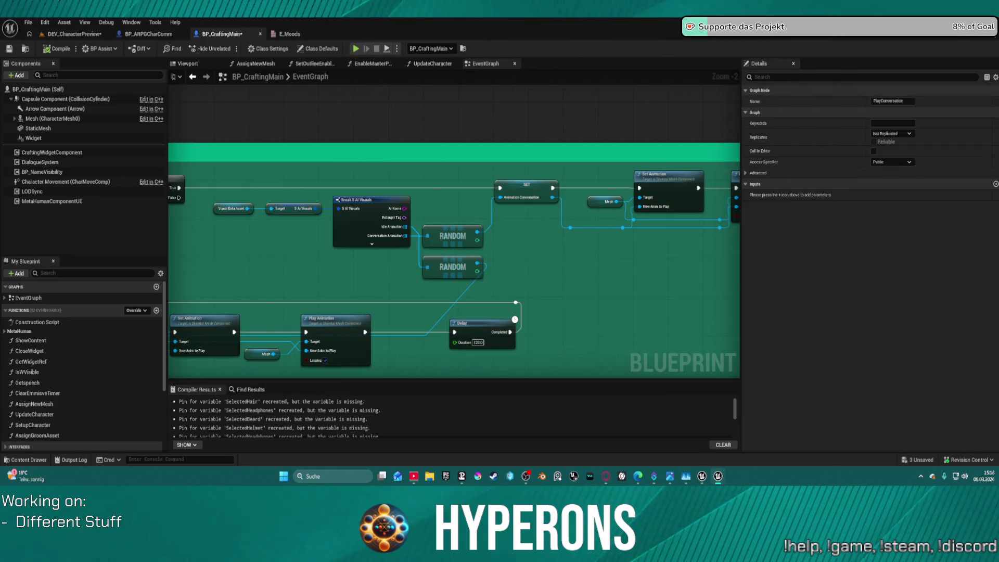
Step: Play-test the DEV_CharacterPreview level in the editor, then stop the session
click(74, 34)
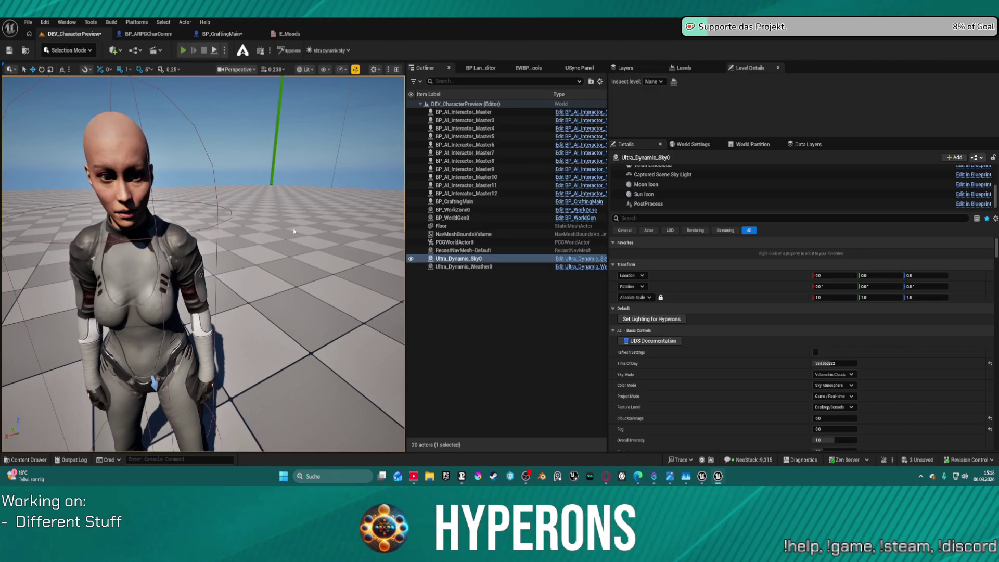
key(alt+p)
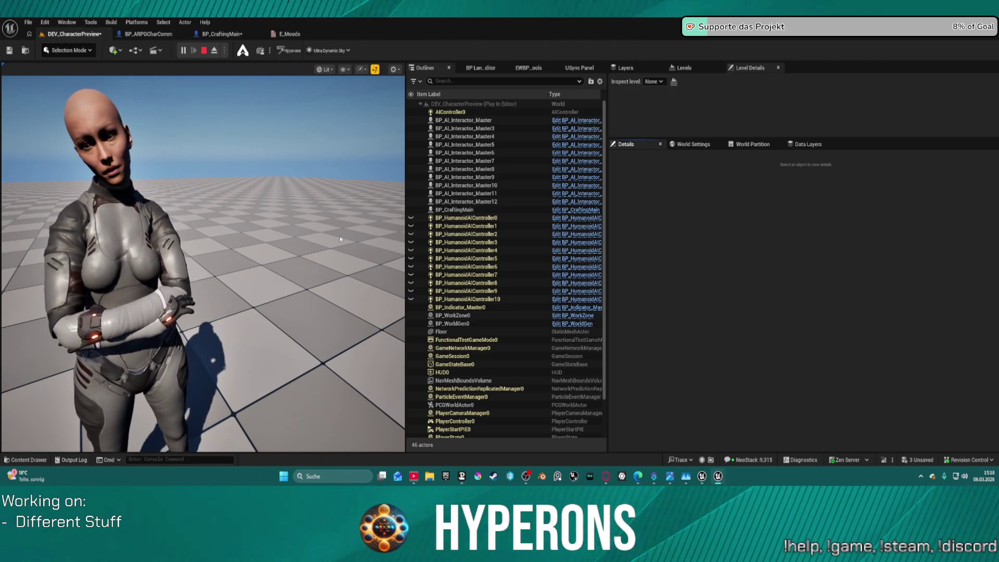
key(Escape)
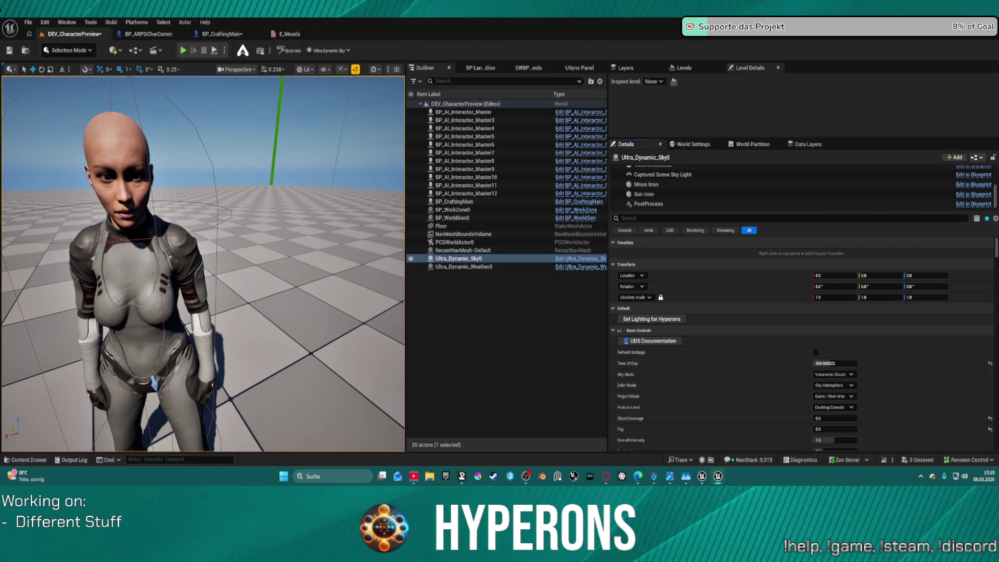
Step: Select BP_CraftingMain in the level, scroll its Details settings, then return to its blueprint
click(156, 276)
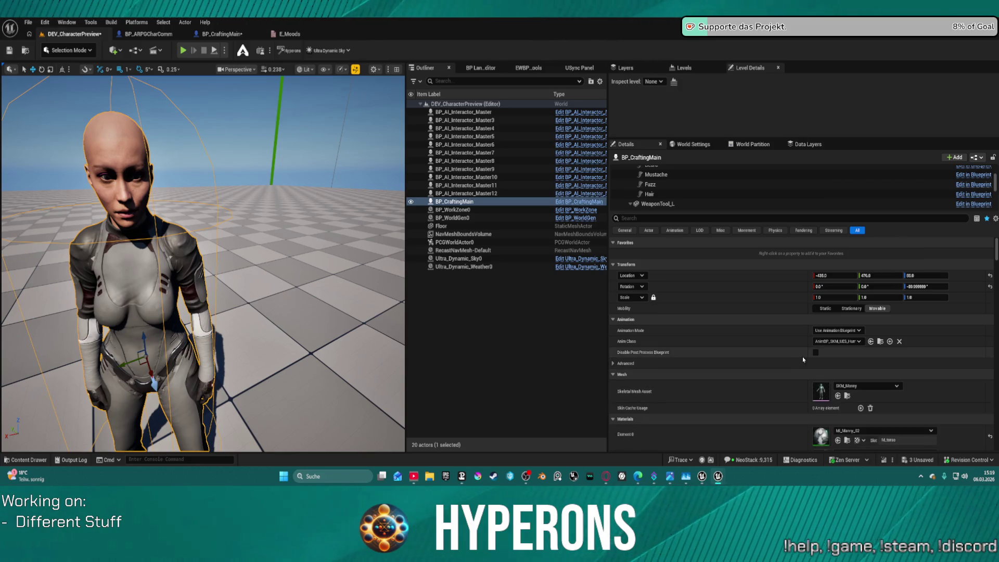
scroll(803, 359, down, 4)
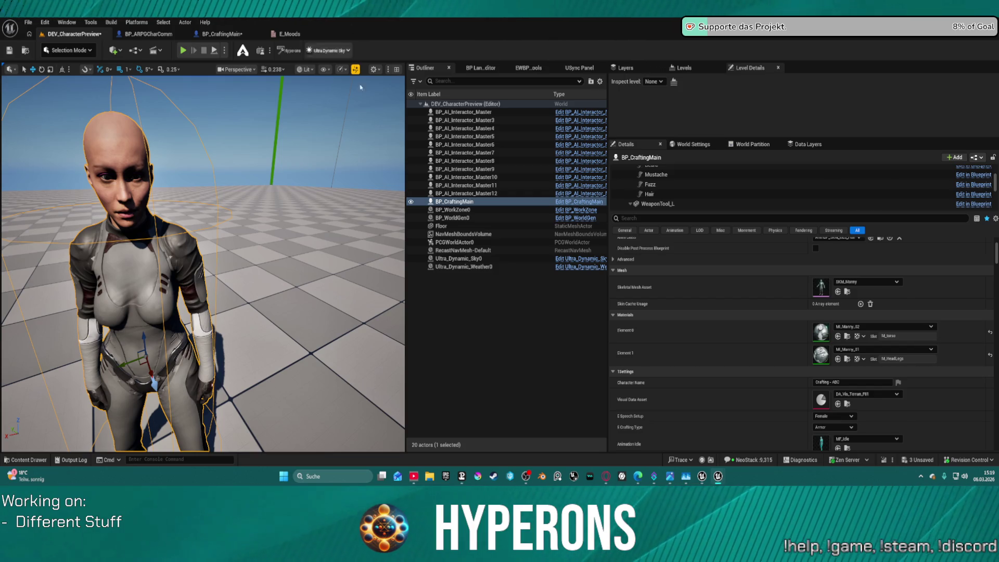
click(222, 34)
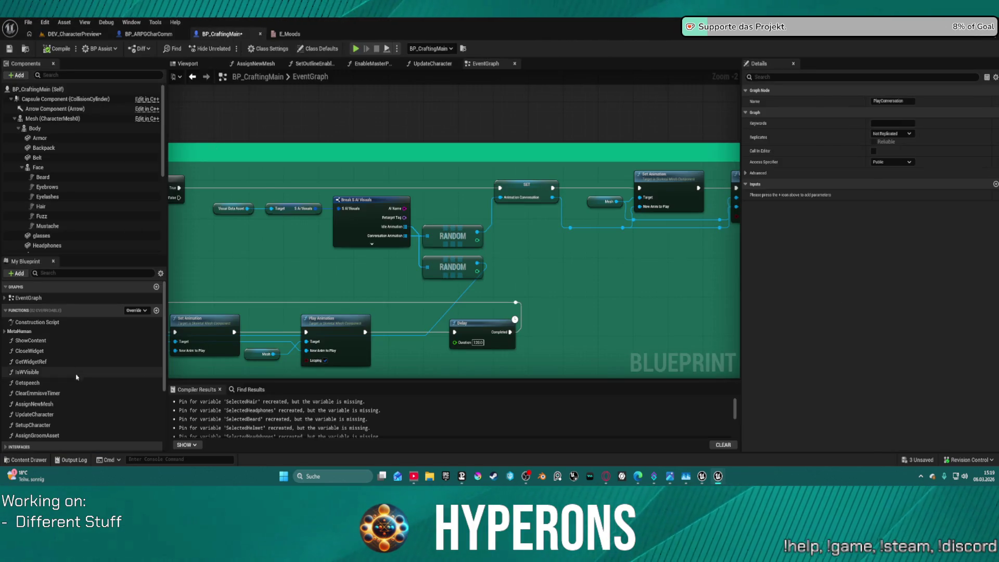
Step: Promote the interaction event's Character Ref to a variable and feed it into the second Get Actor Location target
scroll(82, 423, down, 3)
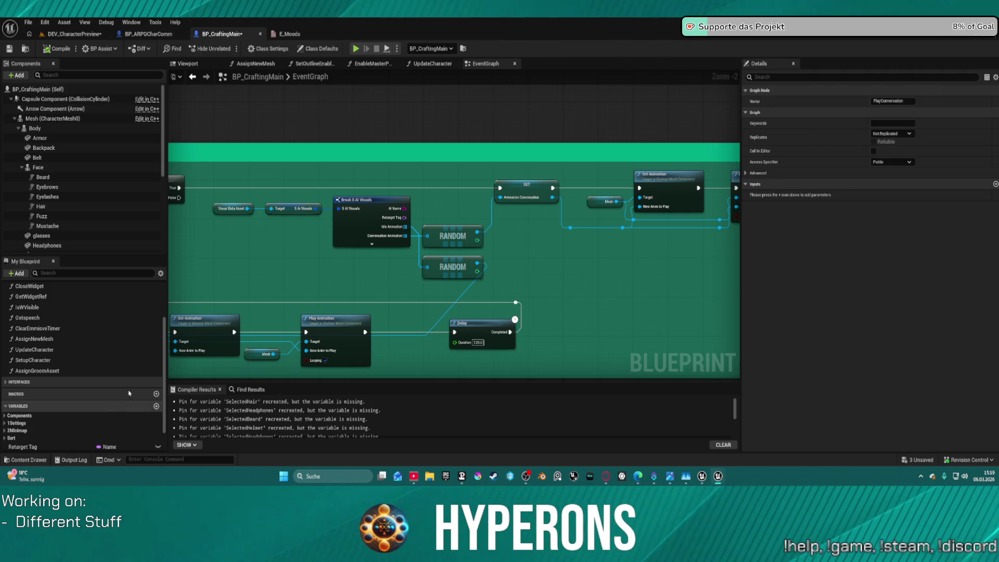
scroll(125, 356, up, 3)
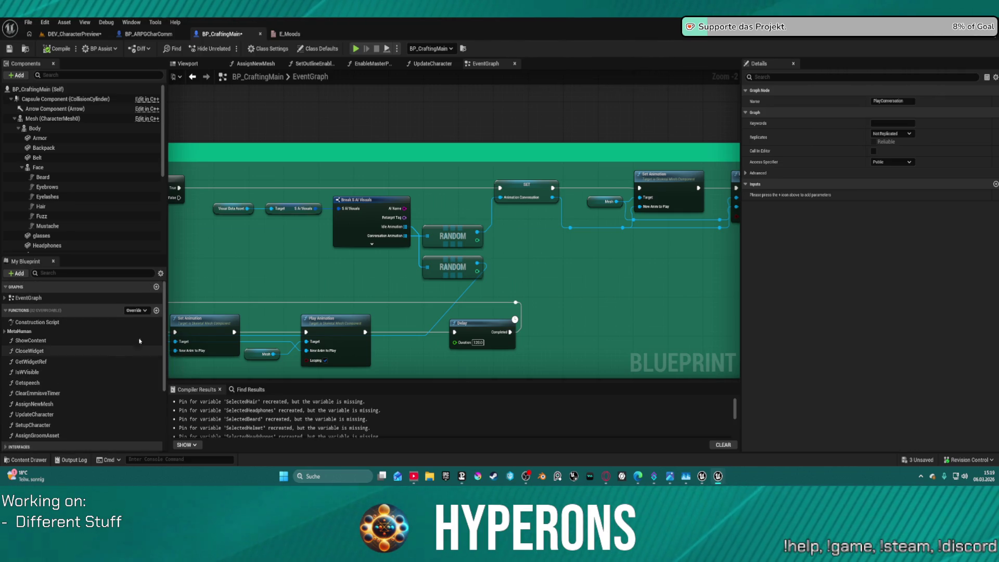
scroll(469, 271, down, 4)
scroll(469, 271, up, 7)
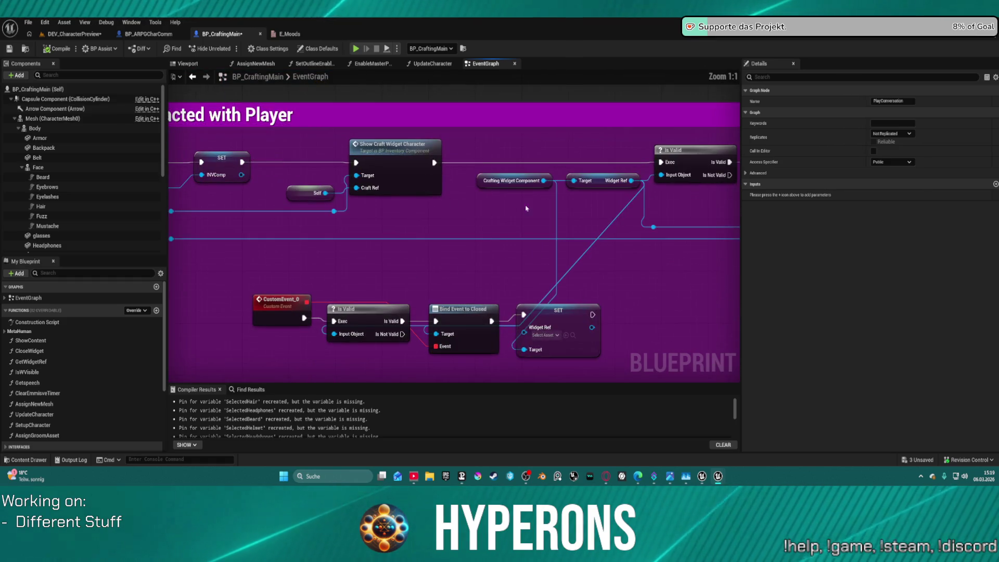
mouse_move(658, 223)
mouse_down()
mouse_move(583, 235)
mouse_move(787, 197)
mouse_move(521, 219)
mouse_move(172, 211)
mouse_up()
mouse_move(365, 219)
mouse_down()
mouse_move(153, 199)
mouse_move(427, 177)
mouse_move(437, 260)
mouse_move(583, 212)
mouse_move(451, 218)
mouse_up()
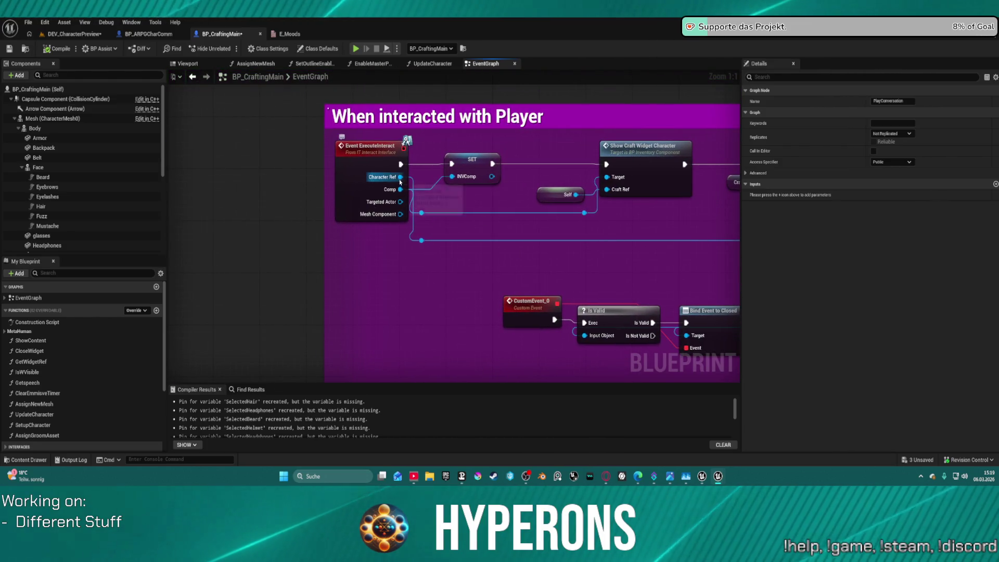
drag(400, 177, 478, 240)
click(516, 286)
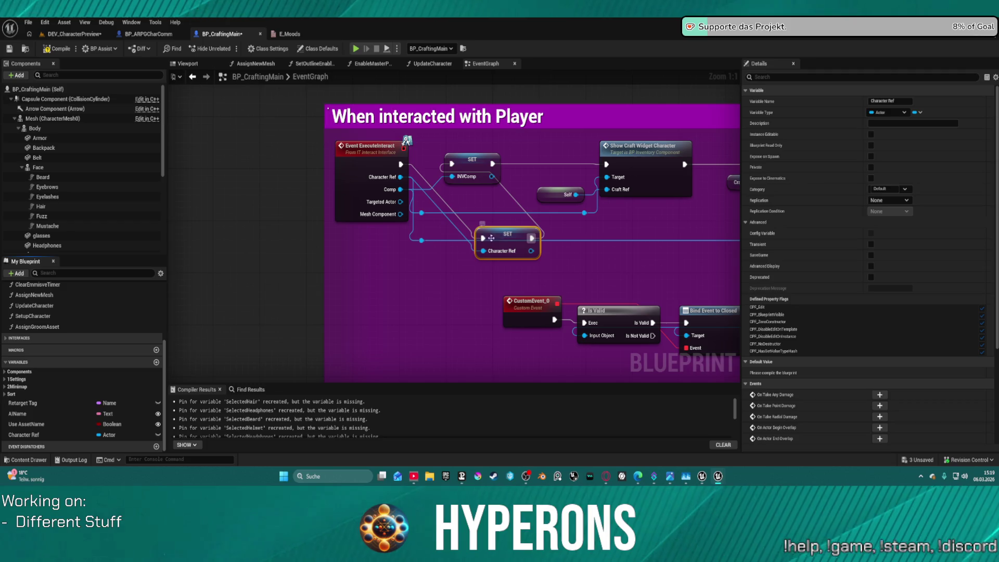
drag(491, 238, 430, 177)
drag(598, 222, 224, 223)
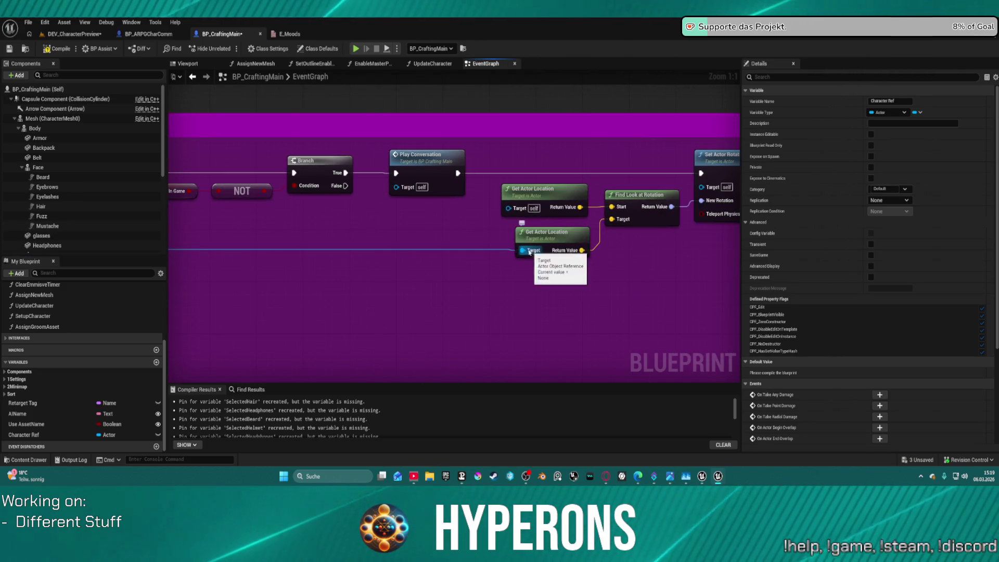
drag(24, 435, 543, 253)
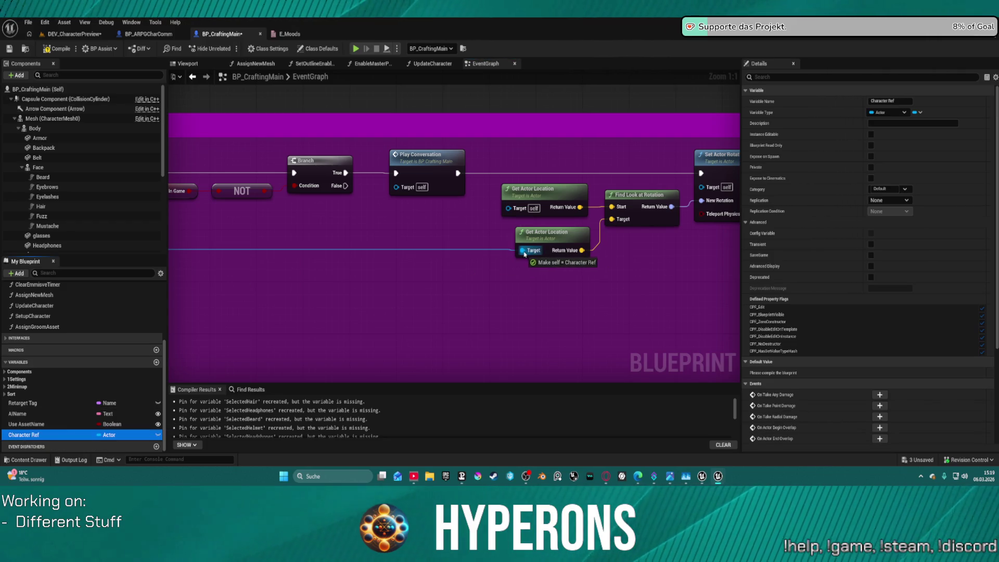
Step: Rename the variable to InteractorCharacter, make it Instance Editable, and compile BP_CraftingMain
key(F2)
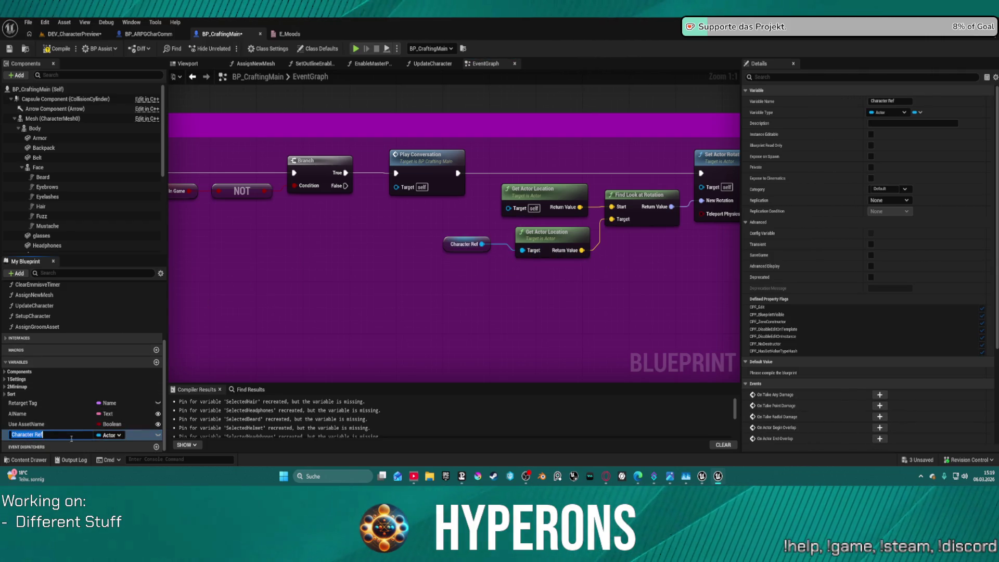
text(IN)
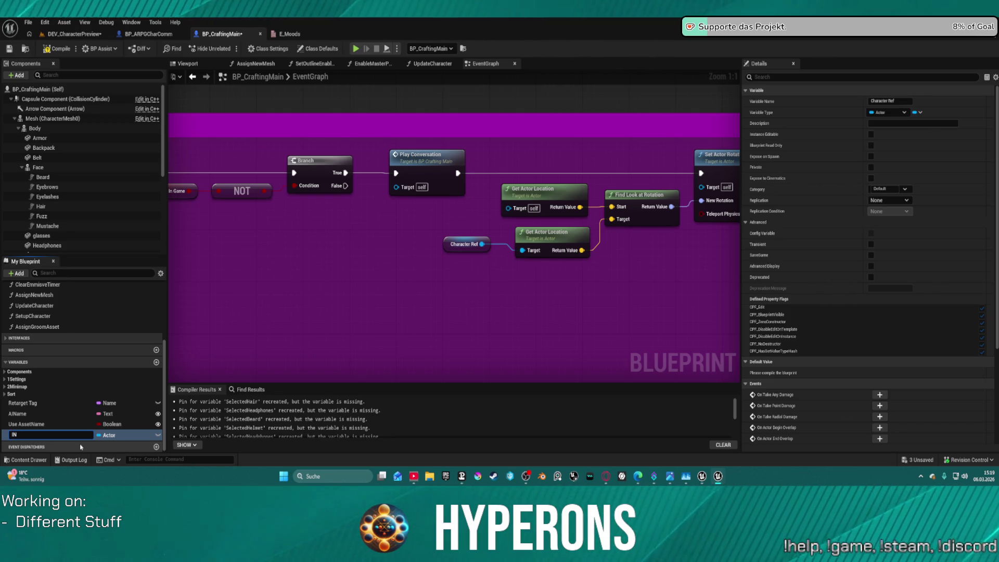
key(BackSpace)
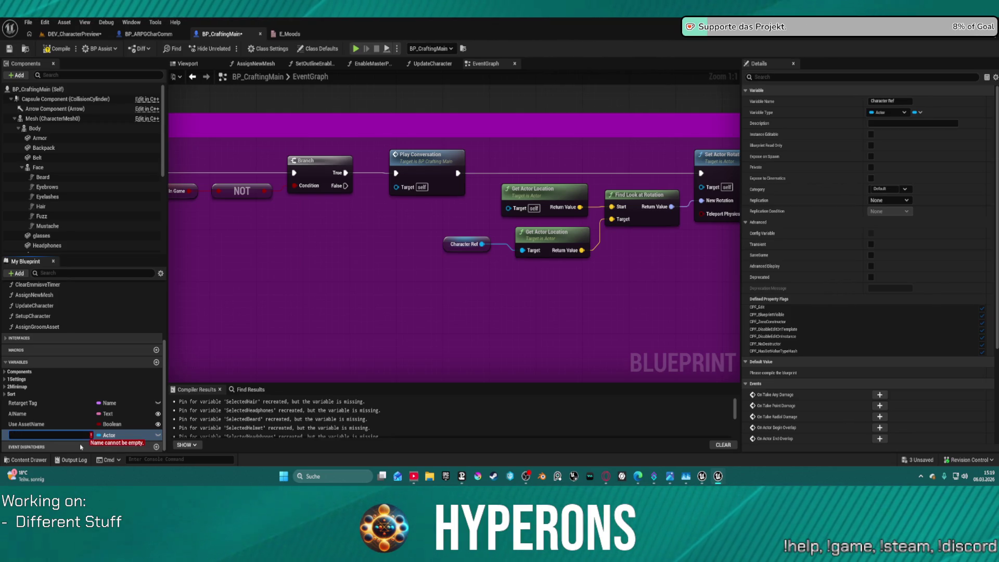
text(Chara)
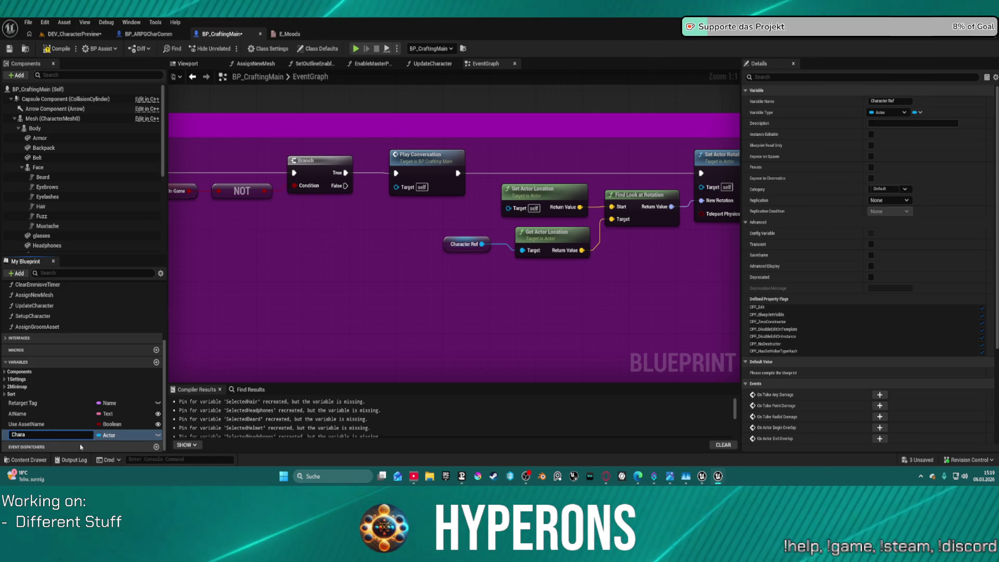
text(cter)
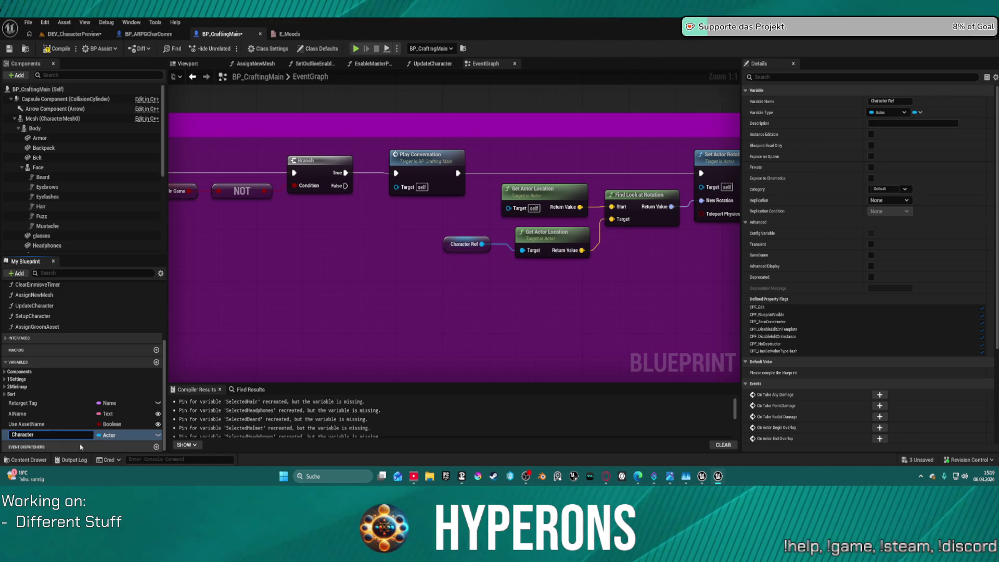
key(Home)
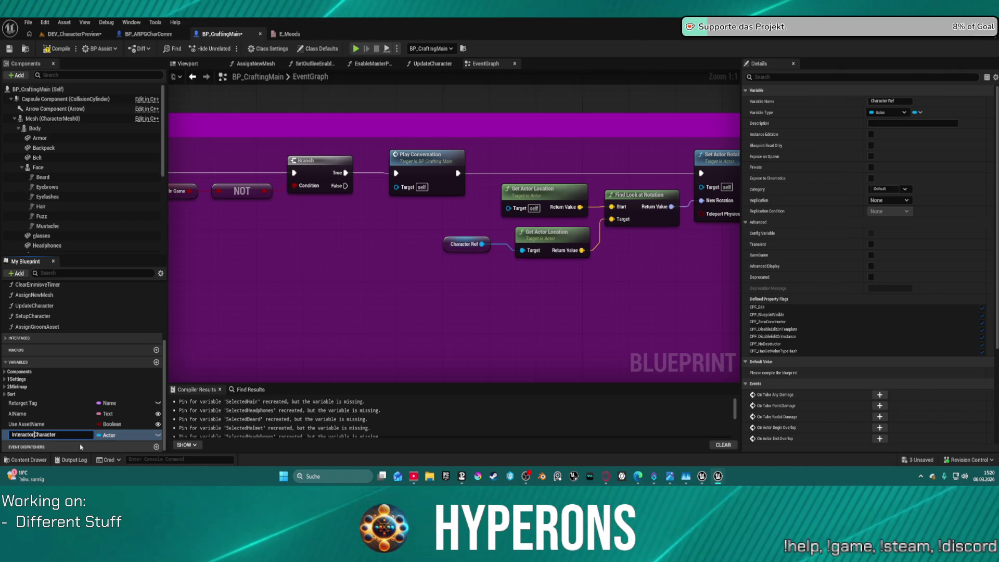
key(Return)
click(158, 435)
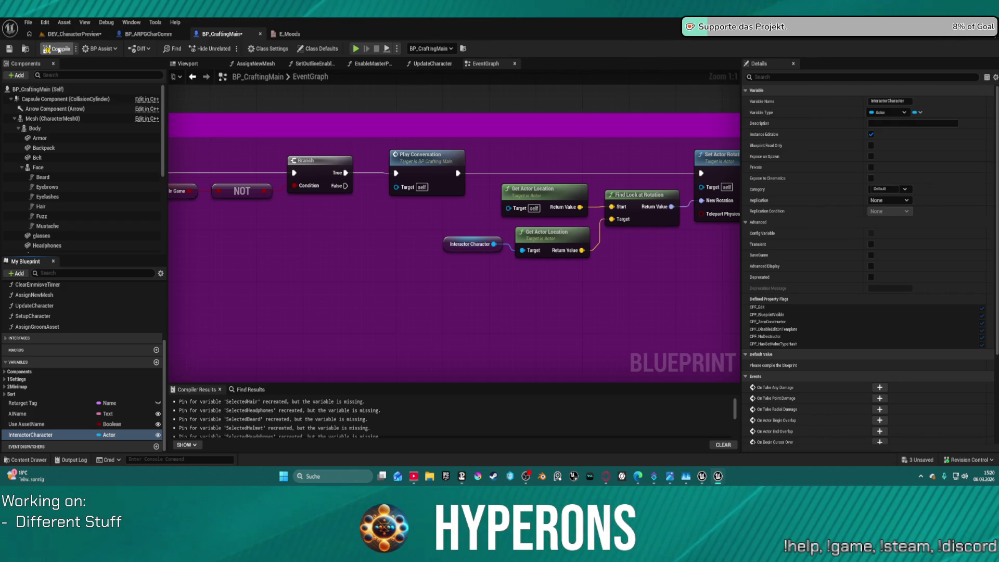
click(60, 49)
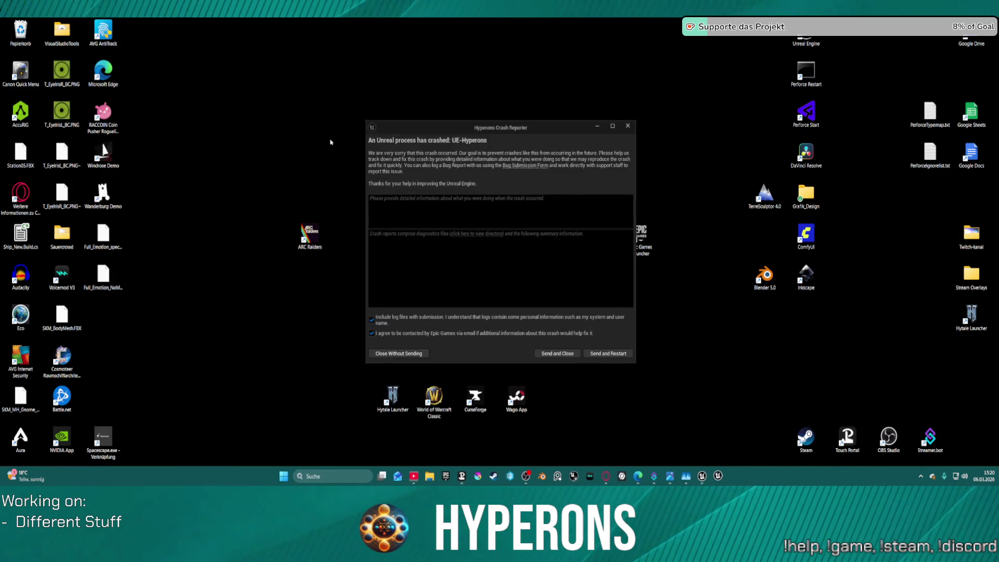
Step: Send the crash report and restart, then select and restore all three auto-saved packages
click(617, 355)
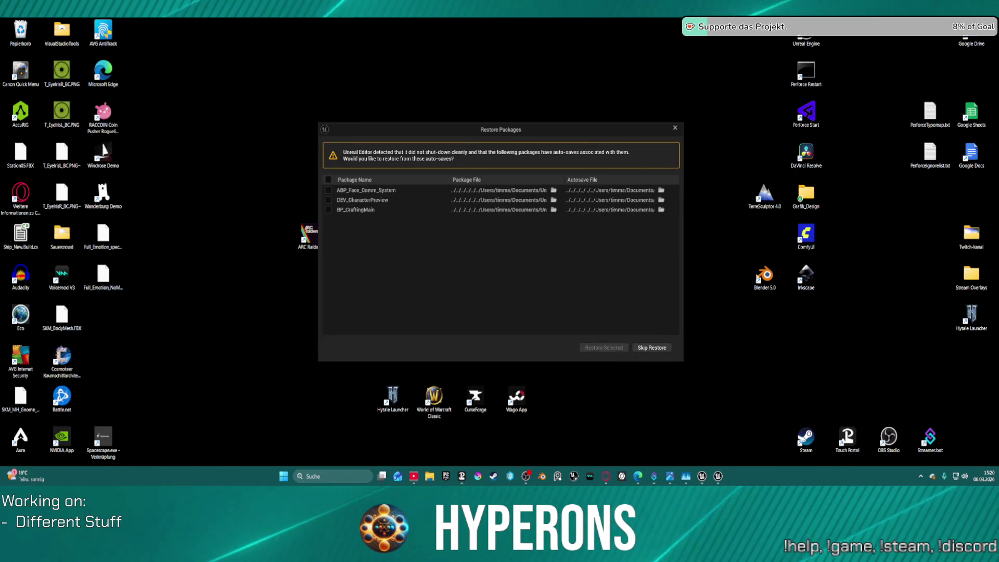
click(329, 180)
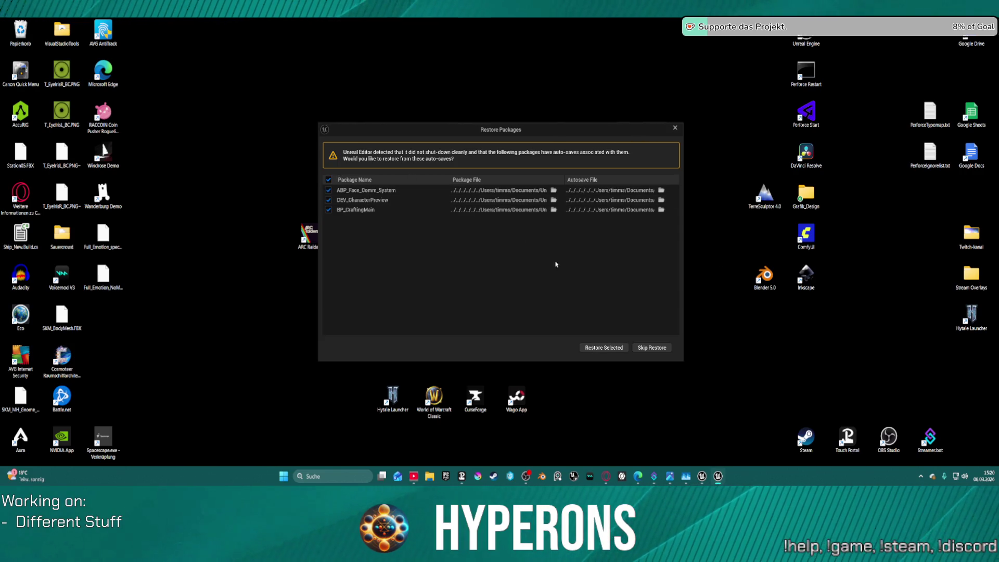
click(650, 354)
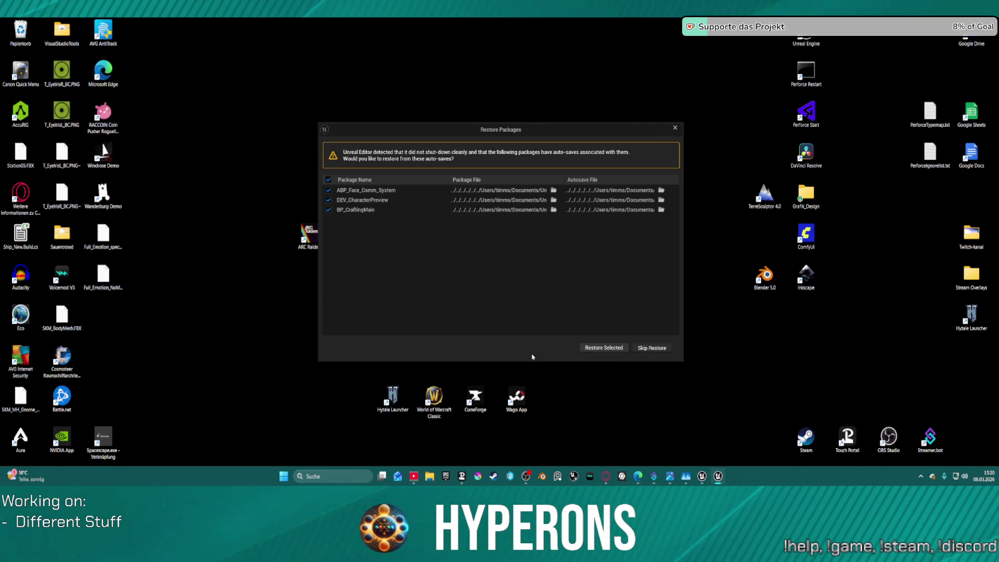
click(589, 347)
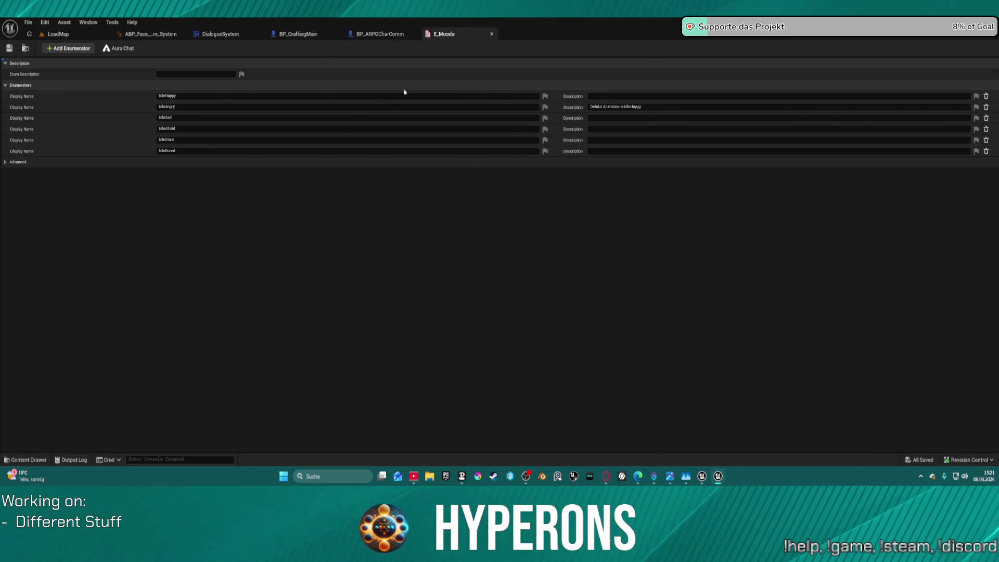
Step: Switch to the reopened ABP_Face_Comm_System tab to show its AnimGraph's RigLogic section
click(160, 39)
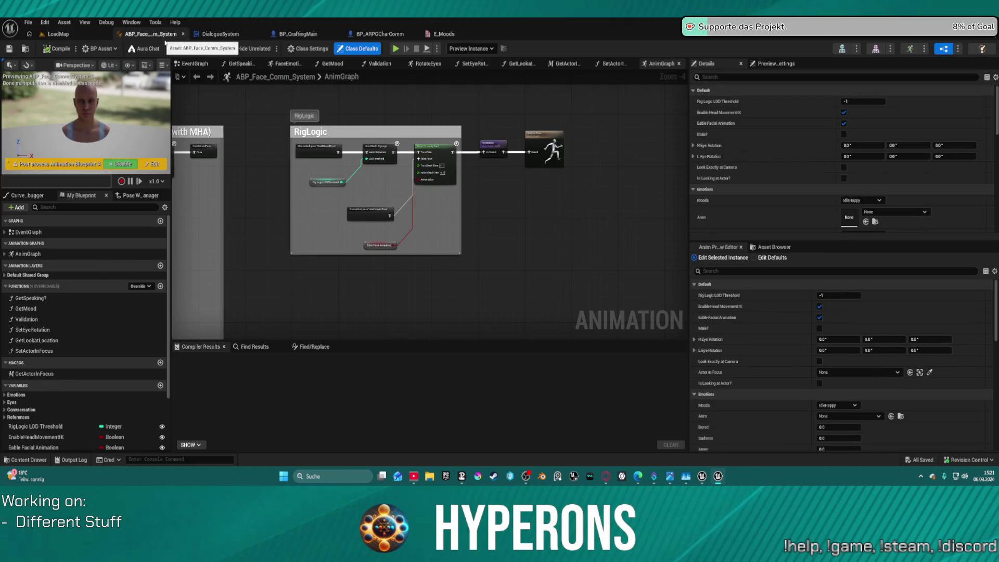
Step: Nudge the RotateEyes node slightly upward in the face AnimGraph, then switch to BP_CraftingMain
scroll(523, 151, up, 3)
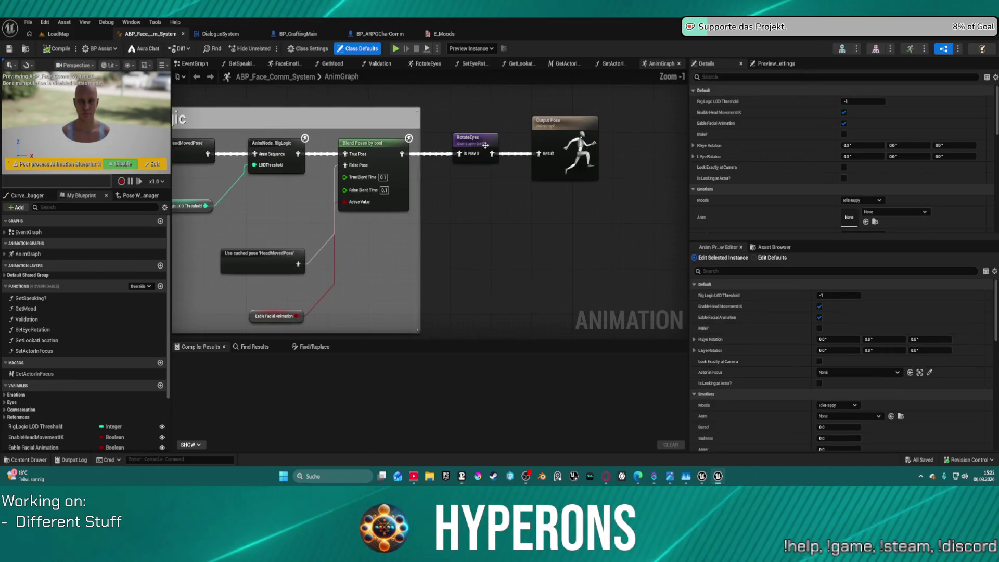
click(486, 195)
drag(485, 196, 480, 167)
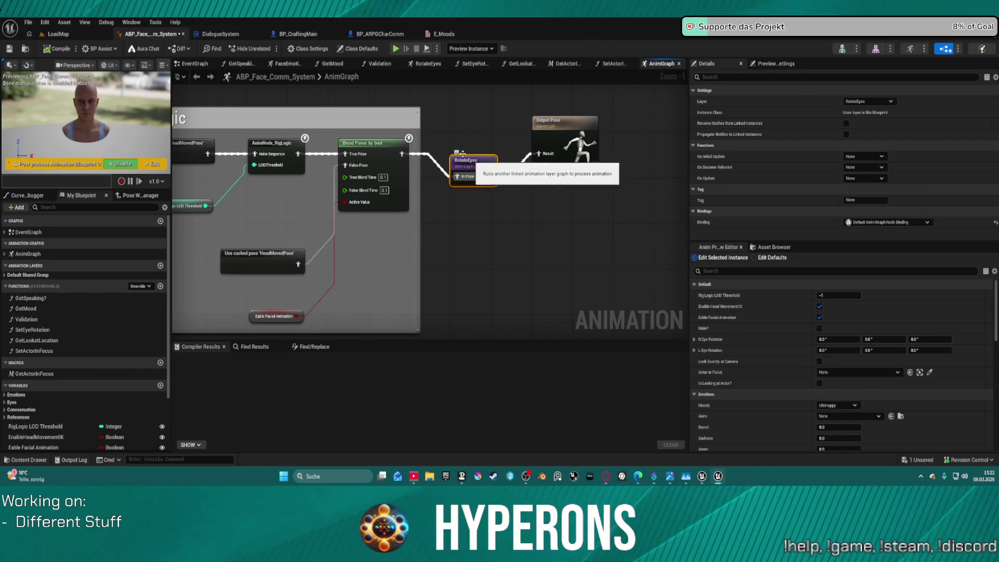
scroll(464, 156, down, 1)
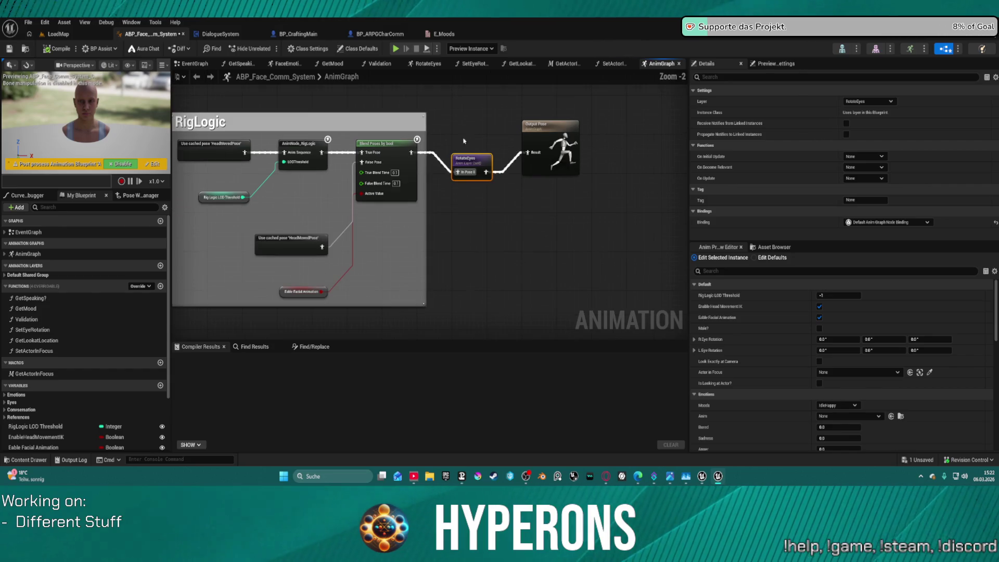
click(298, 33)
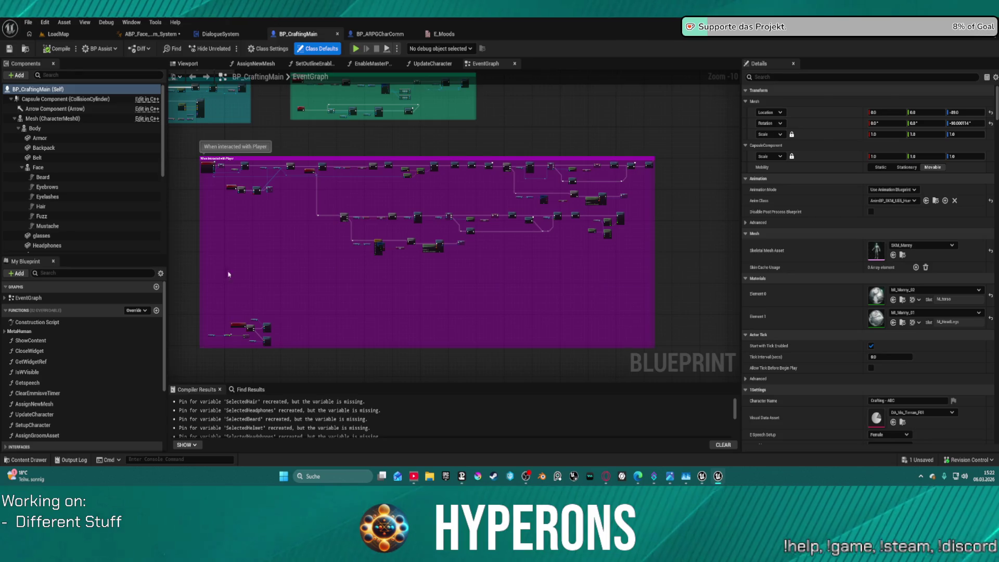
Step: In ABP_Face_Comm_System, inspect the Randomize Staring nodes and the SetActorInFocus and GetActorInFocus graphs
scroll(216, 185, up, 7)
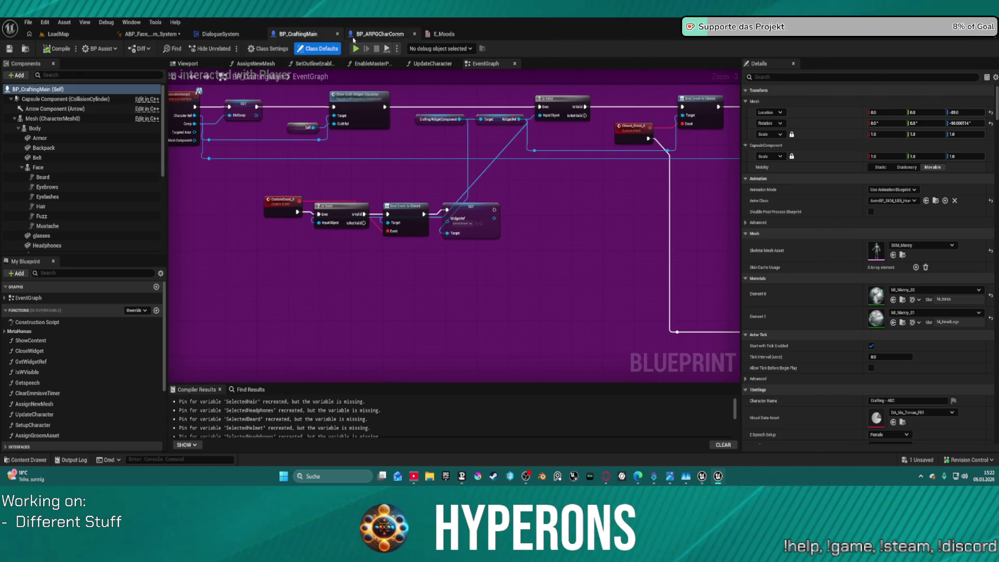
click(150, 33)
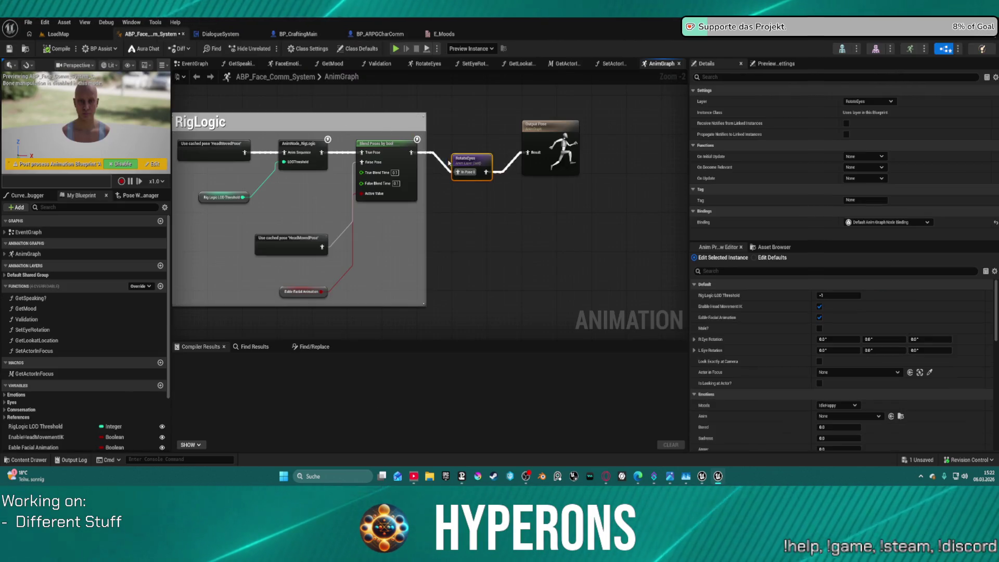
scroll(469, 171, down, 3)
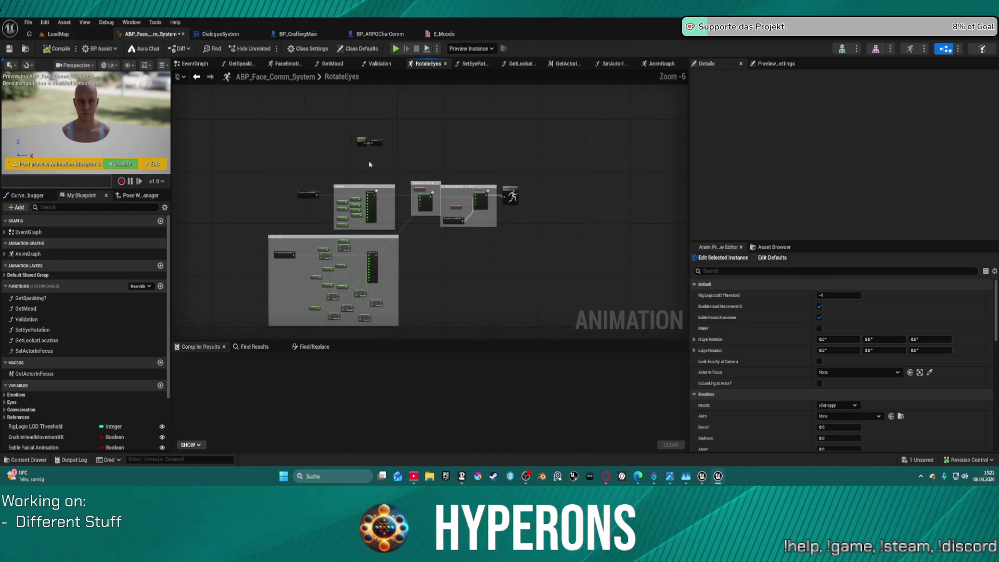
scroll(379, 151, up, 5)
drag(255, 99, 195, 105)
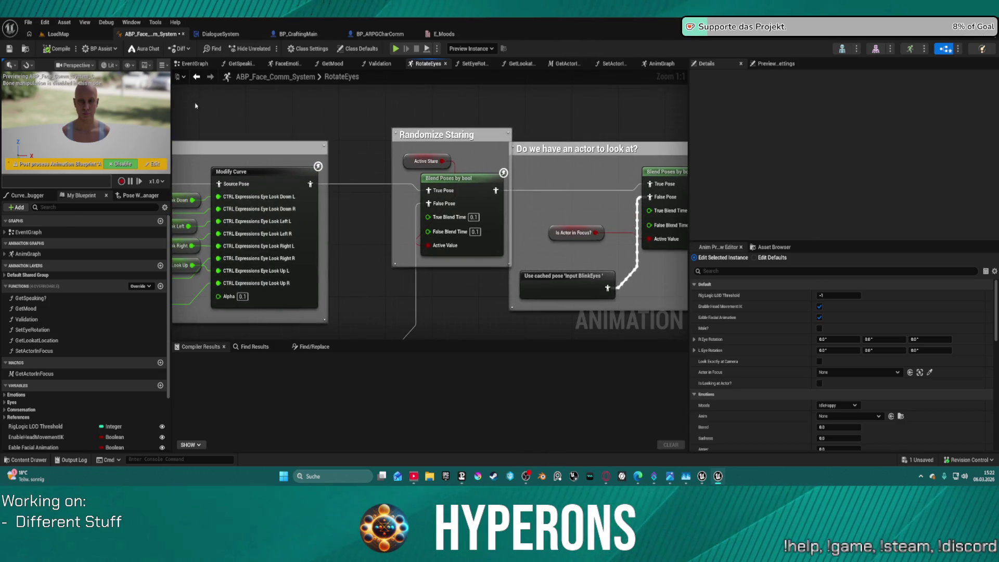
click(607, 65)
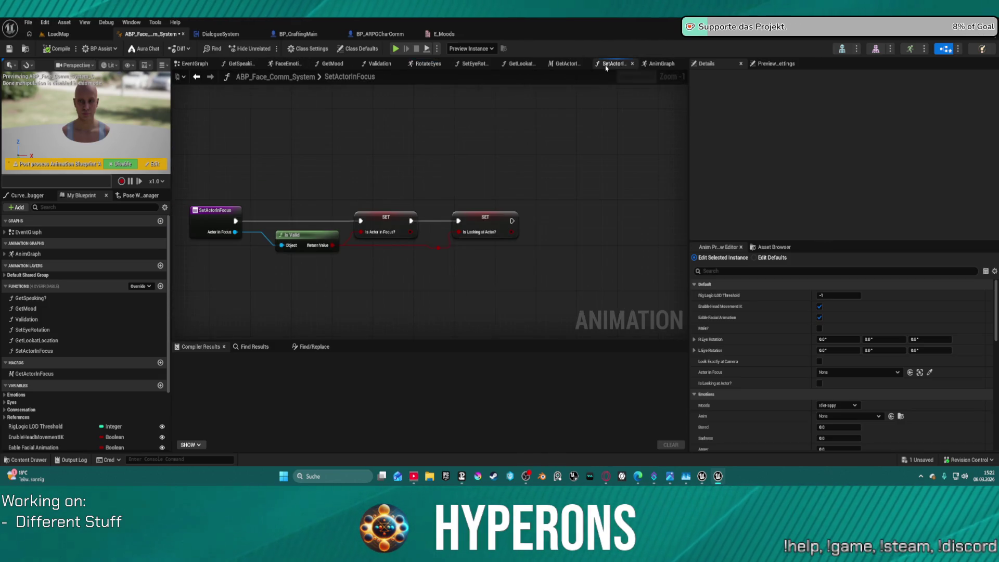
double_click(47, 374)
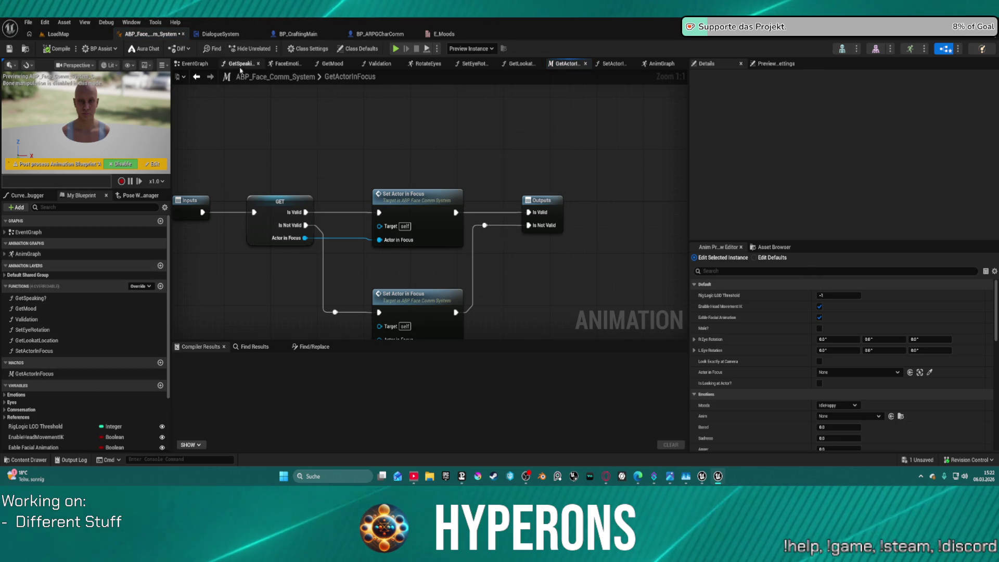
Step: Wire Validation's execution output to Set Eye Rotation, inspect SetEyeRotation, and save the face blueprint
click(198, 64)
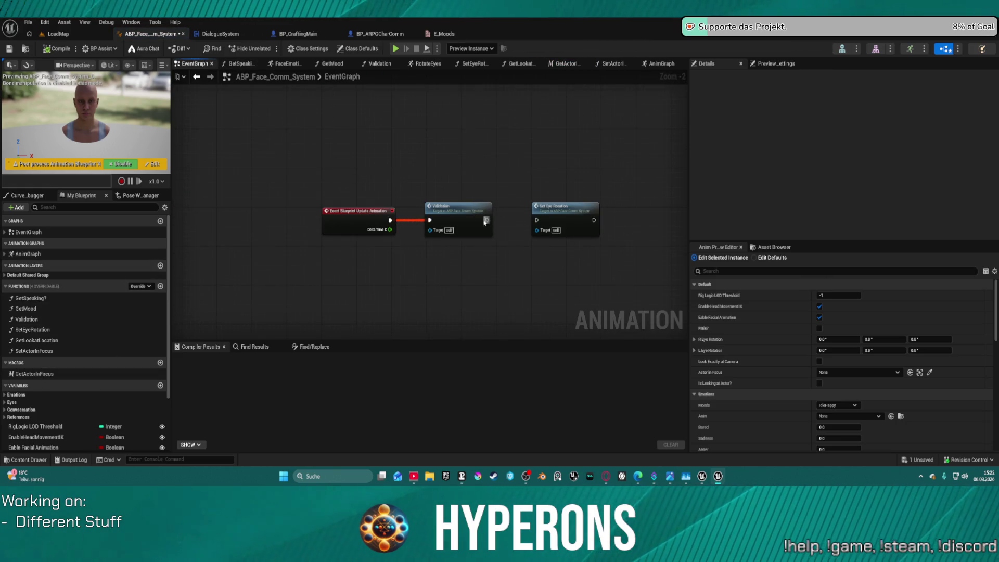
drag(487, 219, 536, 220)
click(550, 212)
double_click(549, 212)
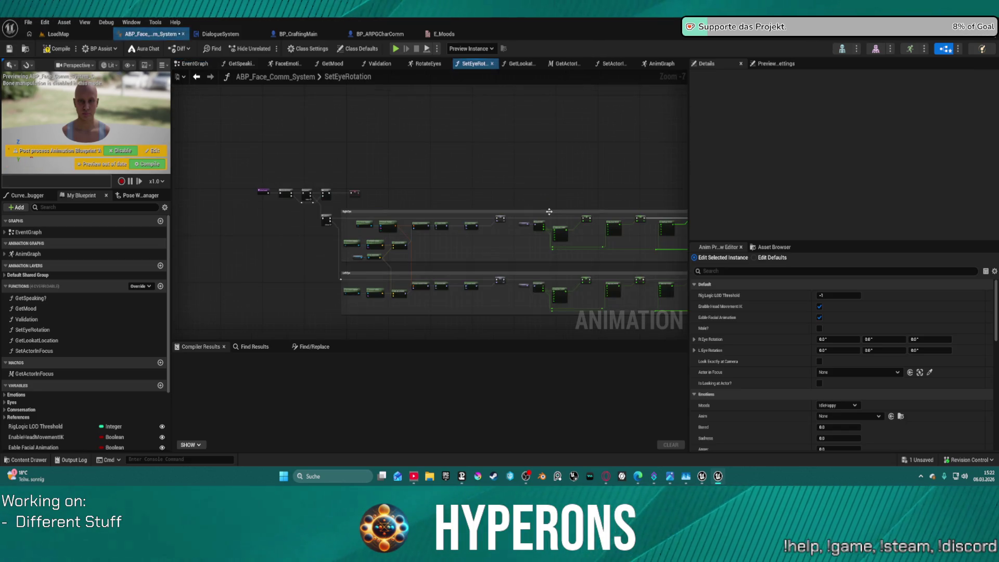
scroll(337, 173, up, 2)
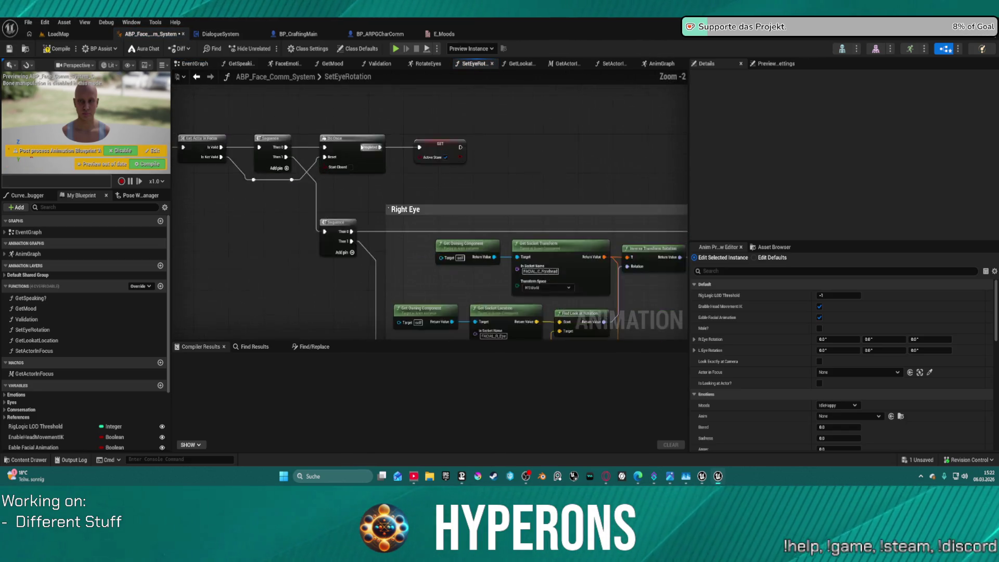
scroll(465, 93, down, 3)
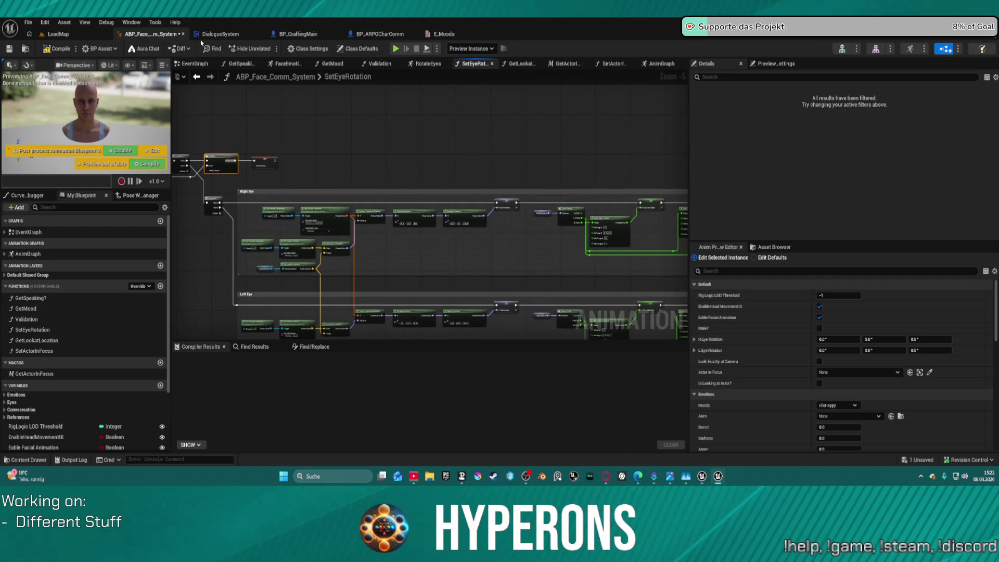
key(ctrl+s)
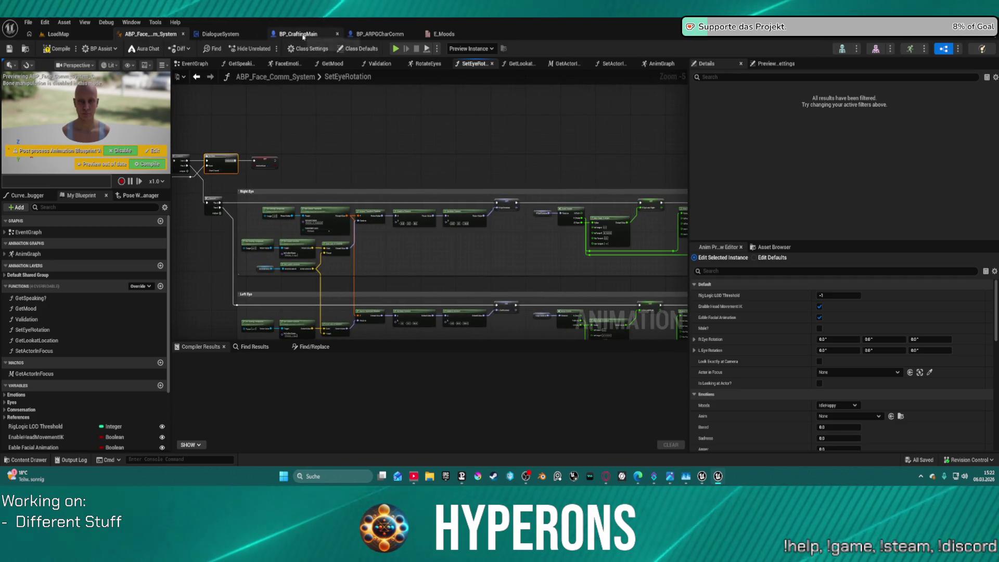
click(304, 34)
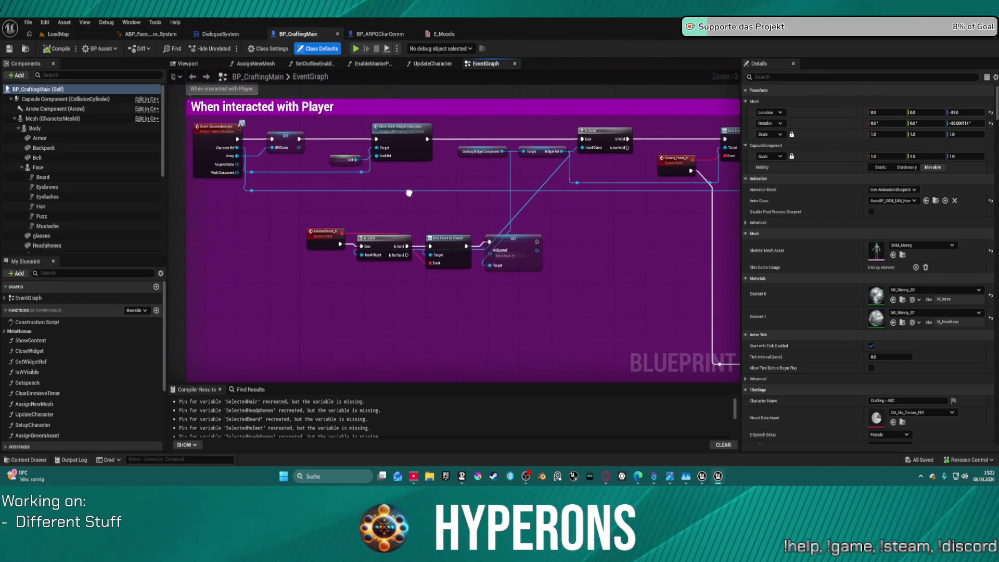
Step: Promote Character Ref to a variable, route the event into its setter, and plug it into Get Actor Location's Target
right_click(289, 163)
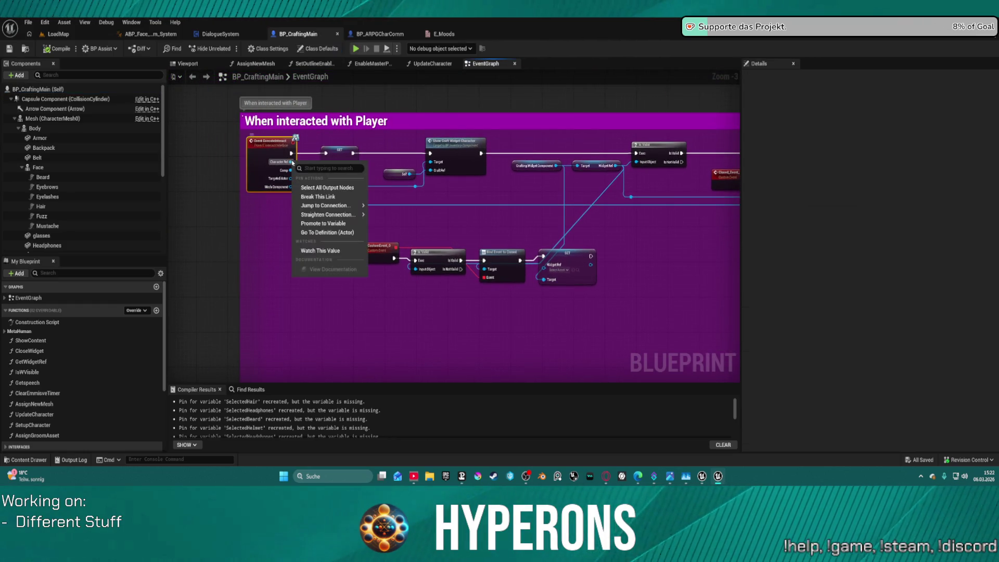
mouse_move(282, 165)
mouse_down()
mouse_move(204, 186)
mouse_move(287, 218)
mouse_up()
right_click(237, 231)
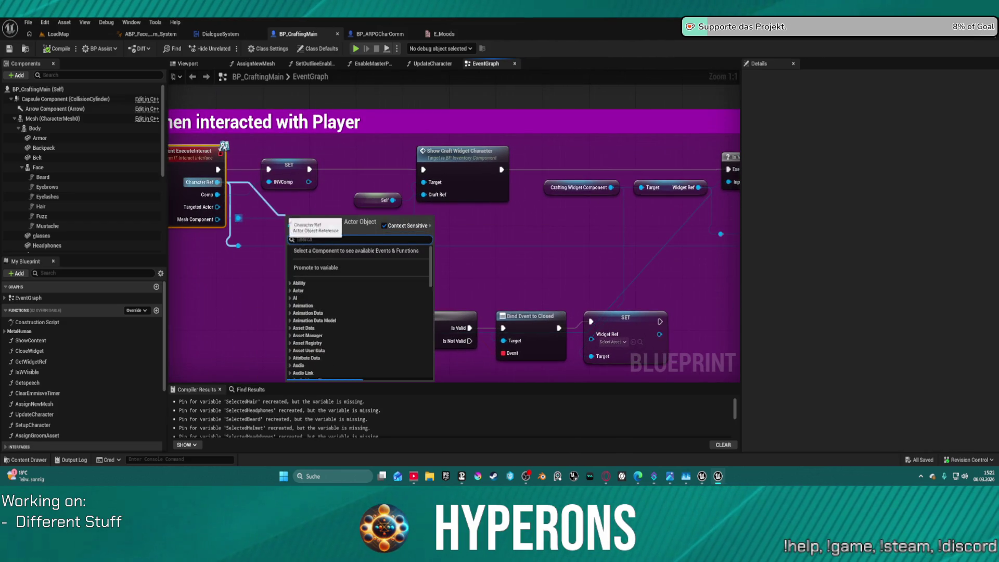
click(312, 234)
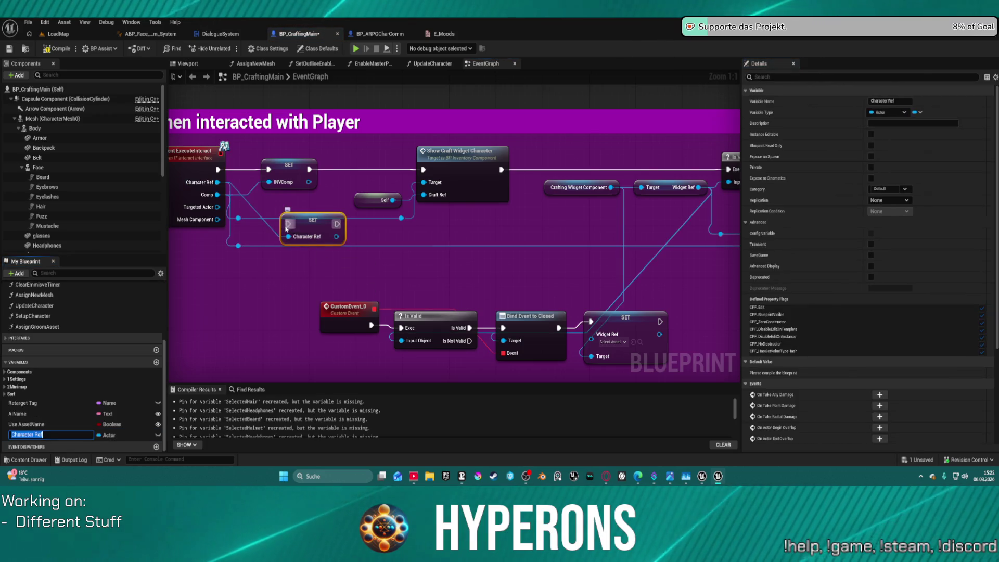
mouse_move(218, 169)
mouse_down()
mouse_move(288, 223)
mouse_move(333, 223)
mouse_move(269, 170)
mouse_up()
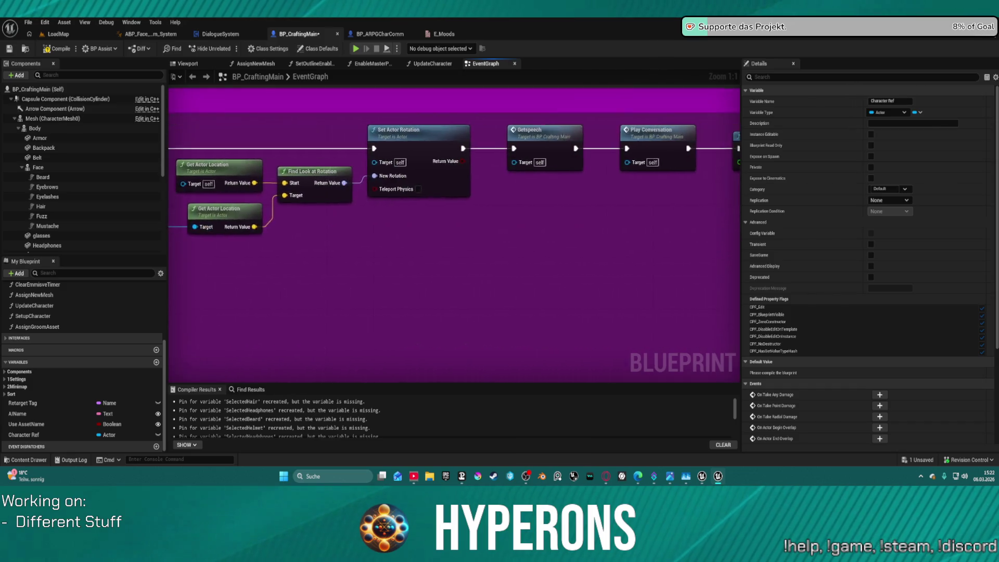
drag(23, 435, 506, 227)
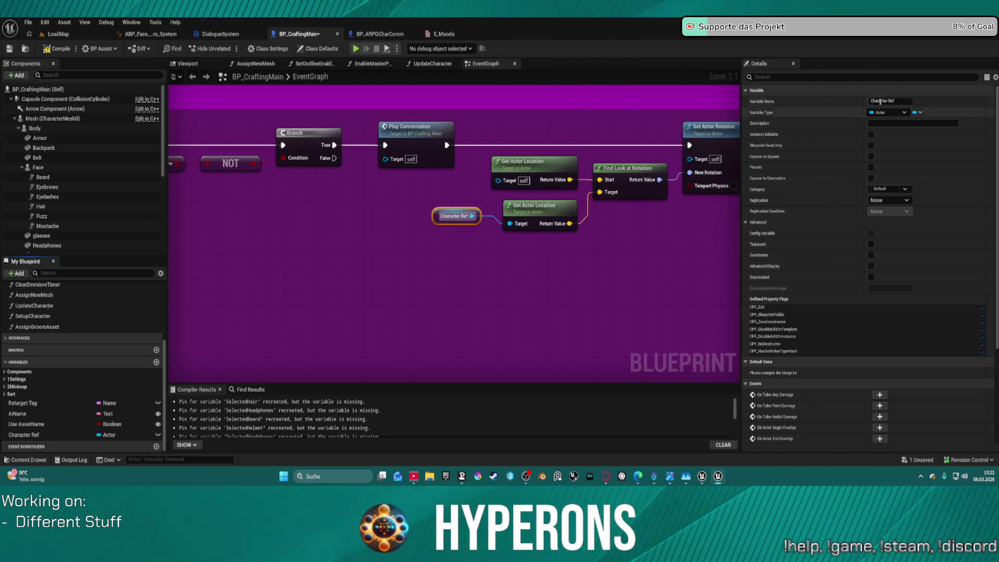
Step: Rename the Character Ref variable to Player Ref and save BP_CraftingMain
click(889, 101)
text(Pl)
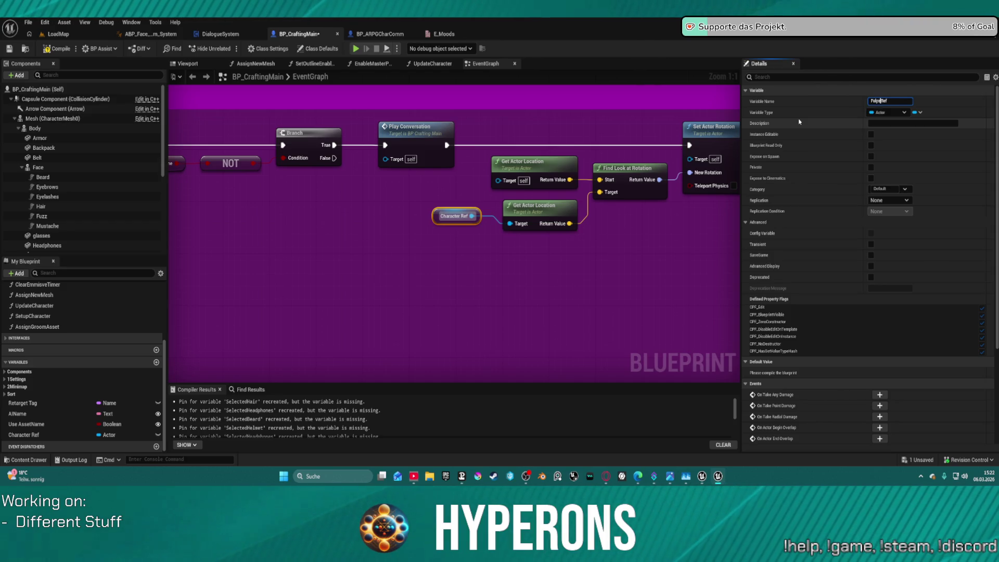
text(ayer)
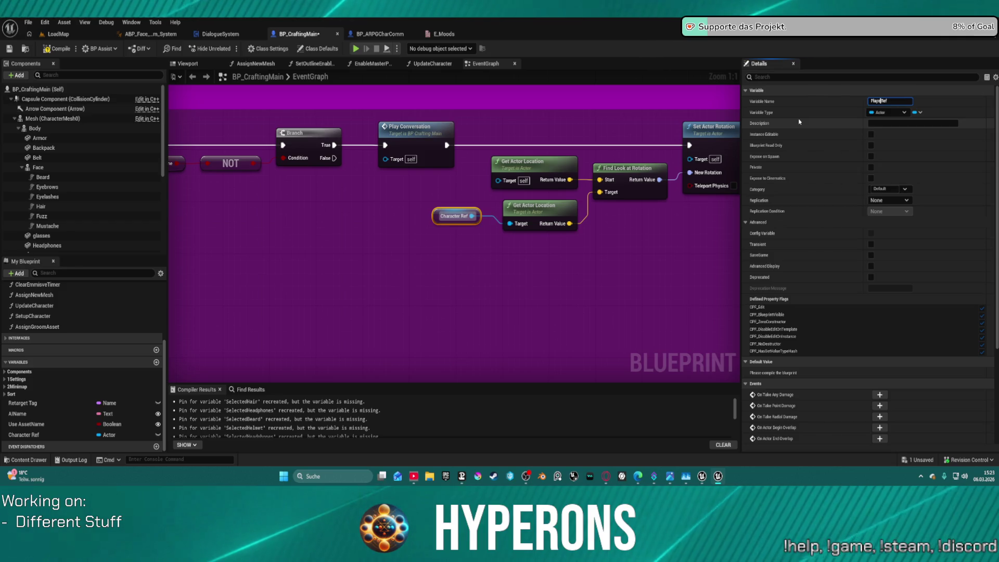
key(Return)
key(ctrl+s)
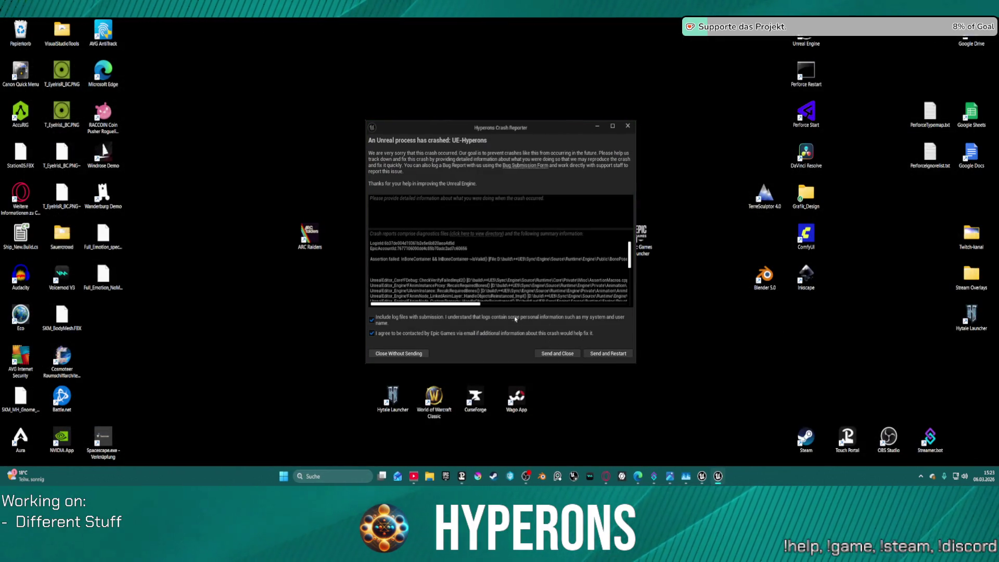
Step: Review the BonePose.h IsValid assertion crash log, select all of it, and send the report and restart
mouse_move(413, 303)
mouse_down()
mouse_move(522, 306)
mouse_move(430, 315)
mouse_move(441, 310)
mouse_up()
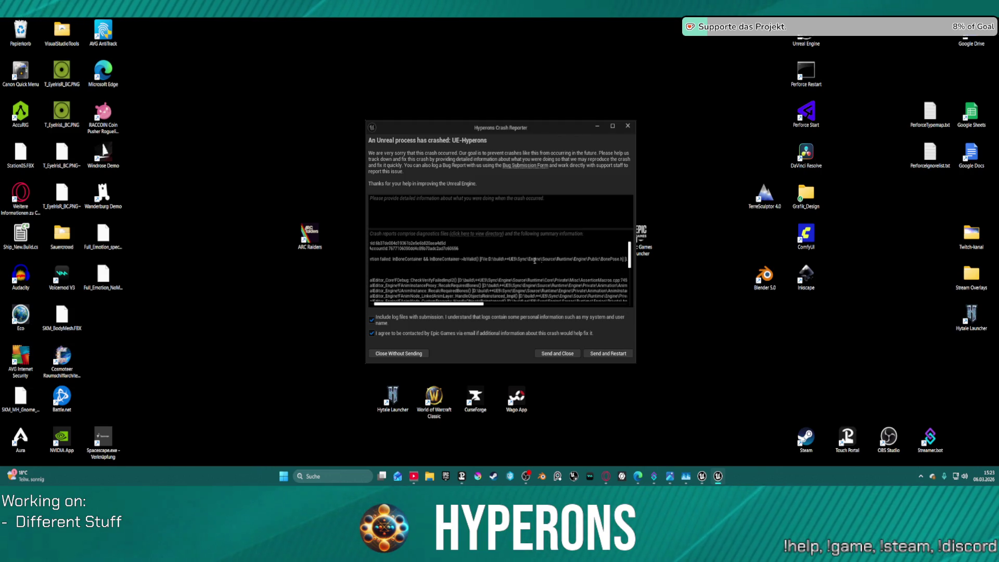
scroll(535, 260, down, 1)
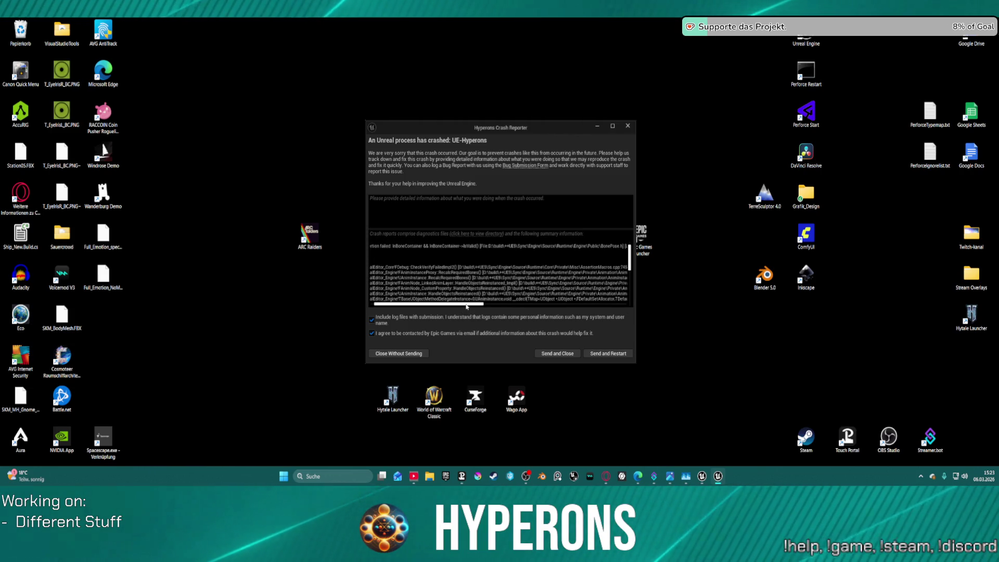
scroll(566, 294, right, 5)
scroll(566, 294, left, 3)
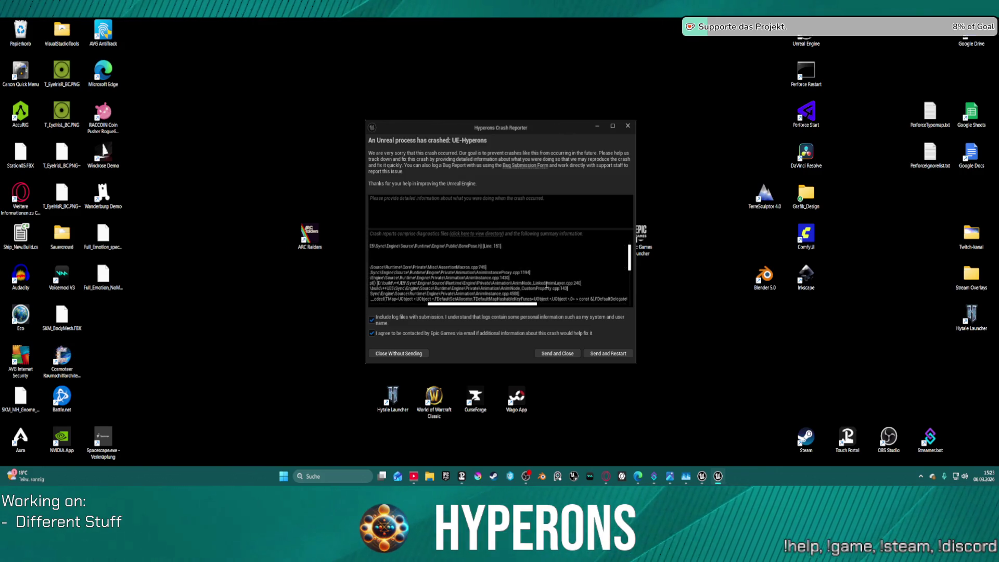
key(ctrl+a)
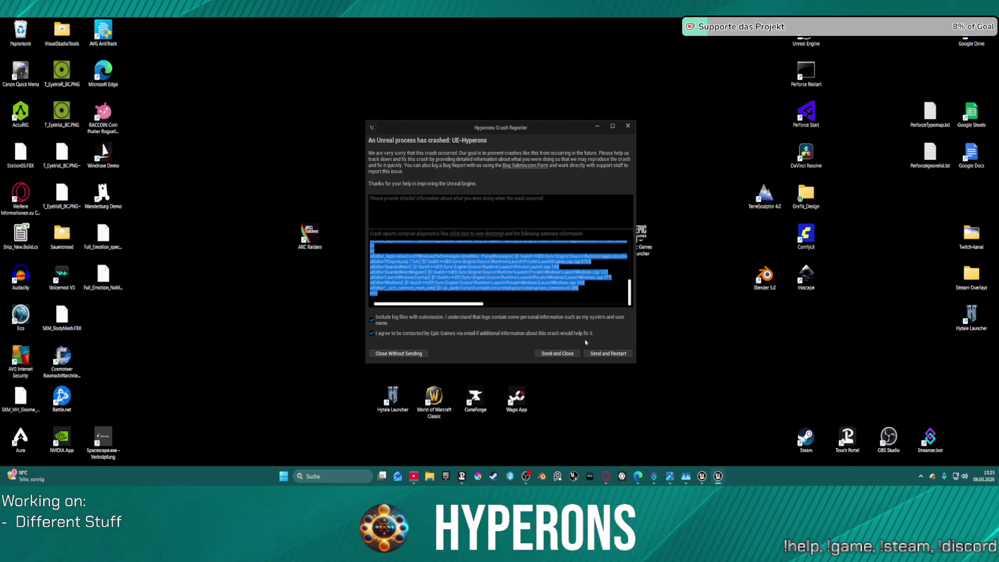
click(601, 353)
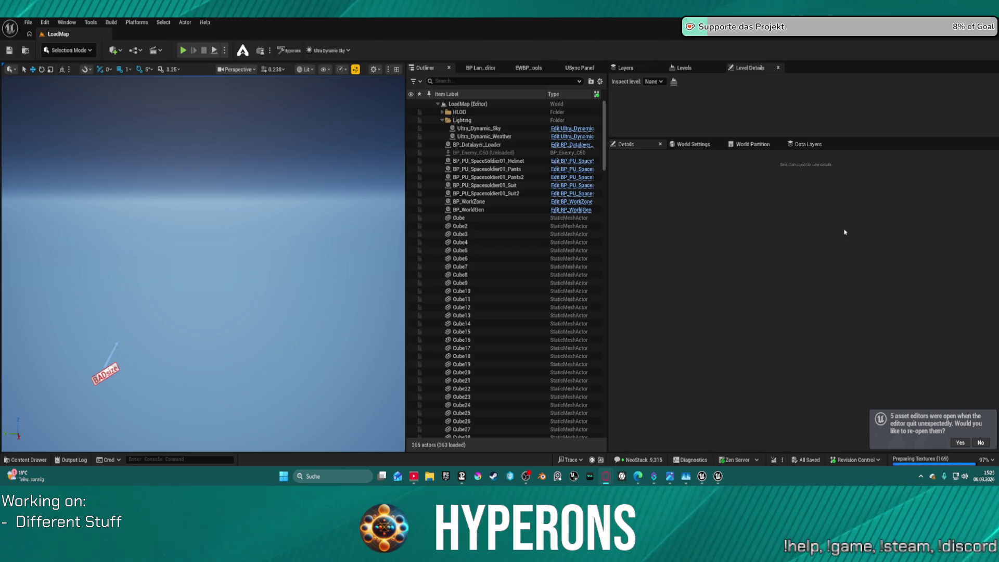
Step: Route the Blend Poses result into Output Pose in ABP_Face_Comm_System and compile it
click(960, 443)
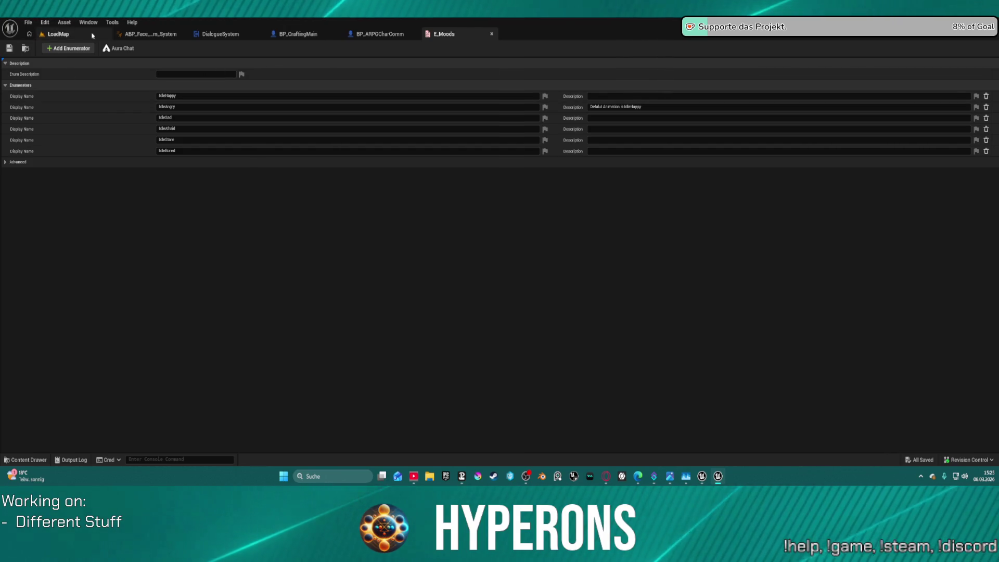
click(151, 34)
click(451, 153)
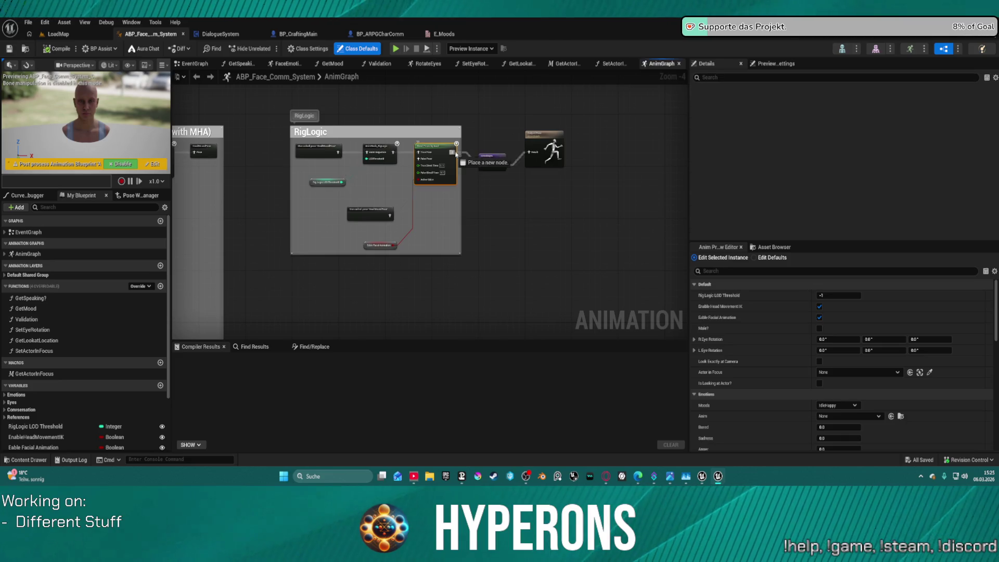
mouse_move(451, 152)
mouse_down()
mouse_move(535, 145)
mouse_move(529, 152)
mouse_up()
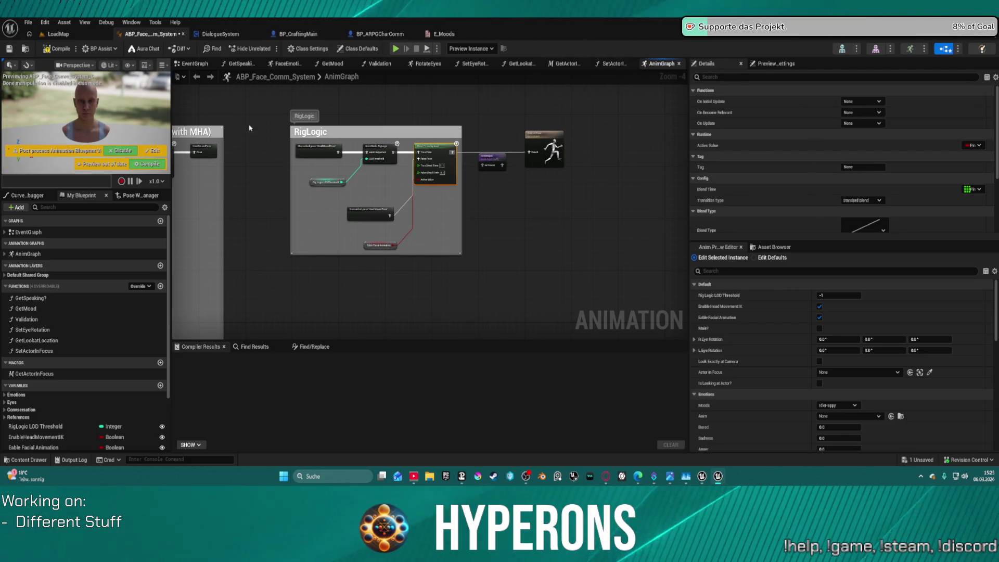
click(55, 50)
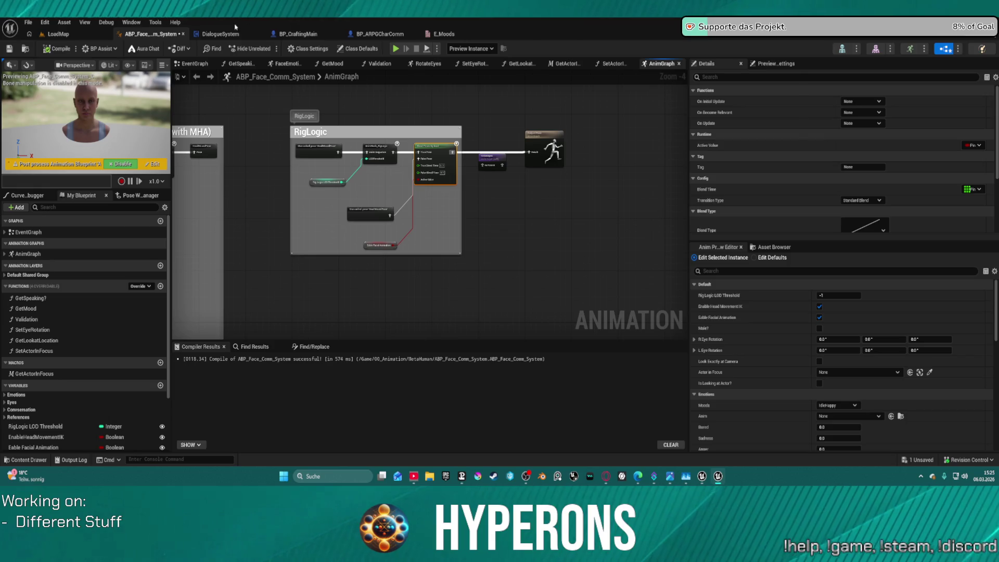
Step: Switch to the BP_CraftingMain blueprint and scroll its graph
click(303, 35)
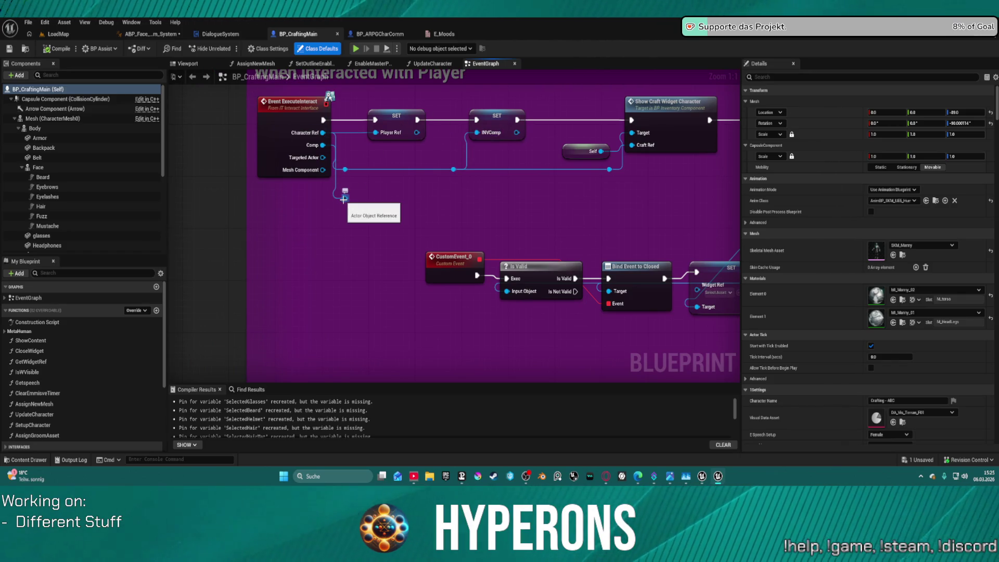
scroll(404, 131, down, 4)
scroll(405, 132, down, 1)
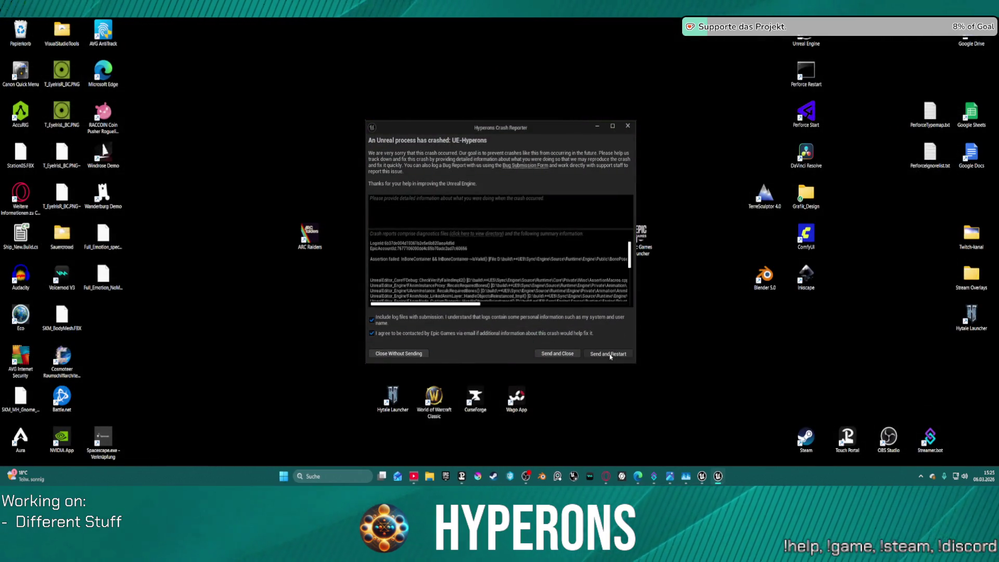
Step: Choose Send and Restart in the Crash Reporter to report the crash and relaunch the editor
click(608, 353)
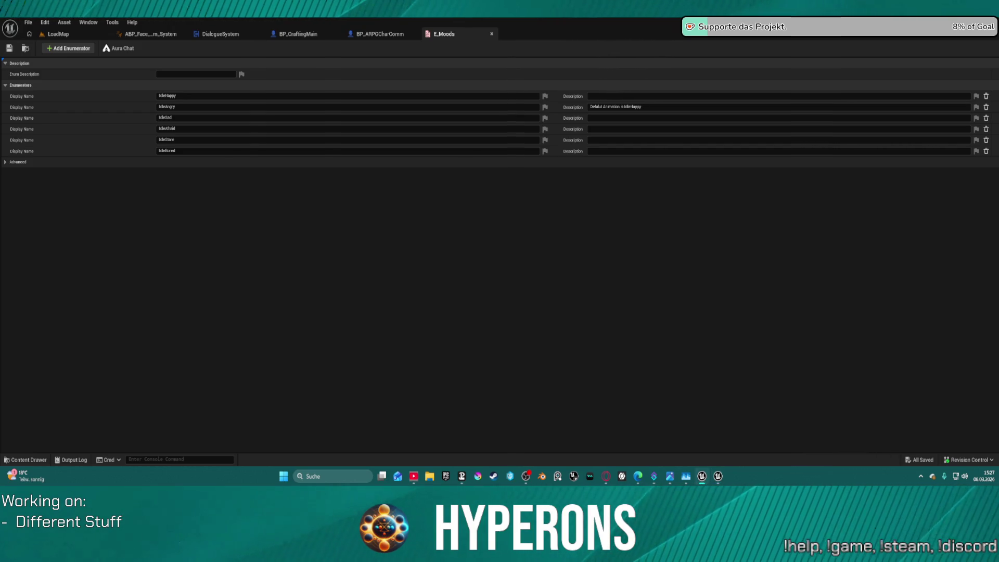
Step: In BP_CraftingMain's event graph, move Break S AI Visuals and Timeline Rotation apart to make room
click(304, 35)
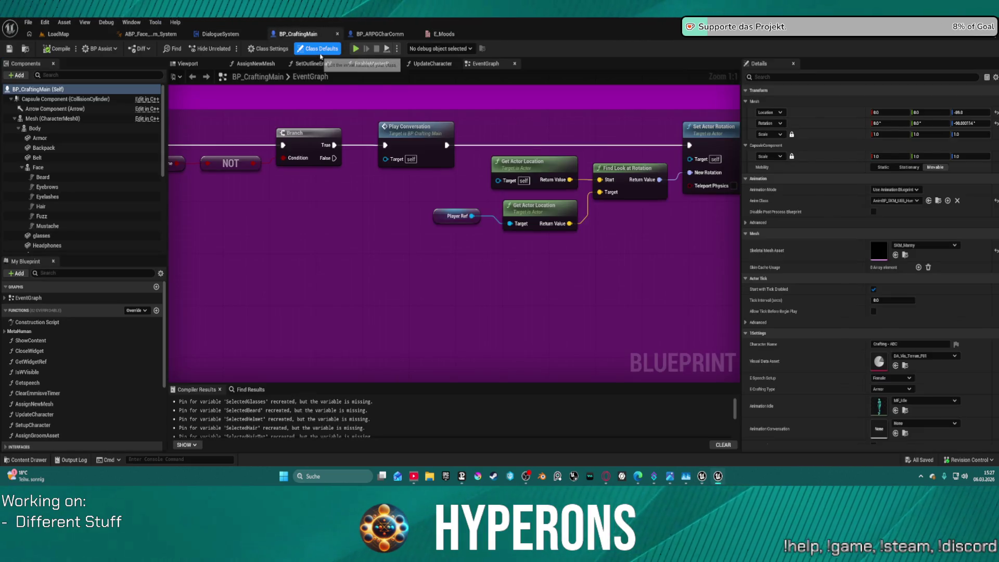
scroll(515, 208, down, 5)
drag(650, 160, 516, 208)
scroll(516, 209, up, 4)
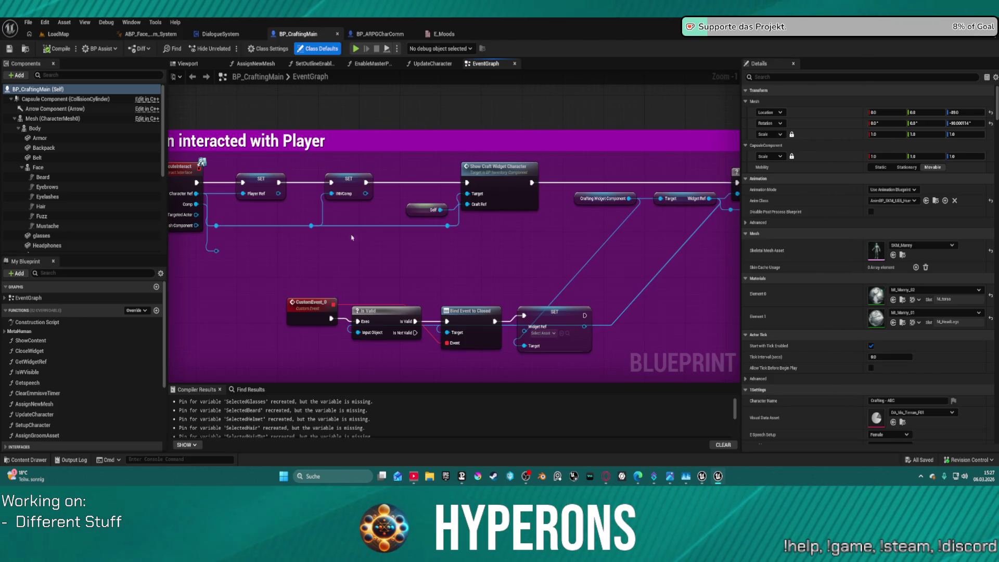
click(261, 179)
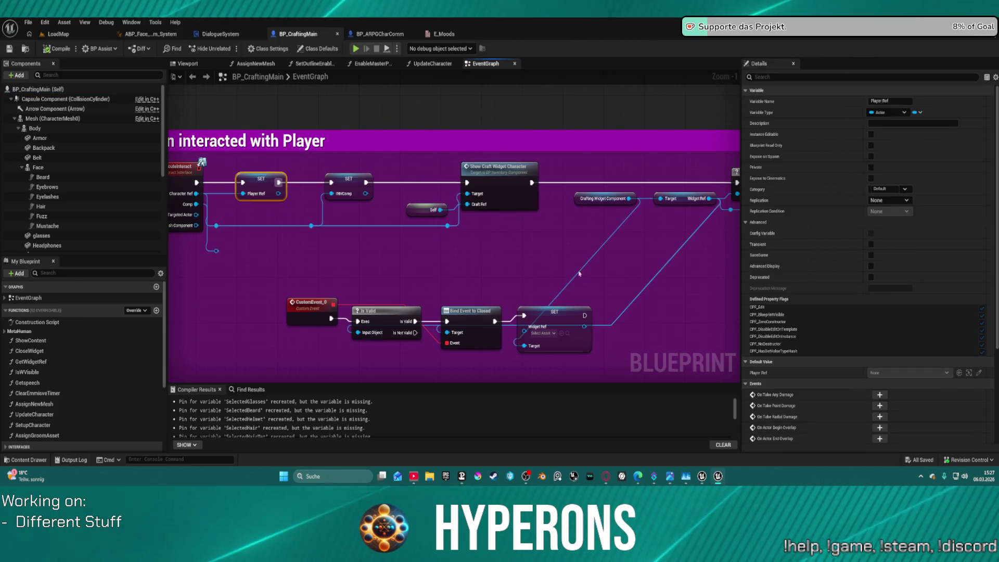
drag(520, 313, 364, 312)
scroll(453, 234, down, 3)
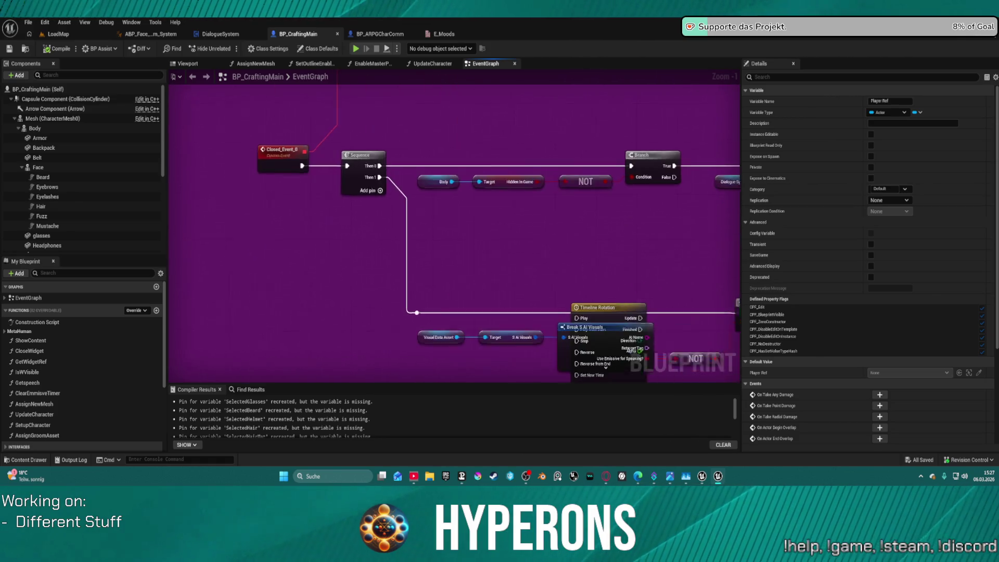
scroll(325, 242, up, 2)
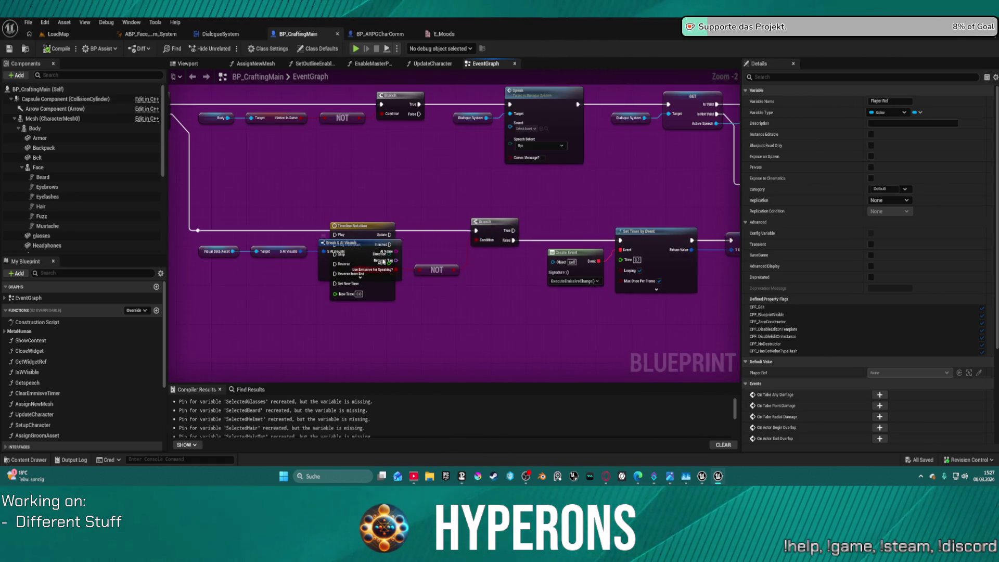
mouse_move(325, 242)
mouse_down()
mouse_move(330, 303)
mouse_move(319, 330)
mouse_up()
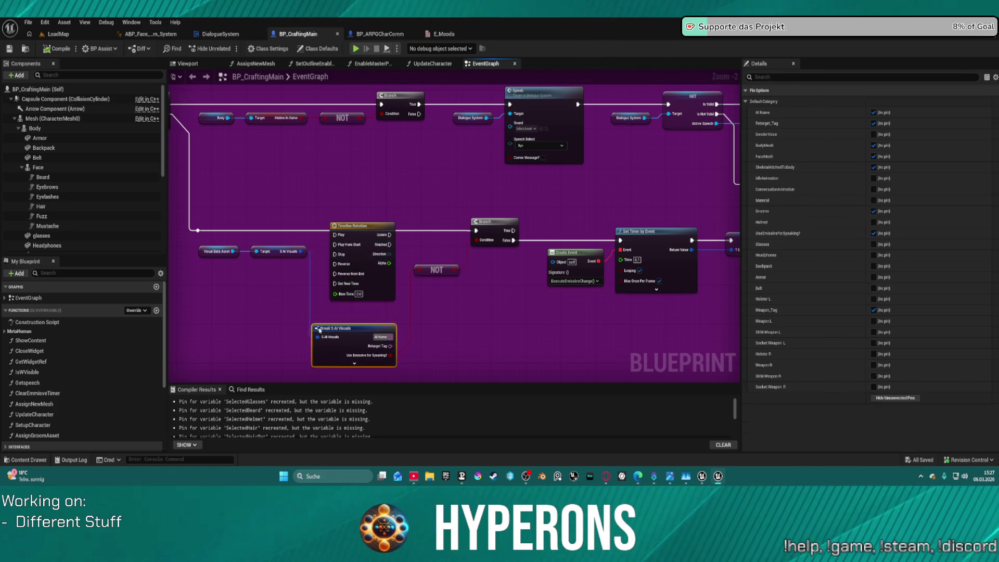
mouse_move(351, 228)
mouse_down()
mouse_move(367, 310)
mouse_move(503, 310)
mouse_up()
mouse_move(509, 260)
mouse_down()
mouse_move(396, 268)
mouse_move(437, 243)
mouse_move(376, 229)
mouse_move(262, 230)
mouse_move(388, 265)
mouse_move(595, 259)
mouse_move(613, 303)
mouse_move(568, 172)
mouse_move(485, 32)
mouse_move(376, 301)
mouse_move(309, 190)
mouse_move(354, 159)
mouse_up()
drag(257, 180, 326, 176)
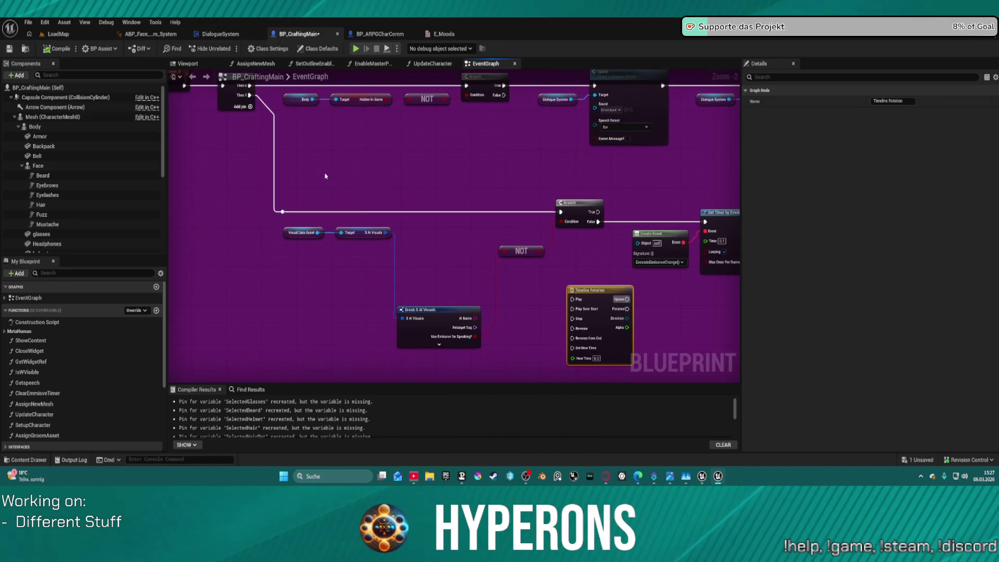
Step: Paste a SET Player Ref node and wire it into the execution chain before Branch
key(ctrl+v)
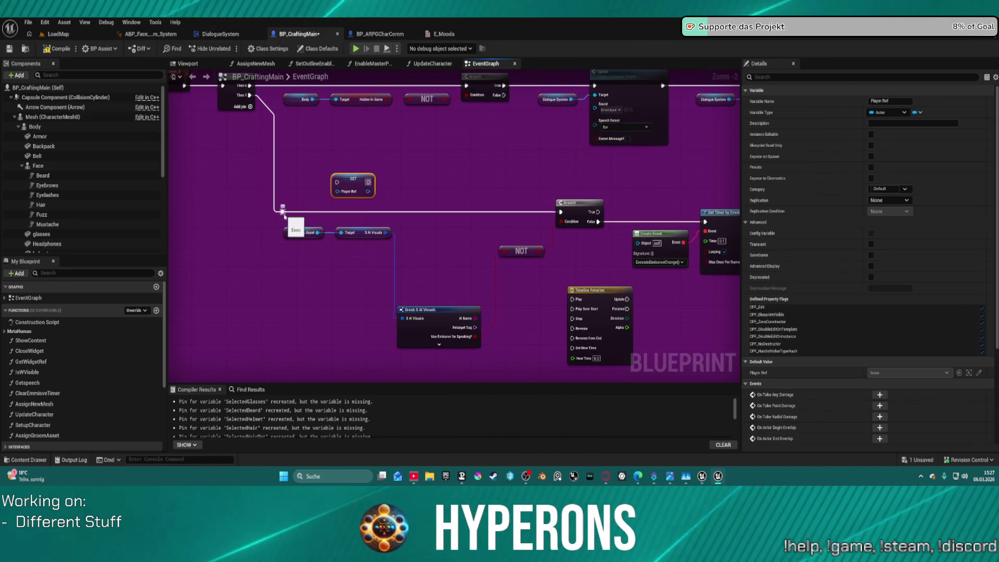
click(283, 212)
mouse_move(284, 212)
mouse_down()
mouse_move(337, 182)
mouse_move(561, 212)
mouse_up()
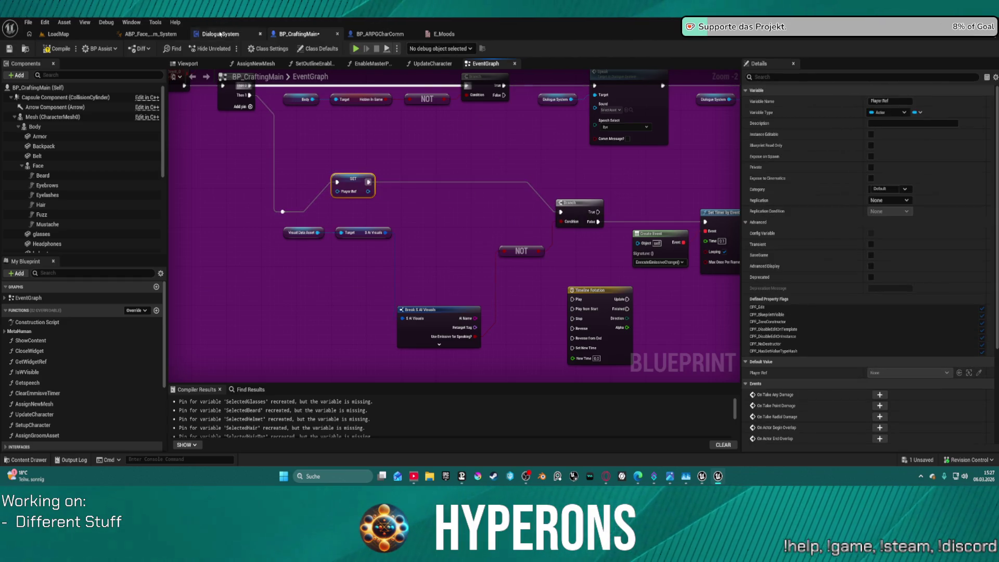
click(173, 35)
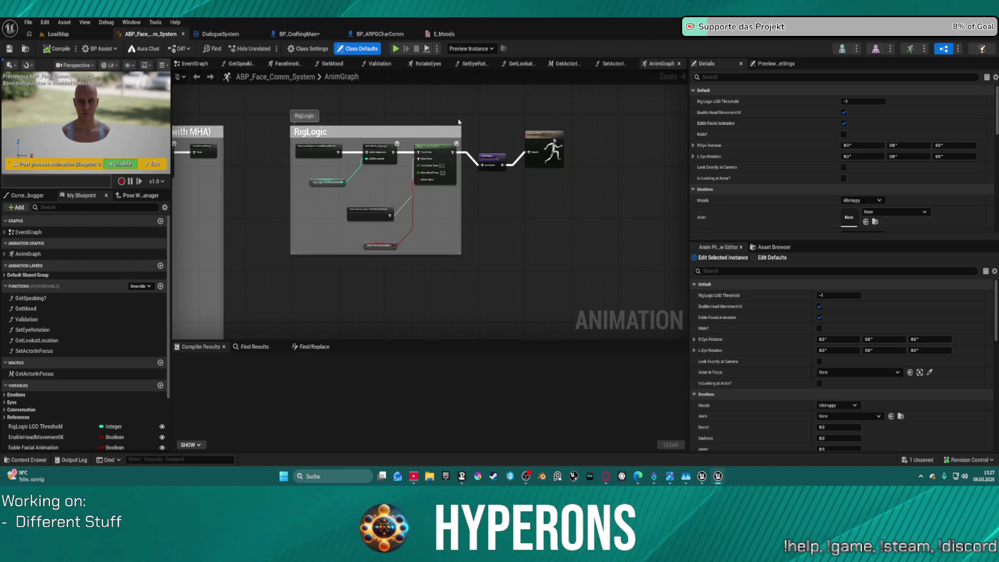
Step: Zoom in on RotateEyes and Output Pose in the AnimGraph, then return to BP_CraftingMain
scroll(409, 157, up, 3)
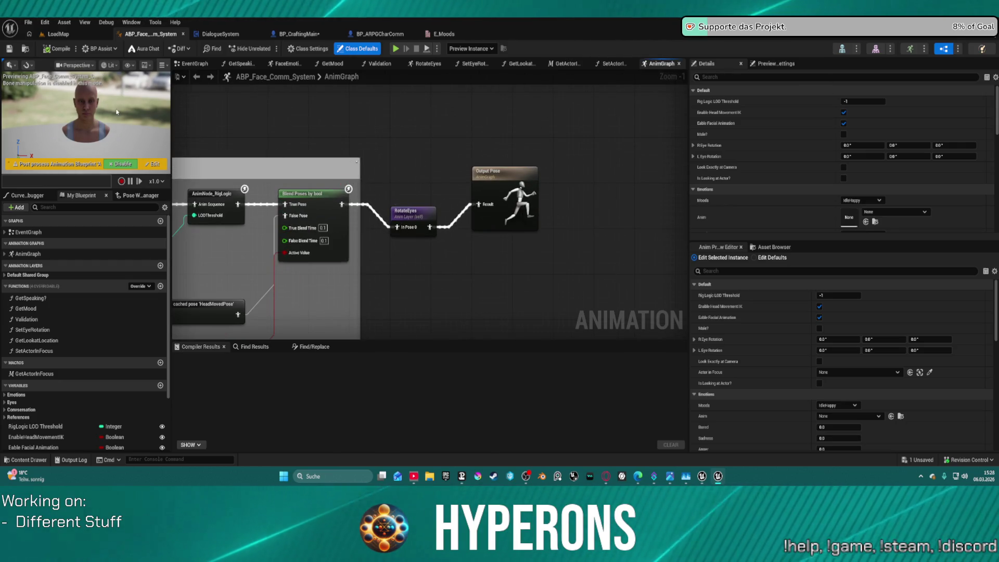
click(282, 36)
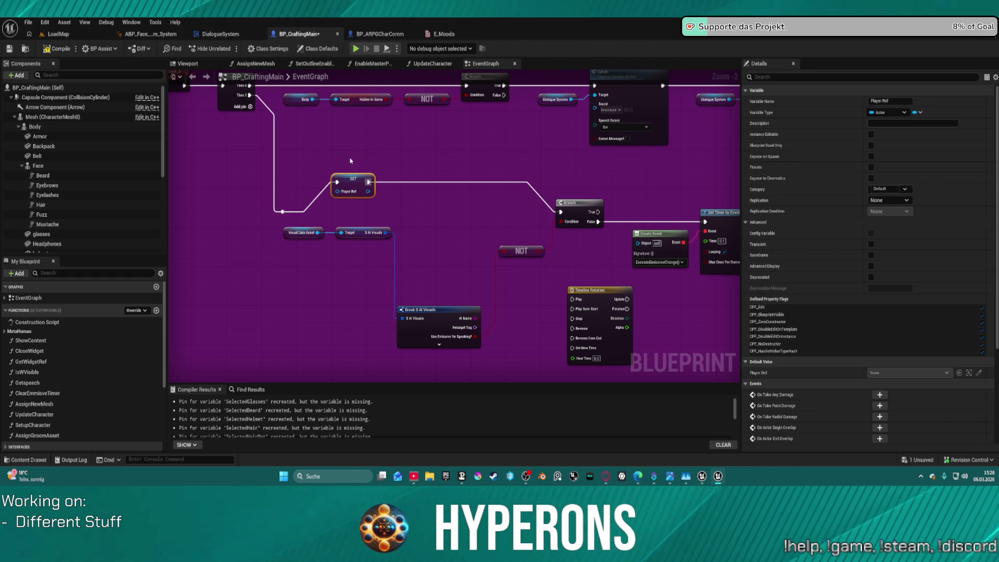
Step: Tidy the SET Player Ref node's wiring, then save and compile BP_CraftingMain
key(f)
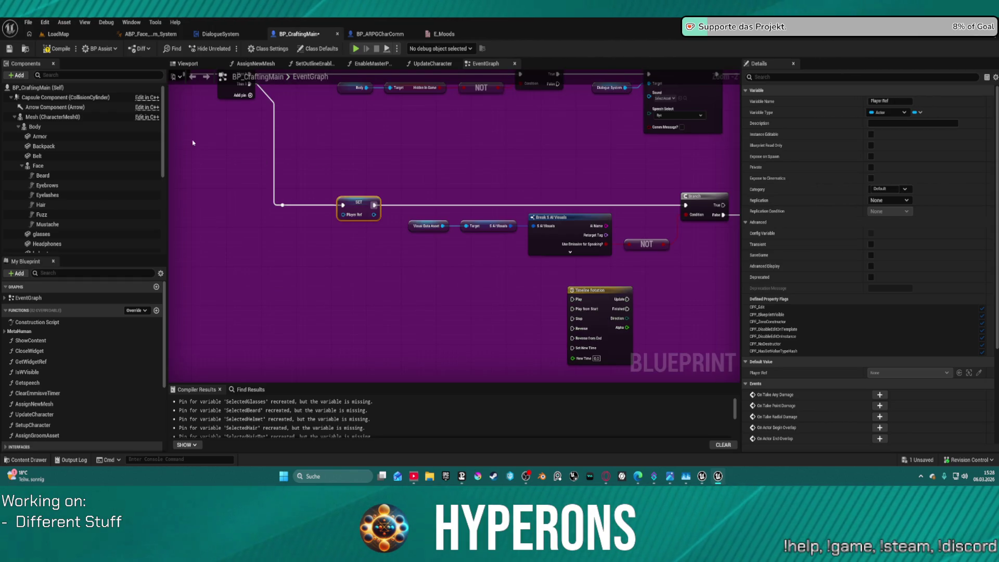
click(11, 50)
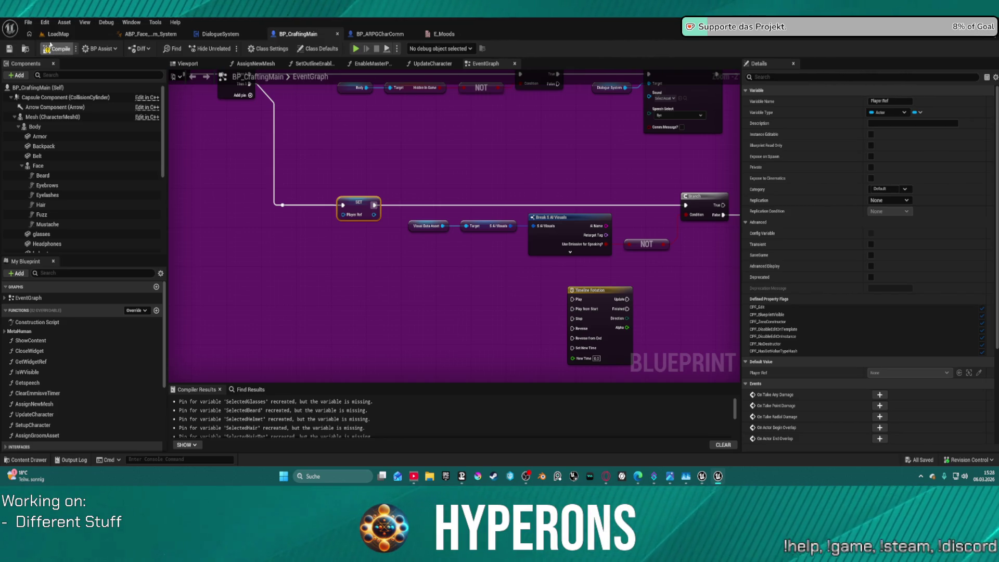
click(61, 51)
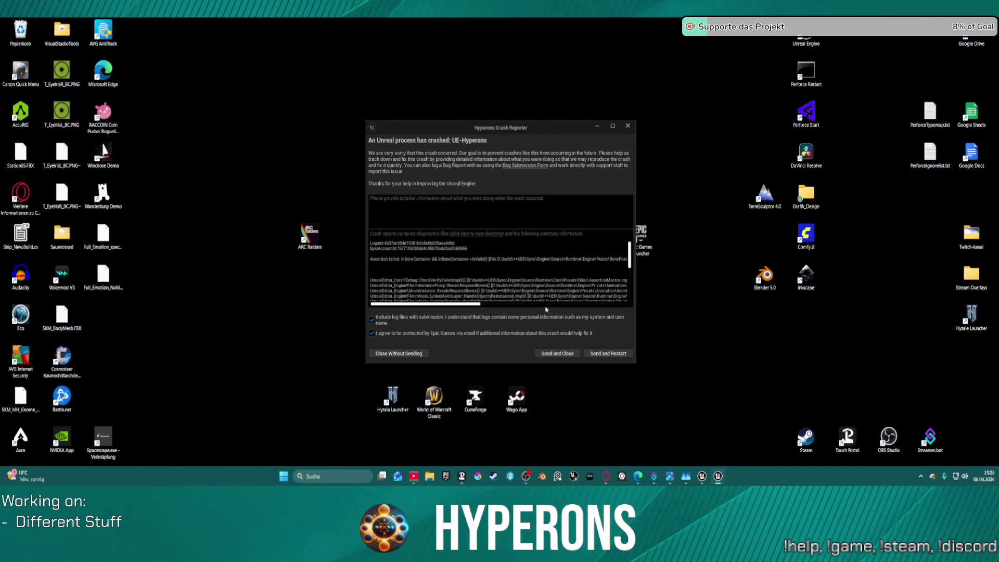
Step: Look over the crash log and choose Send and Restart to relaunch the editor
scroll(573, 303, down, 1)
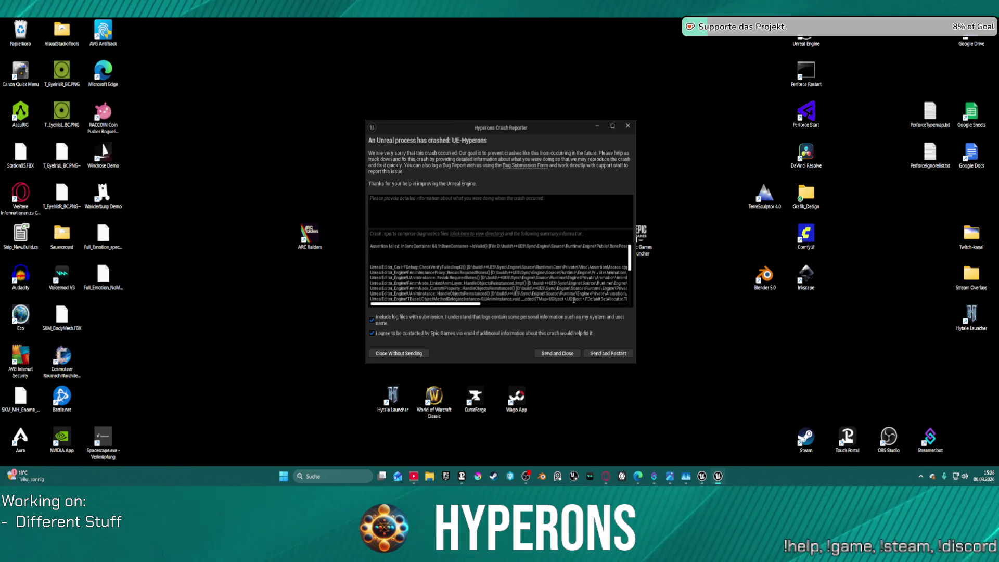
drag(475, 307, 636, 315)
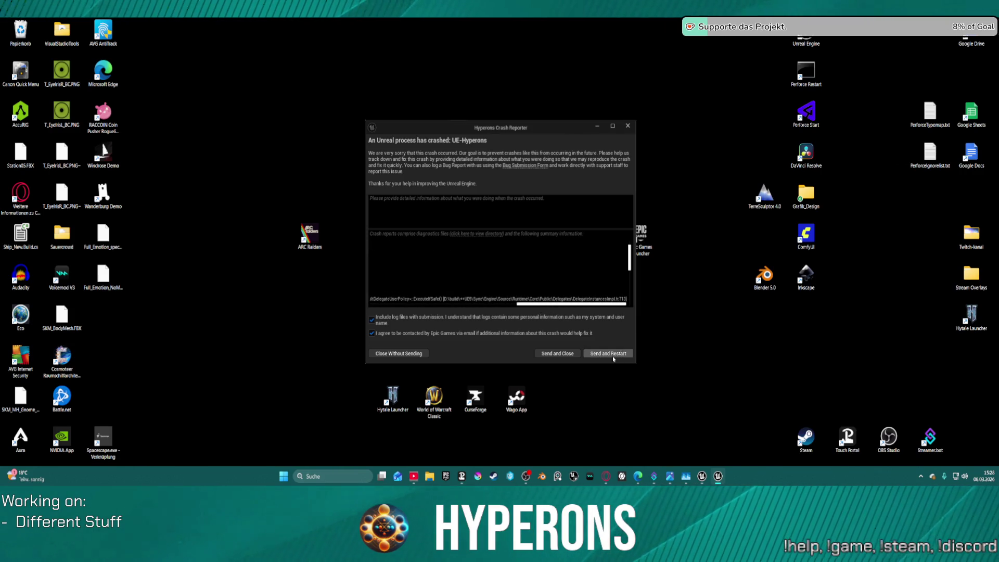
click(613, 357)
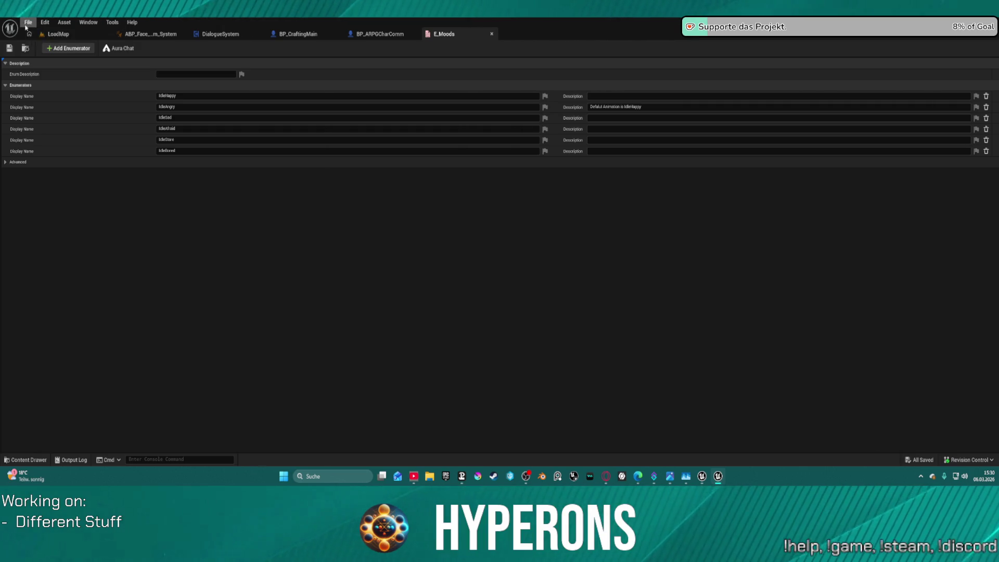
Step: In the LoadMap editor, open DEV_CharacterPreview from File > Recent Levels
click(28, 22)
click(68, 34)
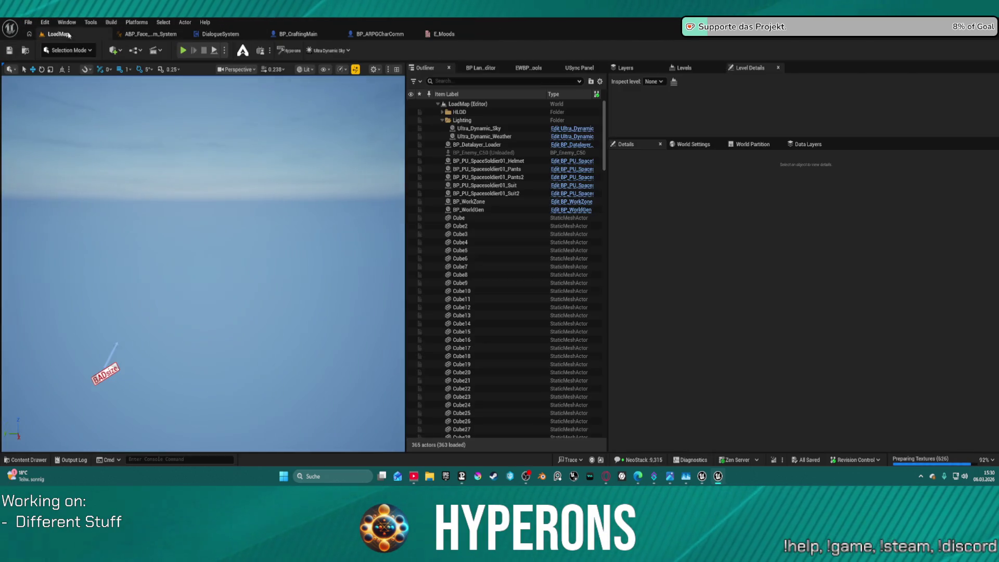
click(28, 23)
mouse_move(78, 82)
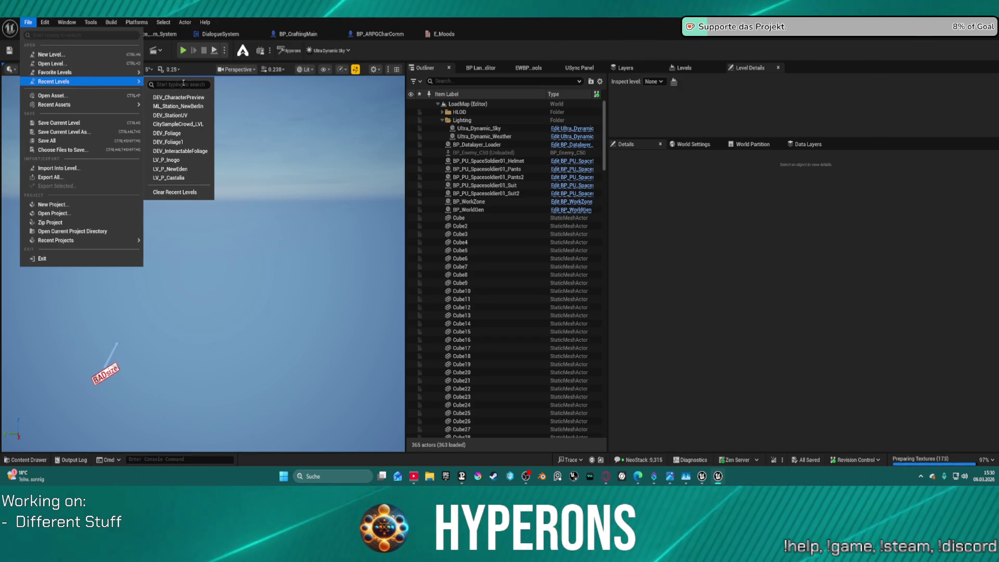
click(189, 99)
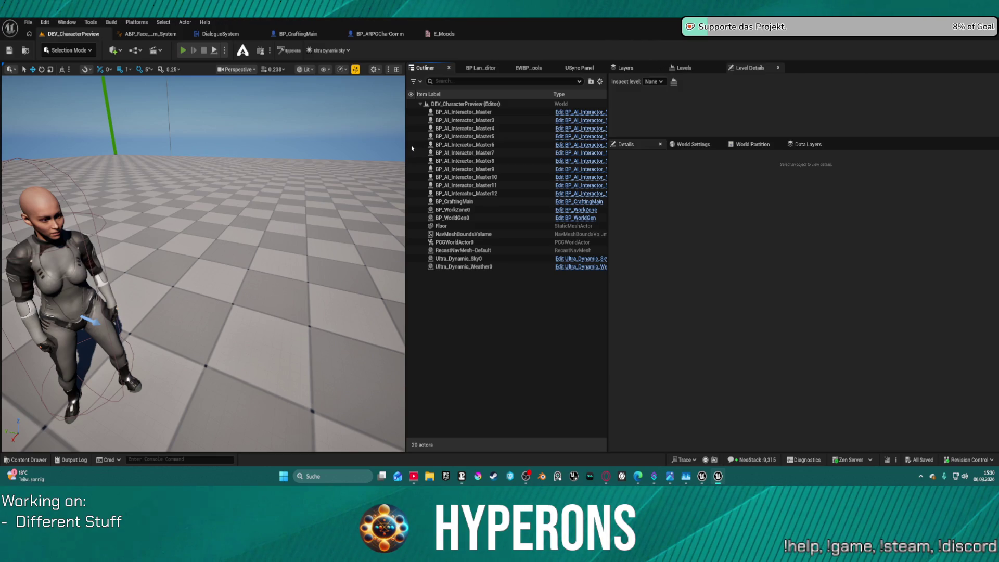
Step: After a quick test play, set the World Settings GameMode Override to BP_ARPG_GameMode
key(alt+p)
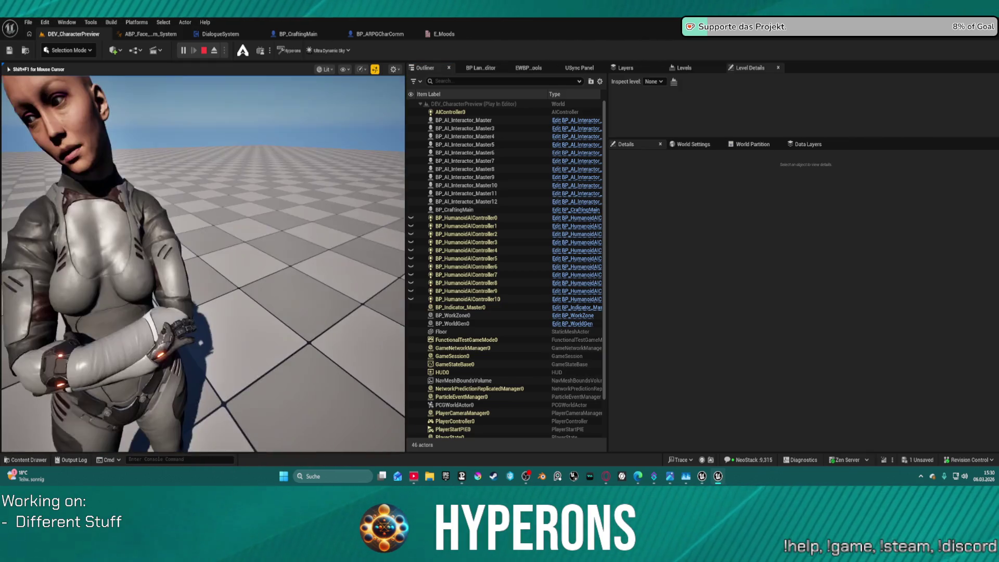
key(Escape)
click(695, 145)
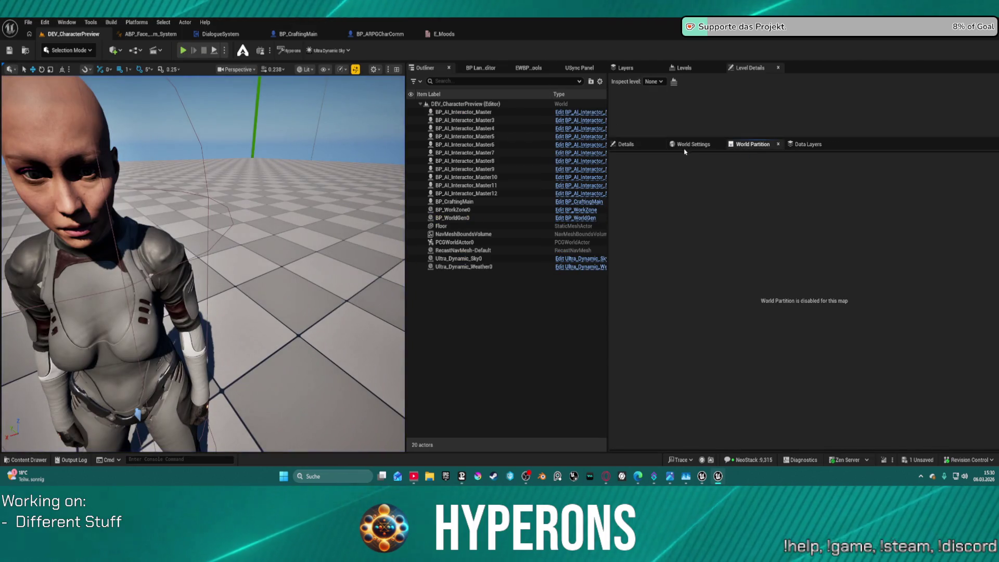
click(824, 183)
click(838, 209)
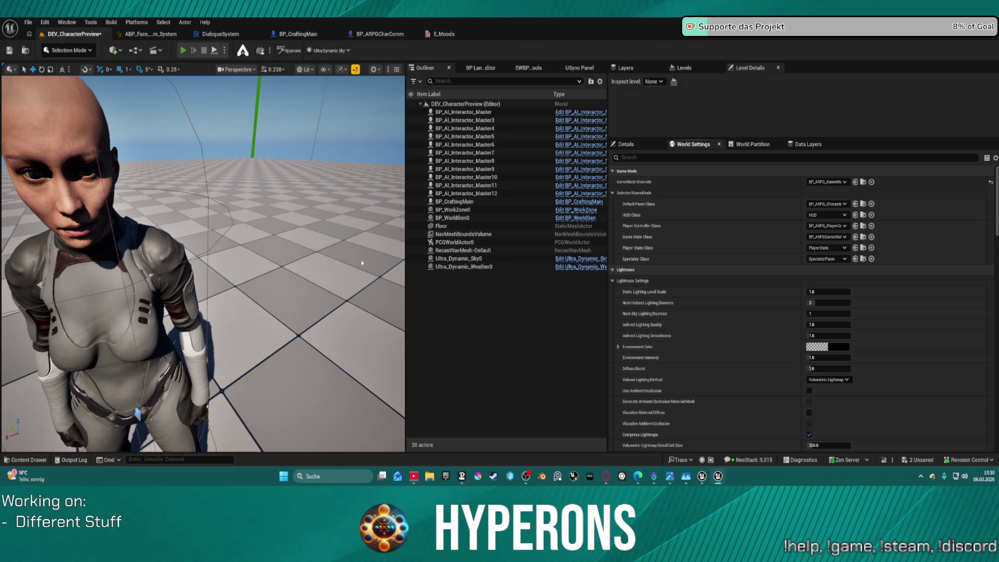
Step: Play the level again, walk to the crafting NPC and interact to open Crafting - ABC
key(alt+p)
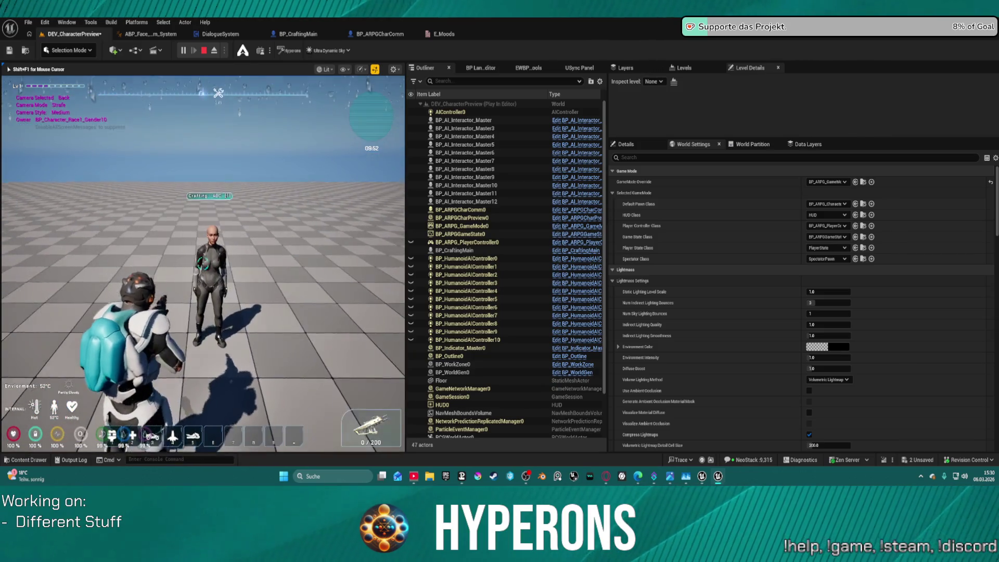
key(super)
key(super)
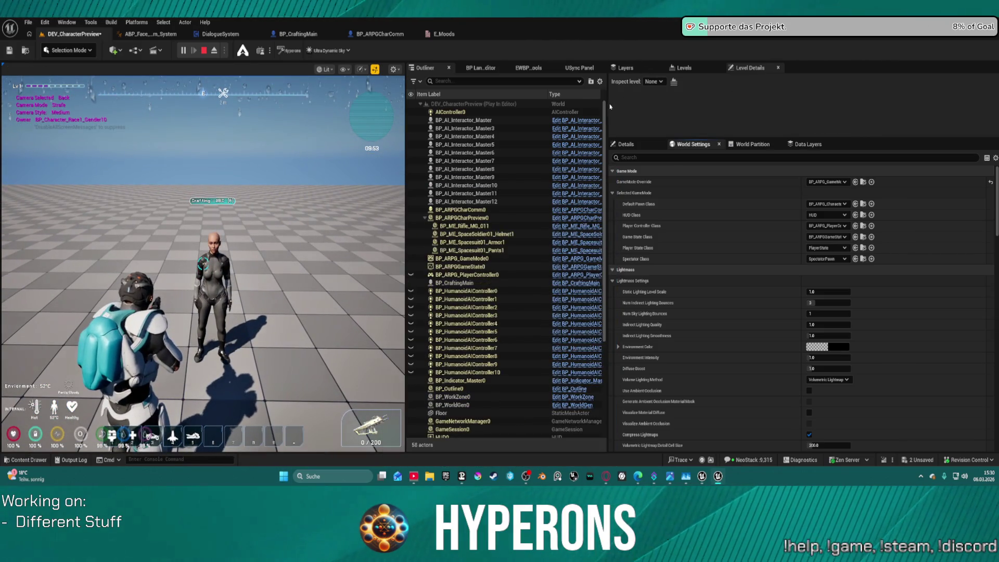
drag(644, 105, 900, 110)
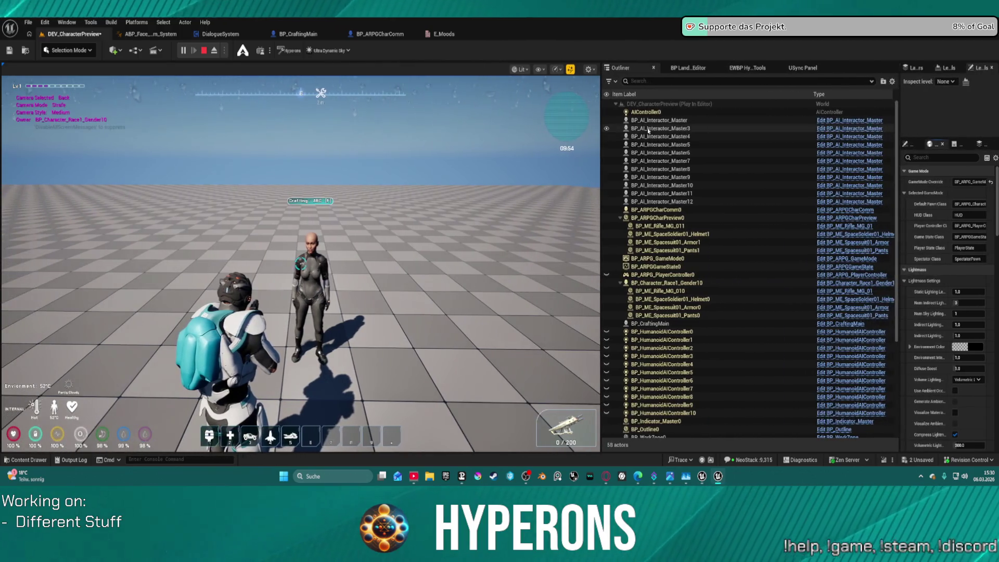
drag(602, 156, 760, 157)
key(w)
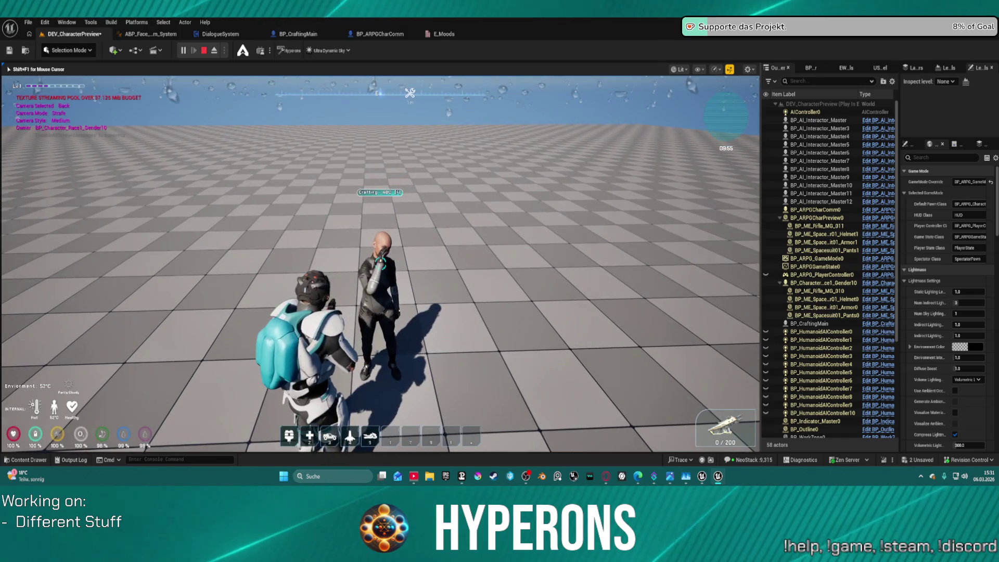
key(e)
scroll(491, 243, down, 1)
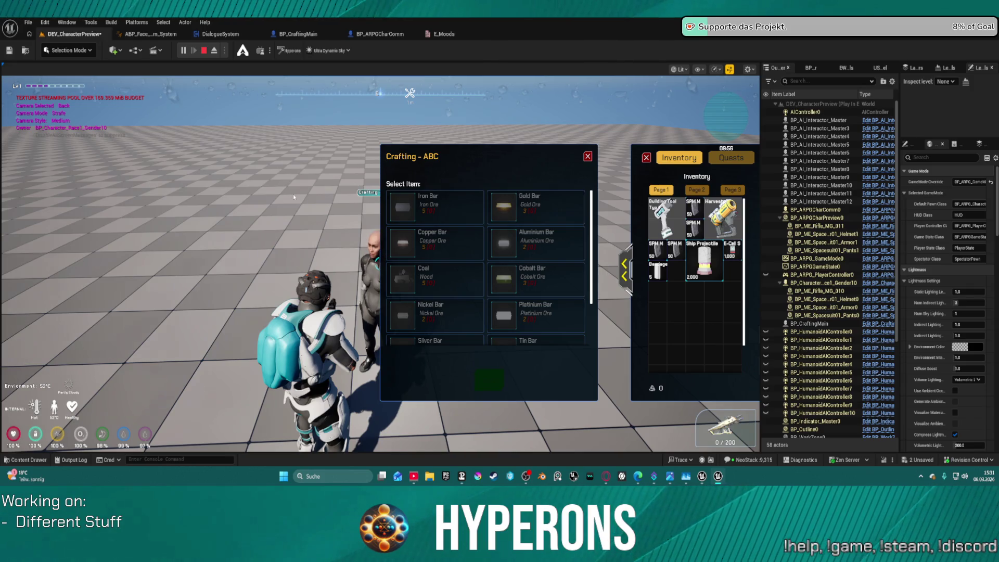
key(w)
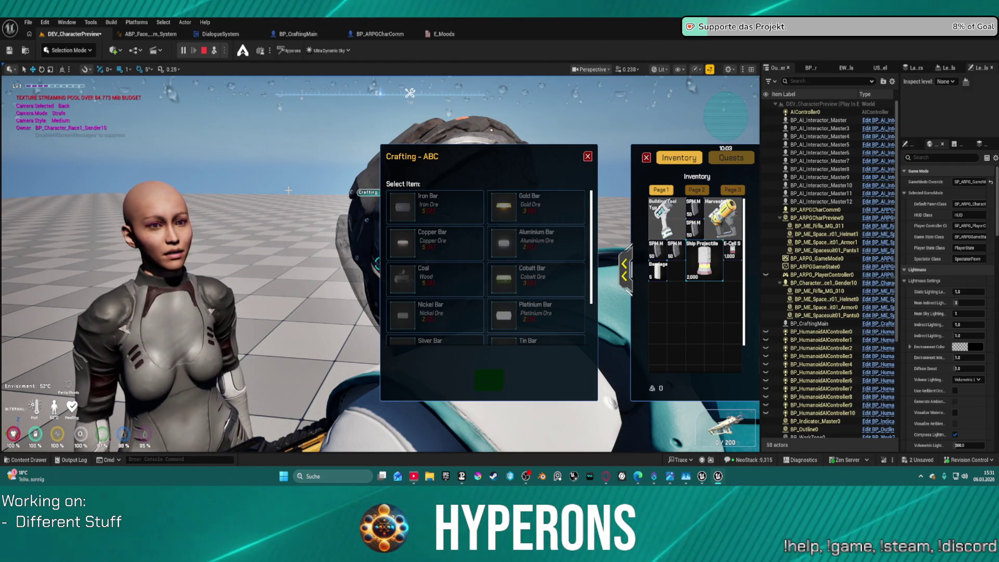
key(super)
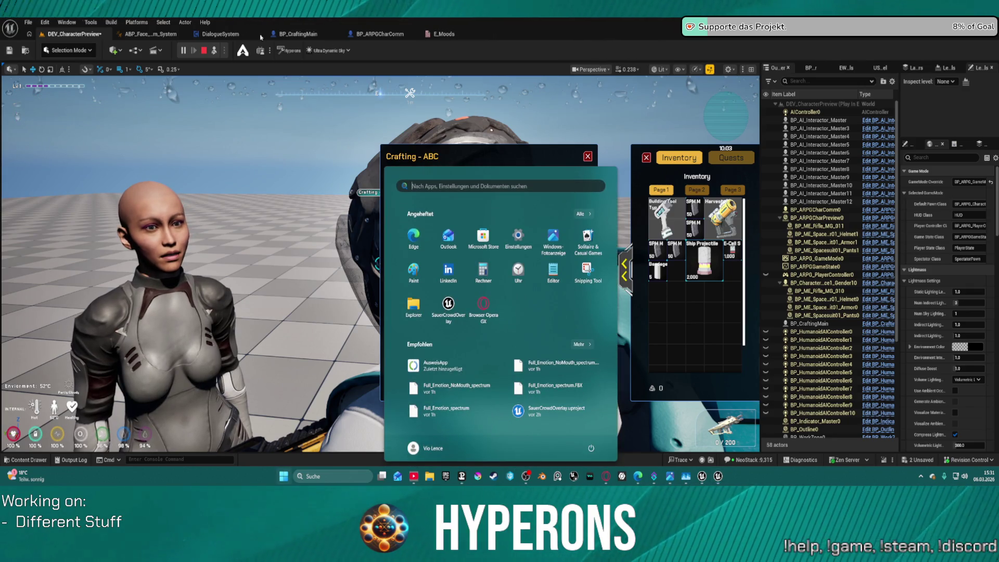
Step: Open ABP_Face_Comm_System's RotateEyes graph and set the debug instance to the one in BP_CraftingMain
click(171, 35)
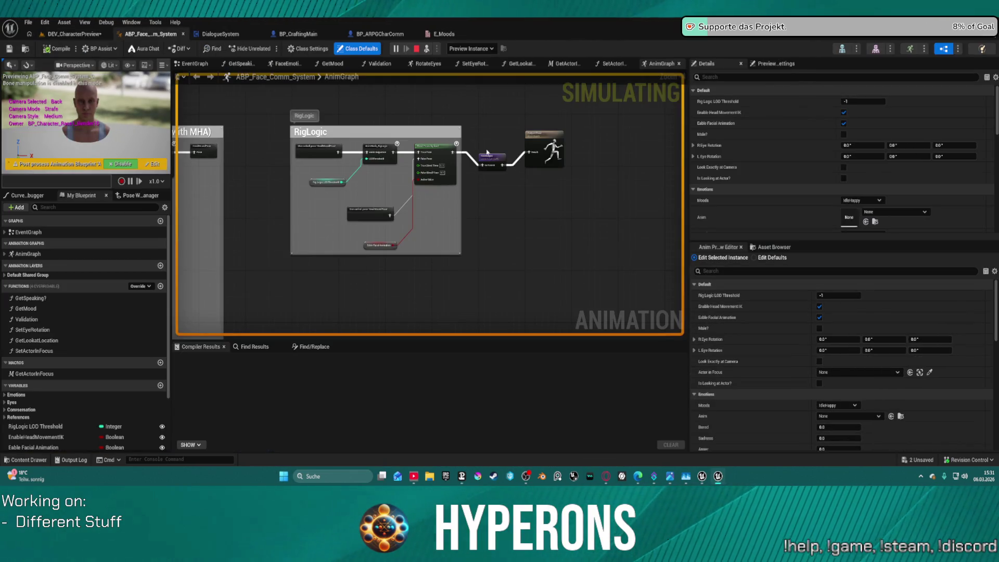
click(427, 64)
drag(518, 158, 403, 138)
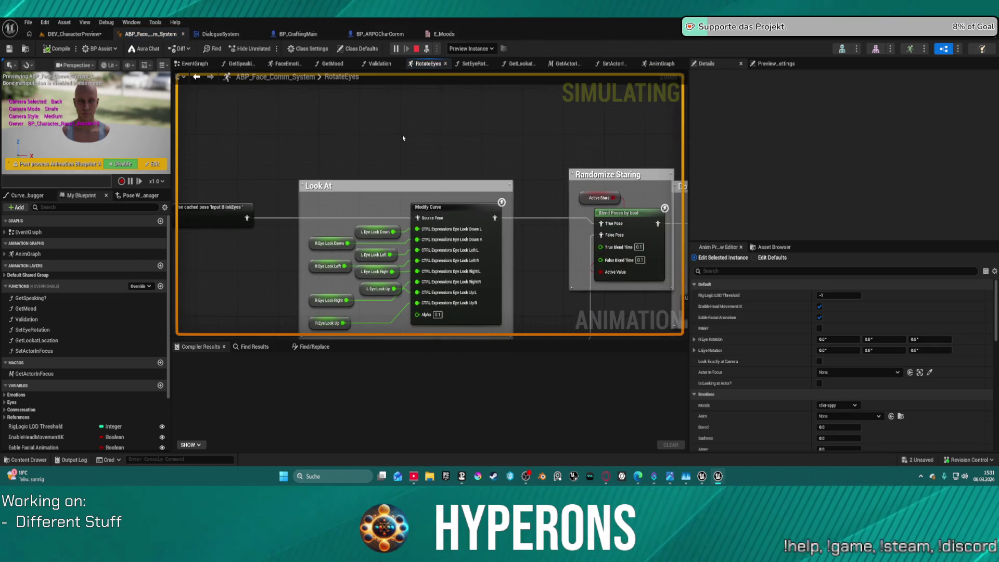
scroll(403, 138, down, 5)
scroll(587, 231, up, 5)
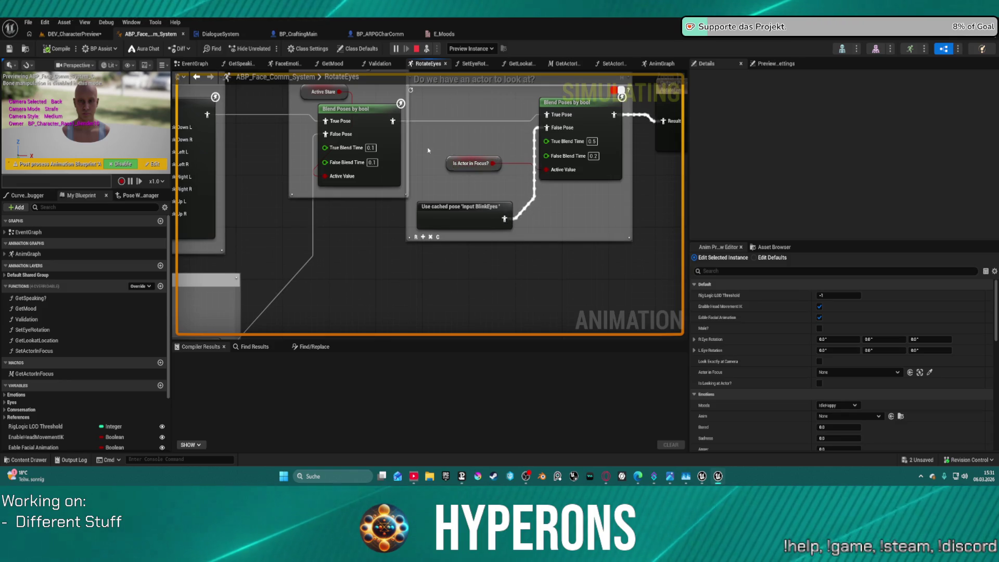
scroll(416, 152, down, 3)
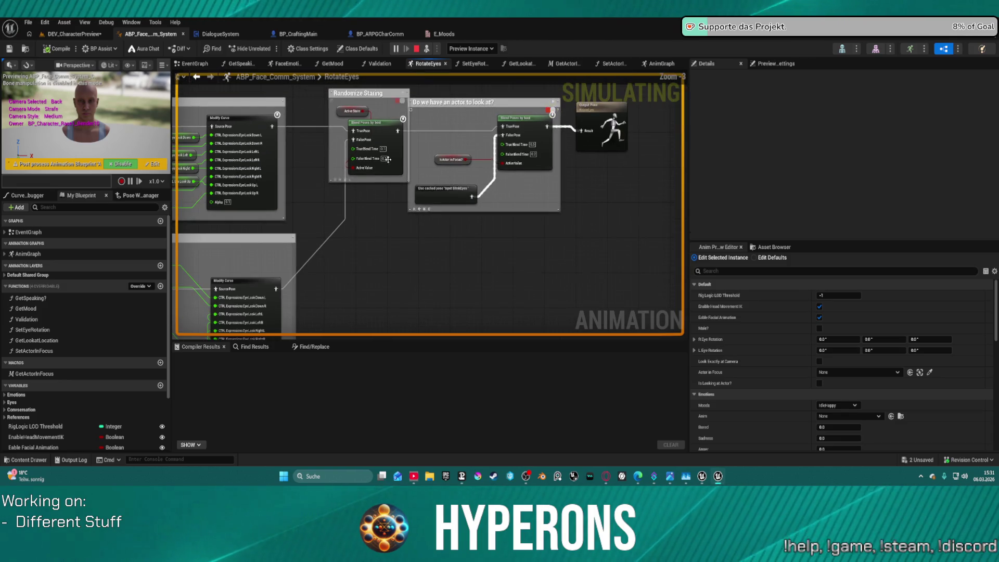
click(469, 53)
click(497, 86)
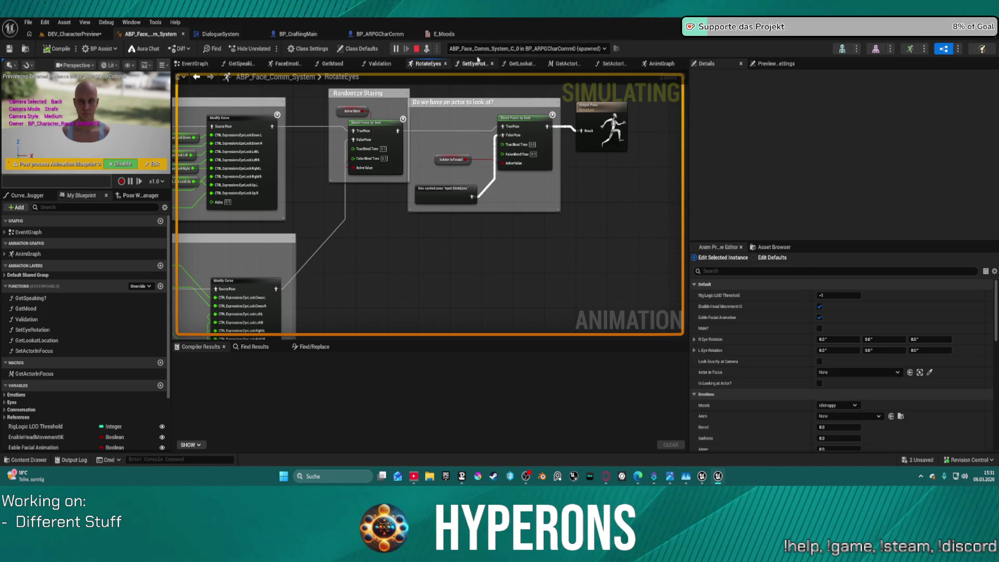
click(471, 49)
click(500, 76)
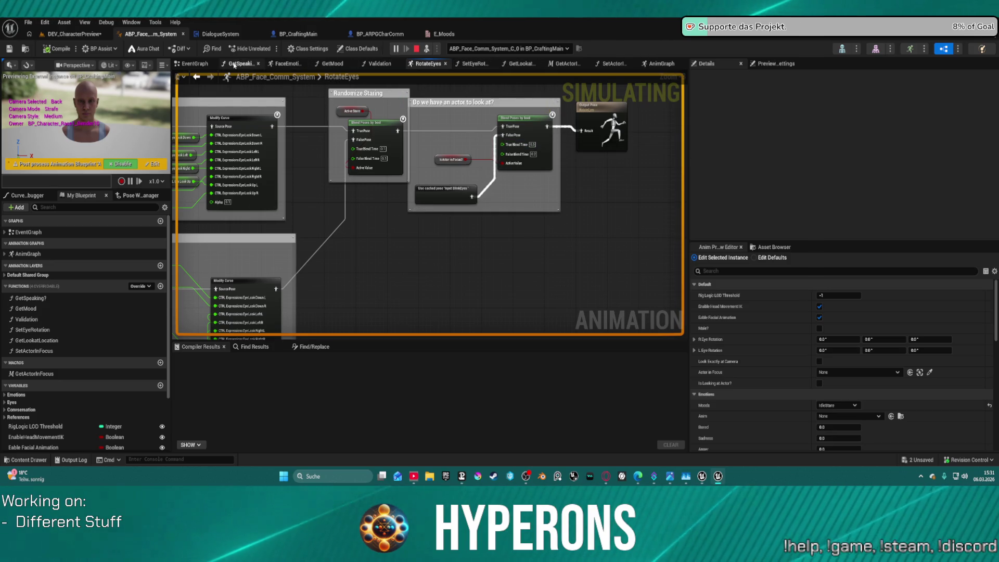
Step: Drill from the EventGraph into Set Eye Rotation and the GetActorInFocus macro, then stop the simulation
click(197, 64)
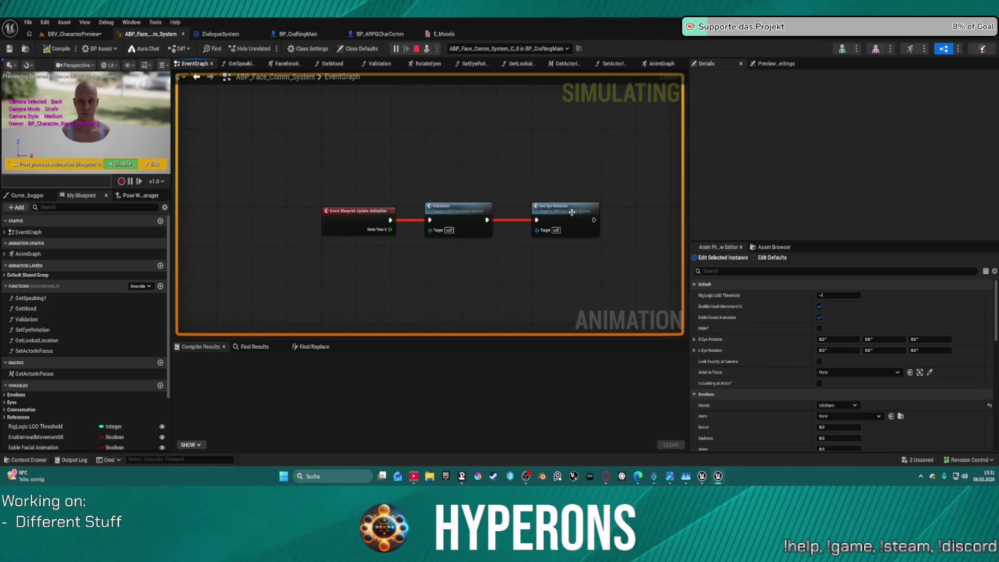
double_click(573, 212)
scroll(316, 201, up, 3)
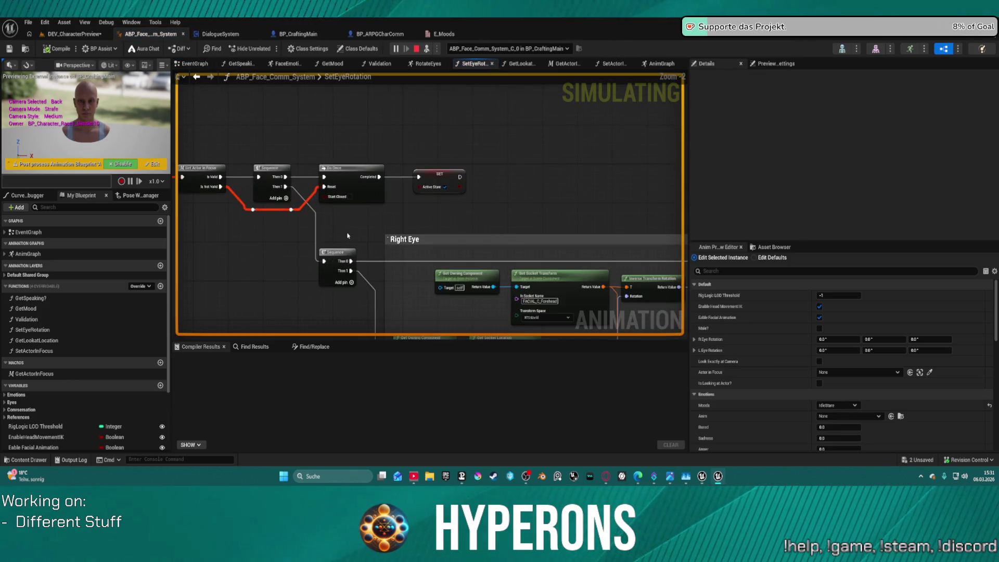
scroll(347, 235, up, 1)
scroll(349, 236, down, 2)
mouse_move(349, 236)
mouse_down()
mouse_move(333, 146)
mouse_move(296, 143)
mouse_up()
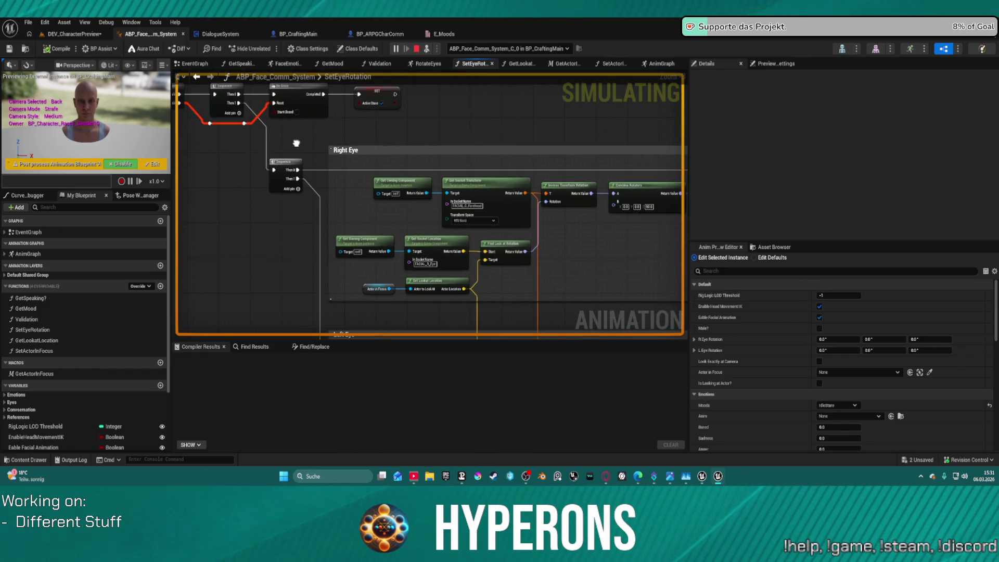
scroll(291, 136, up, 3)
double_click(276, 121)
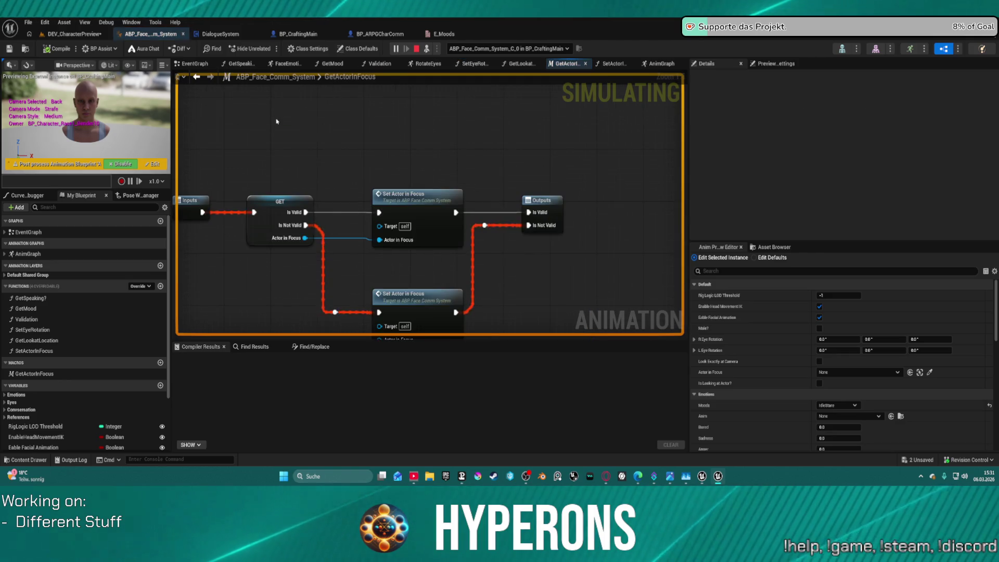
mouse_move(284, 241)
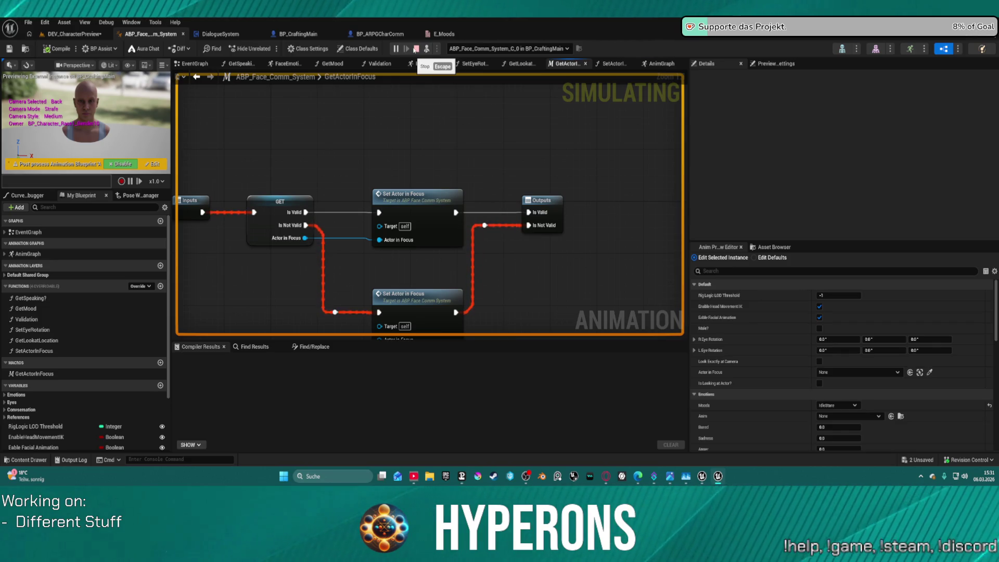
click(416, 49)
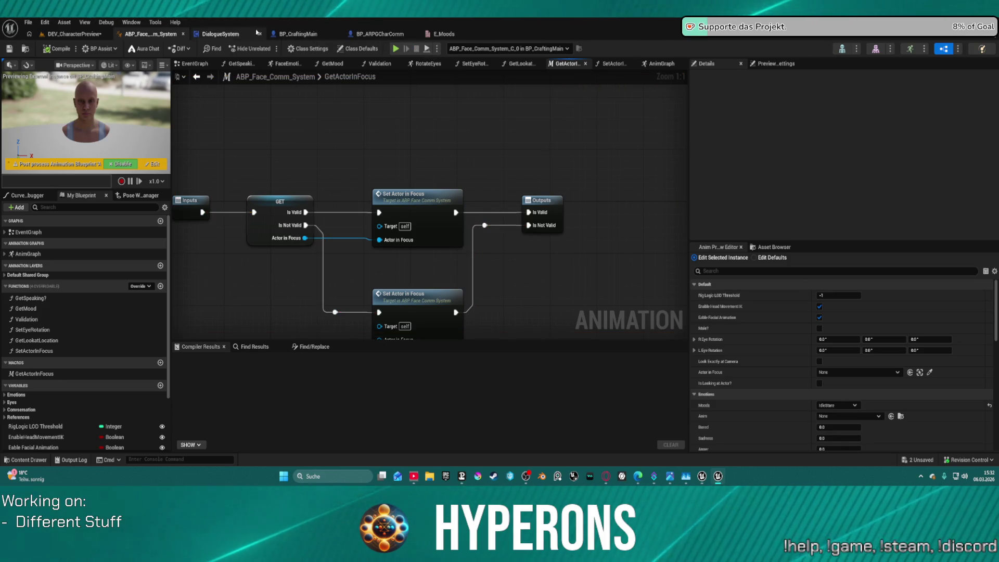
Step: Open the Validation function graph and bring the Speech Volume and Get Speaking nodes into view
click(193, 64)
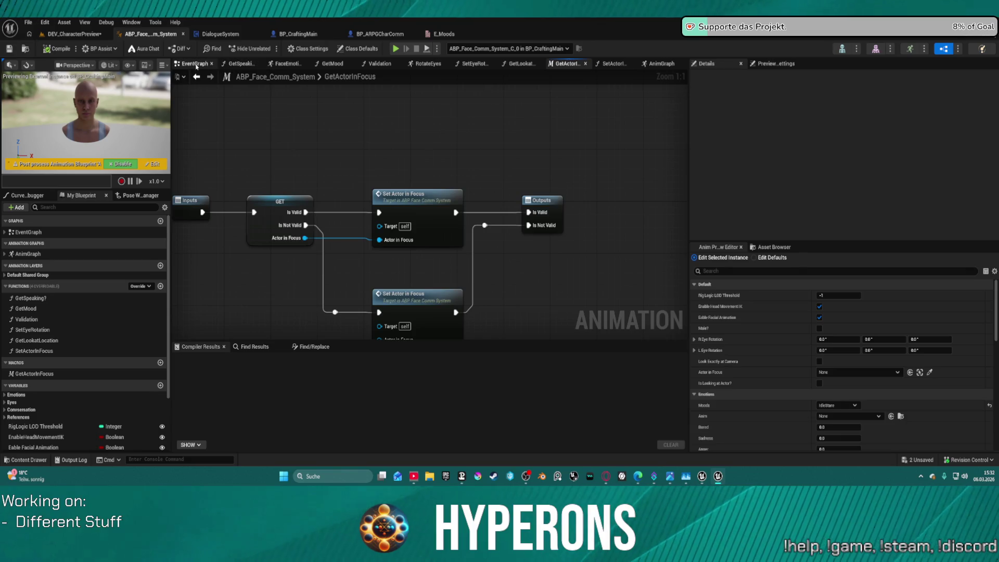
double_click(473, 209)
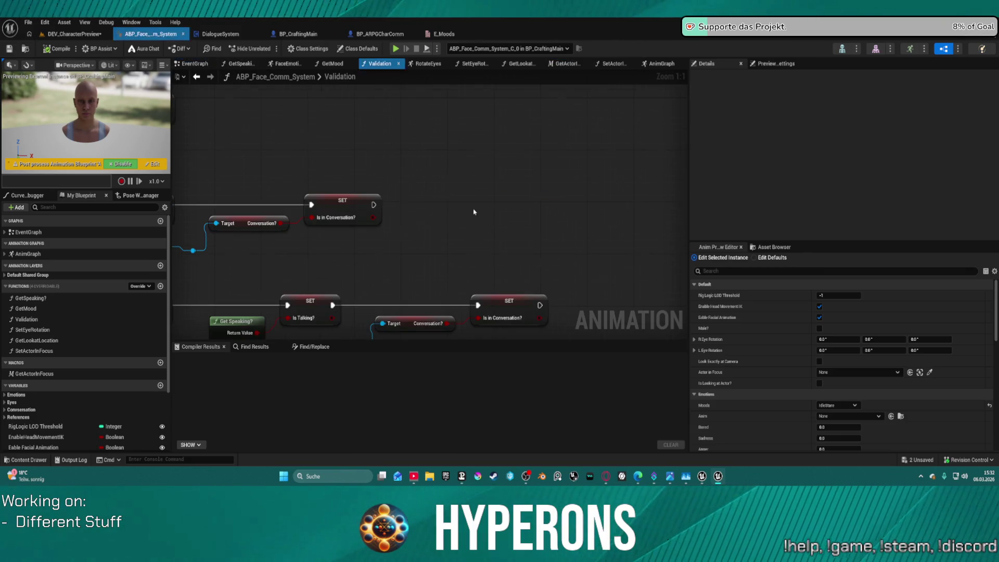
scroll(473, 211, down, 3)
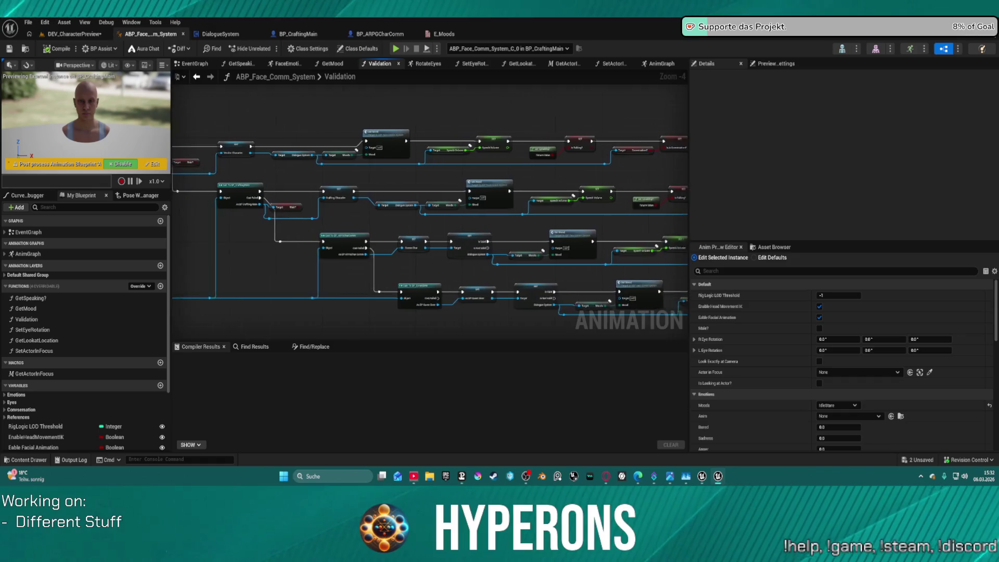
scroll(310, 201, up, 3)
drag(261, 196, 323, 236)
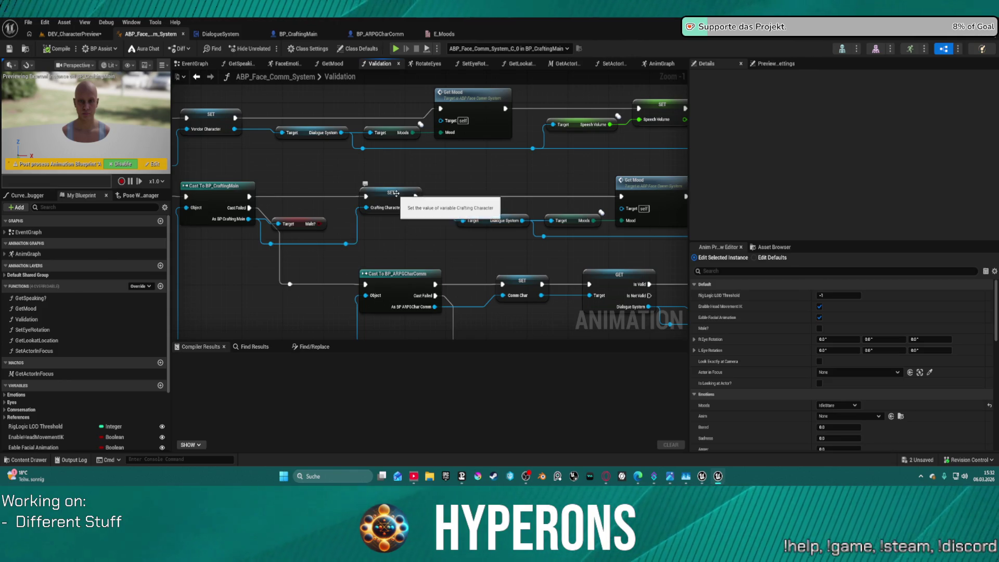
mouse_move(414, 204)
mouse_down()
mouse_move(26, 183)
mouse_move(443, 187)
mouse_up()
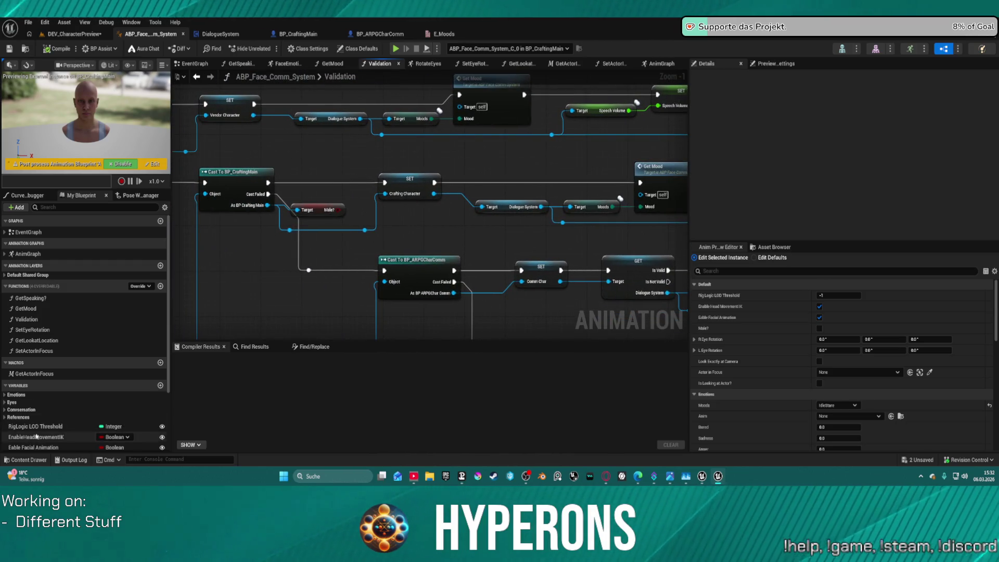
scroll(78, 416, down, 4)
Step: Add an Actor in Focus setter running after Crafting Character and continuing into Get Mood
drag(26, 412, 499, 169)
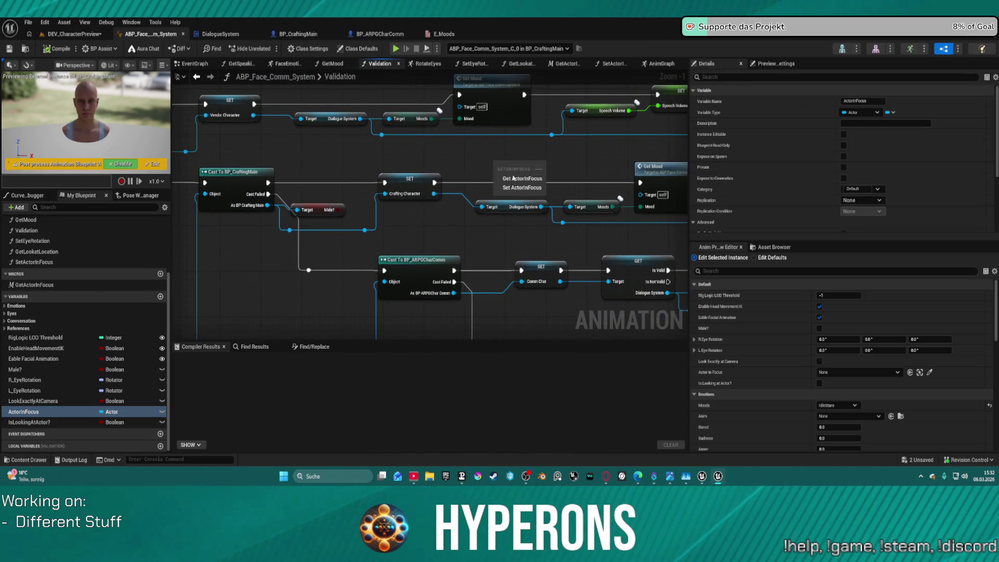
click(515, 191)
mouse_move(432, 178)
mouse_down()
mouse_move(497, 168)
mouse_move(635, 192)
mouse_move(641, 182)
mouse_up()
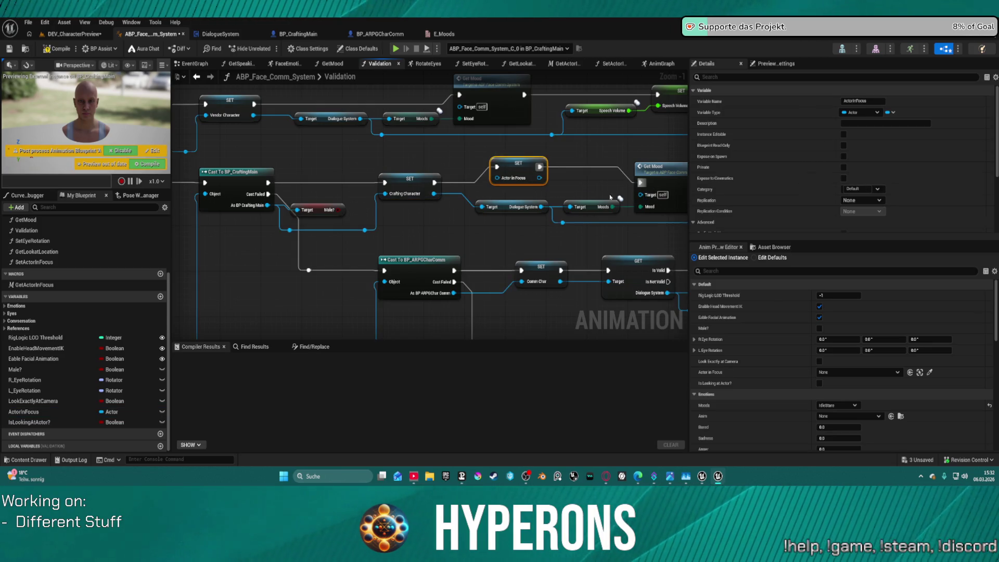
drag(365, 230, 401, 231)
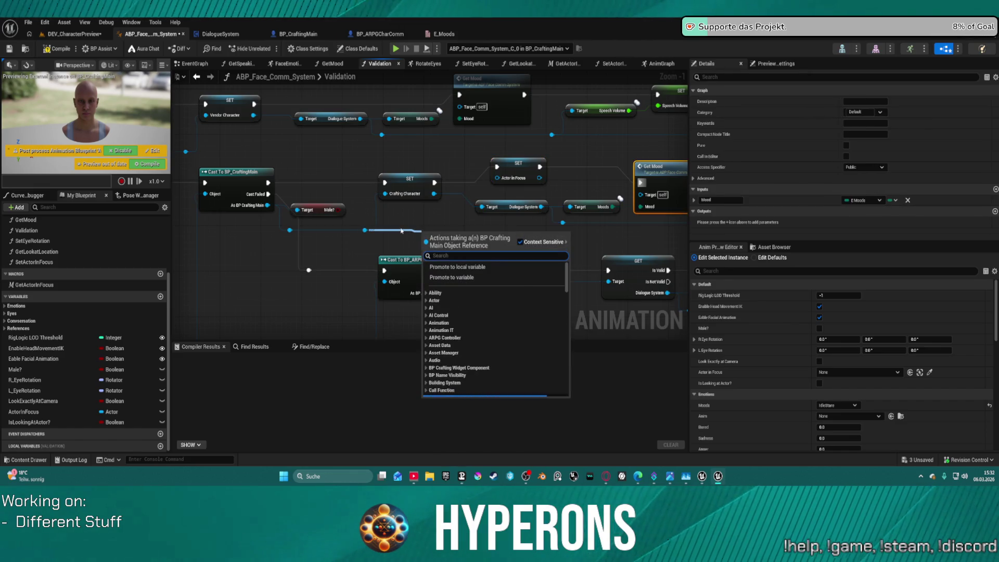
Step: Search for a character reference node without adding one, and check BP_CraftingMain's variables
text(chara)
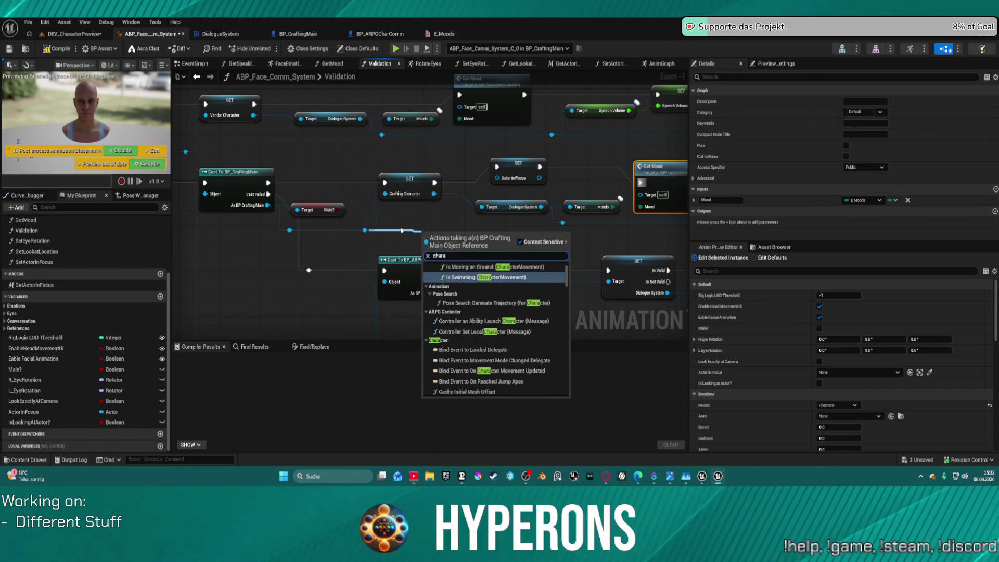
text( ref)
click(453, 220)
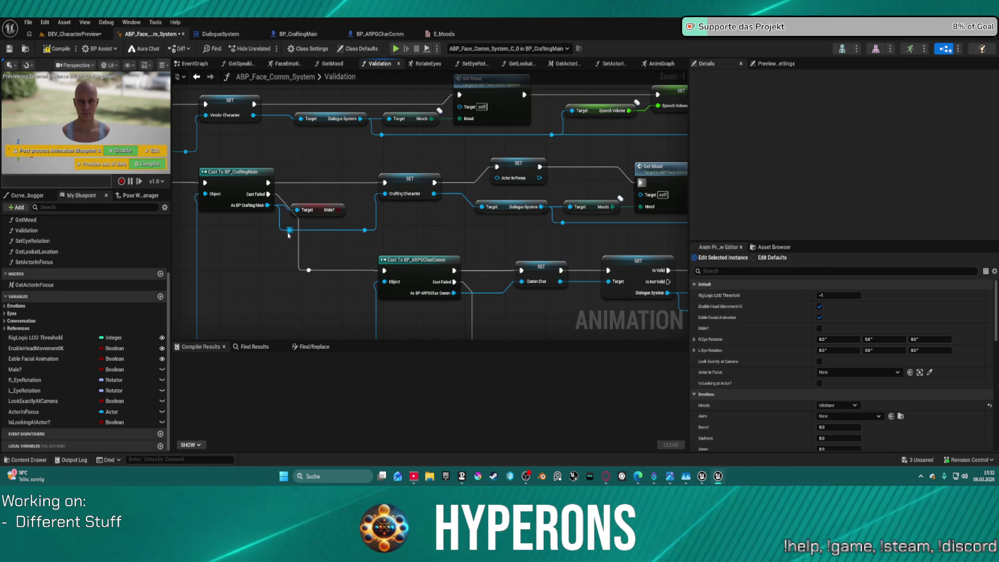
drag(365, 229, 414, 235)
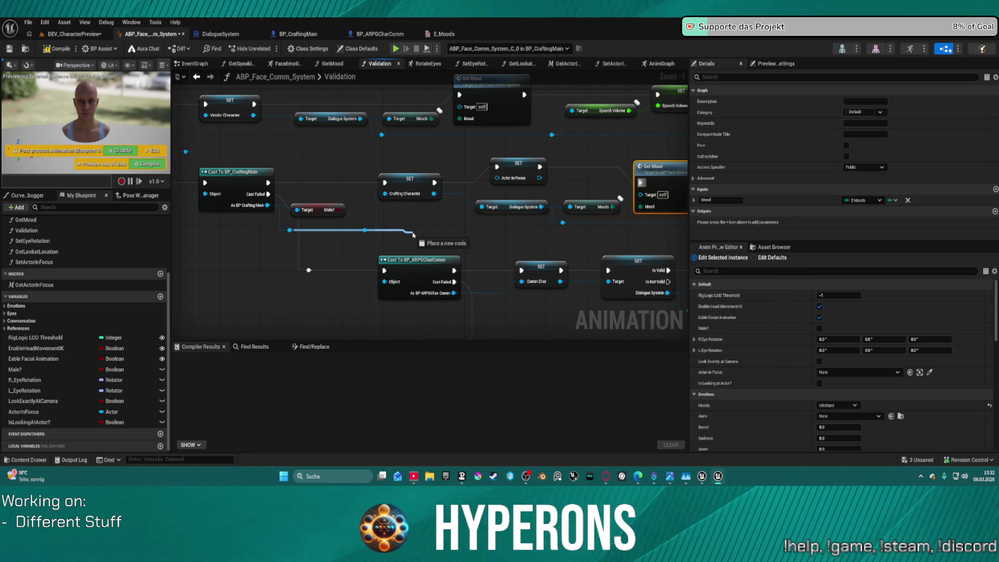
drag(414, 234, 414, 235)
text(c)
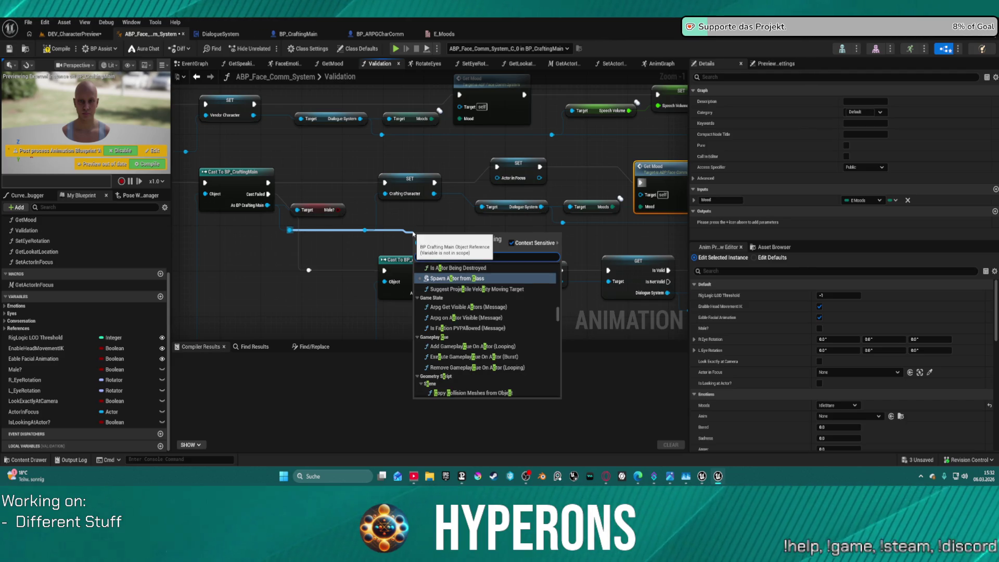
text(harac)
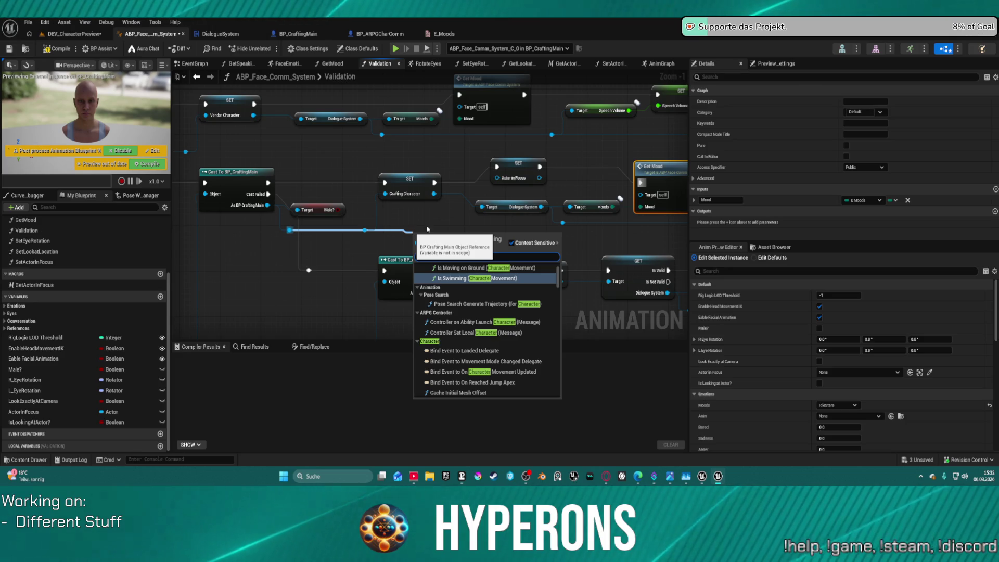
text(ter)
scroll(524, 368, down, 5)
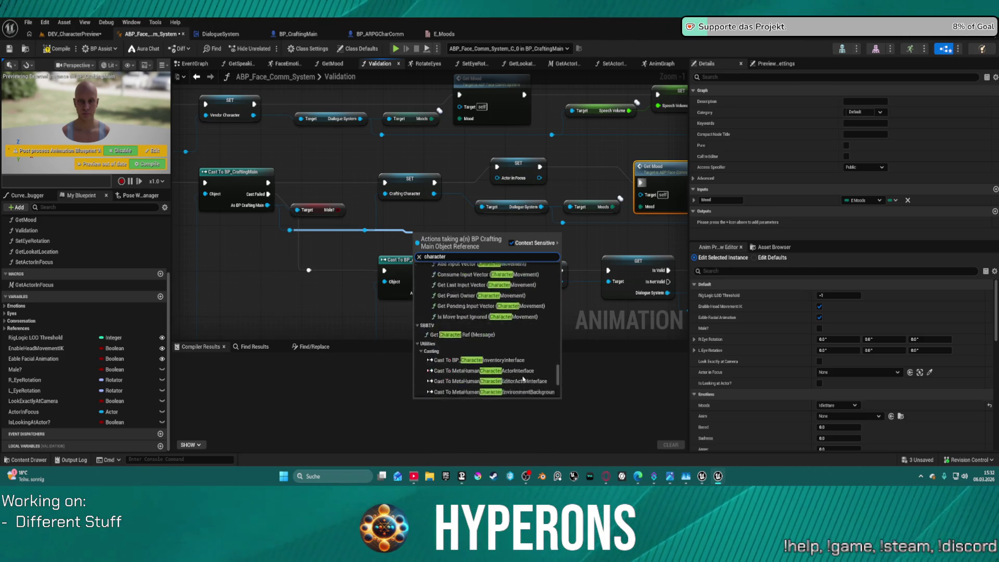
scroll(484, 349, down, 3)
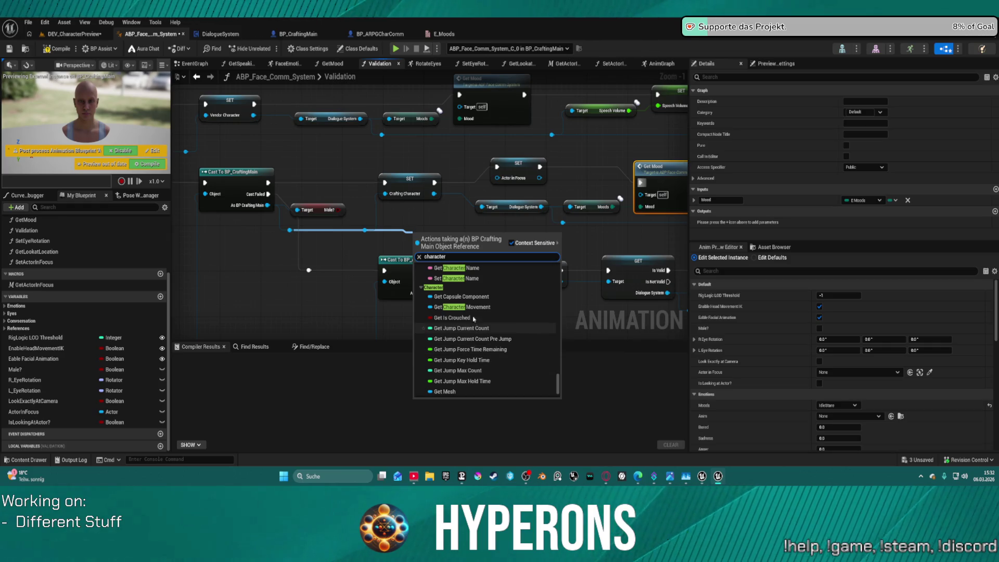
scroll(491, 308, up, 3)
scroll(490, 307, up, 10)
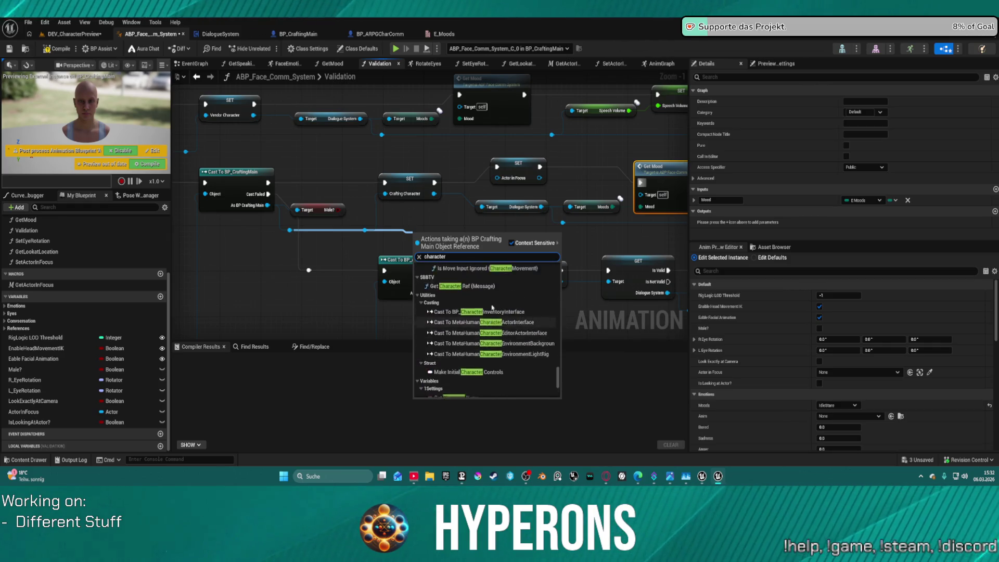
click(319, 154)
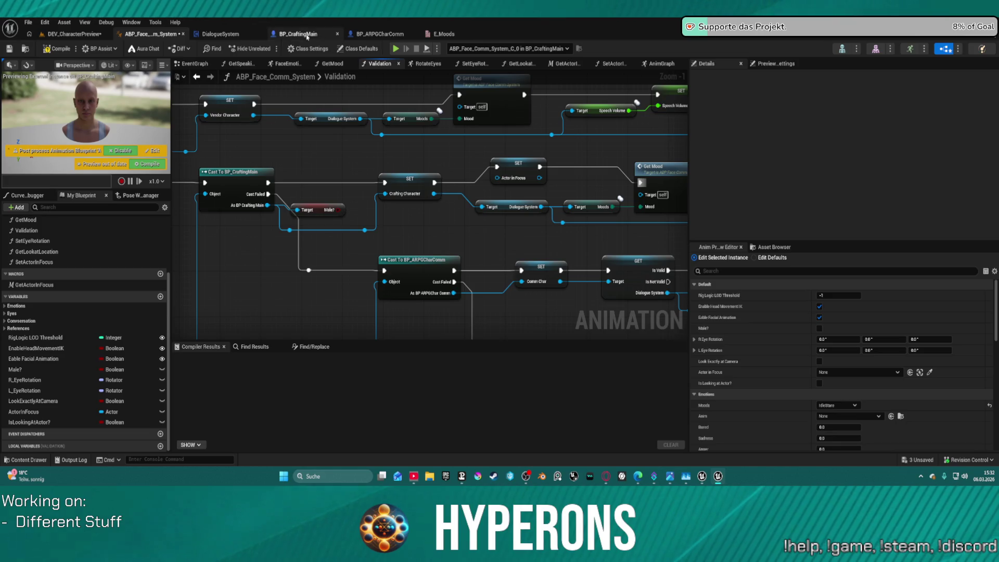
click(298, 34)
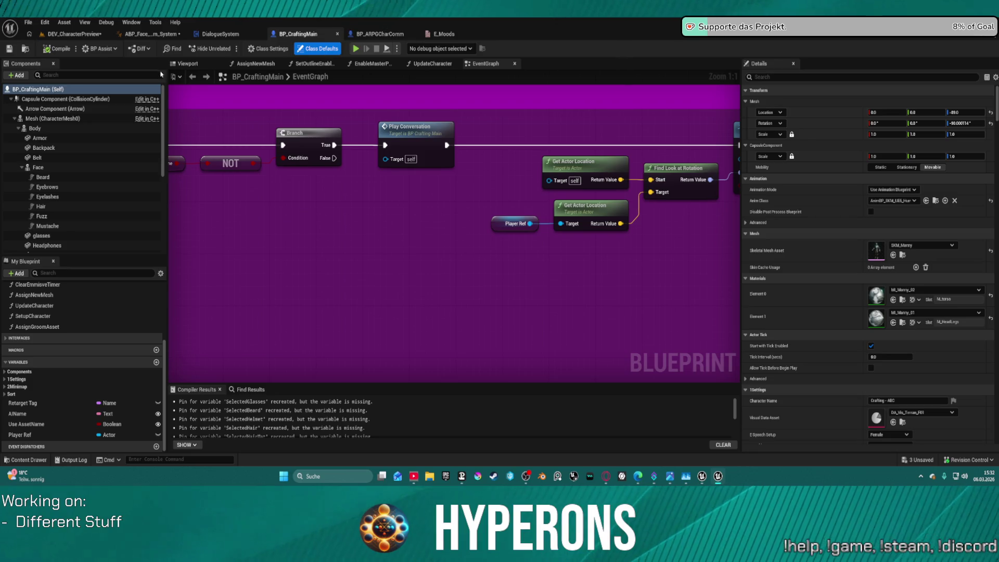
click(156, 34)
Step: Add a Player Ref getter, feed it into the Actor in Focus setter, and compile
scroll(329, 241, down, 4)
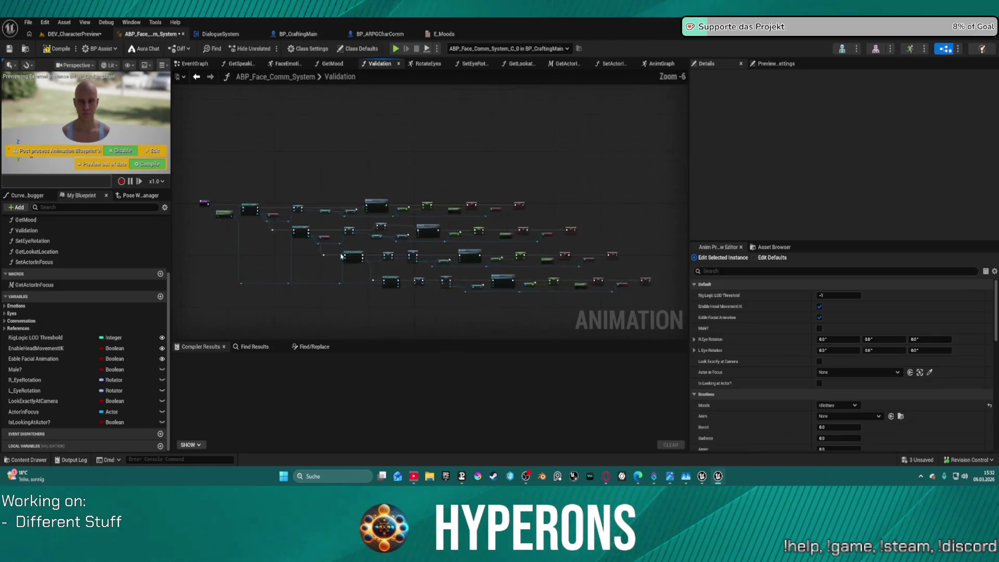
scroll(311, 222, up, 5)
drag(340, 211, 399, 220)
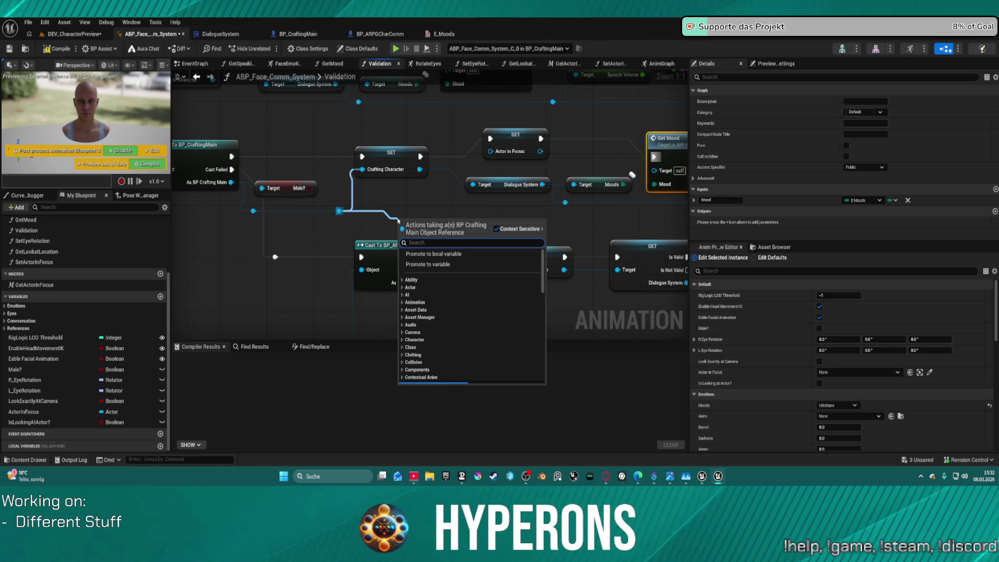
key(BackSpace)
text(Player)
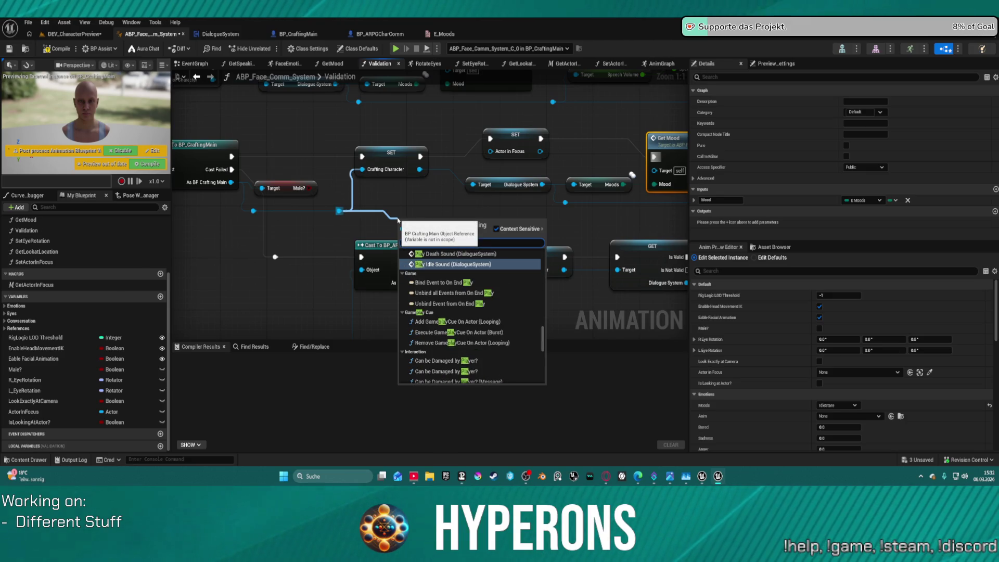
text( Ref)
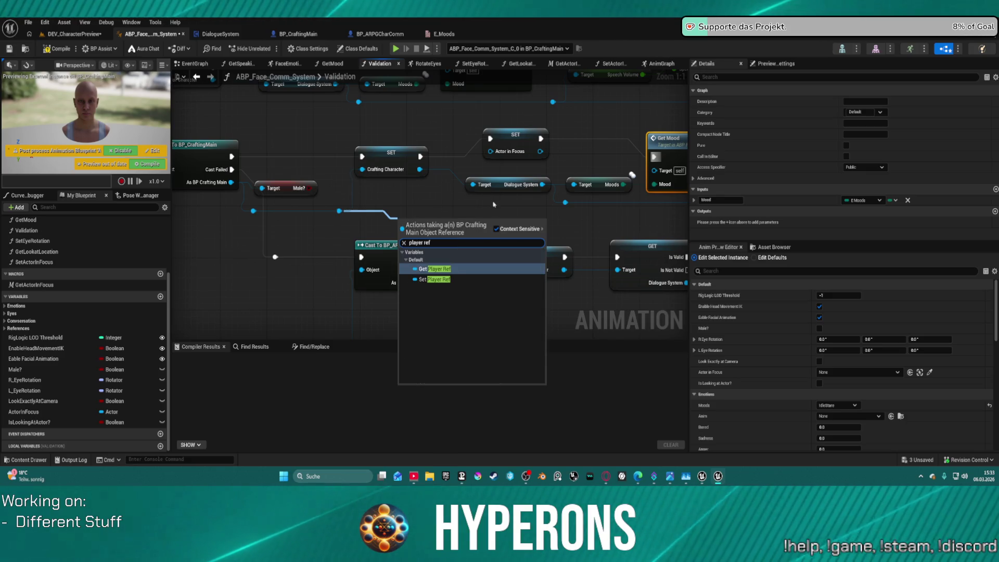
click(435, 271)
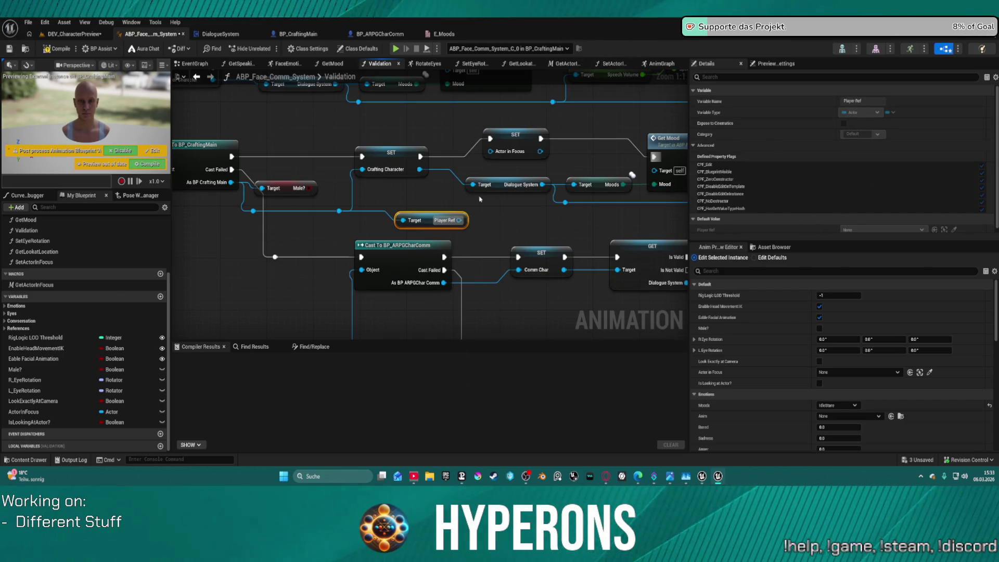
drag(458, 220, 491, 152)
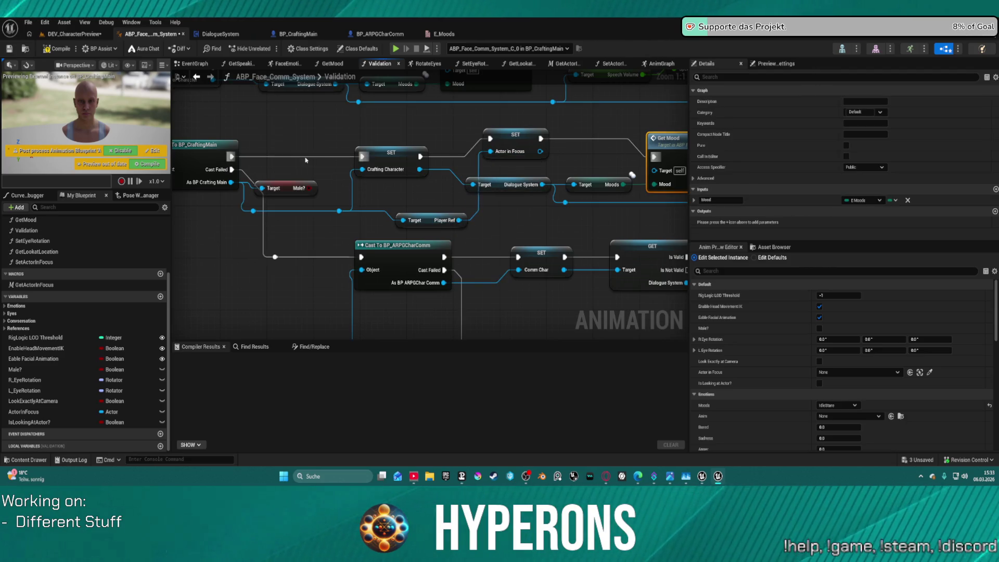
click(60, 50)
click(74, 34)
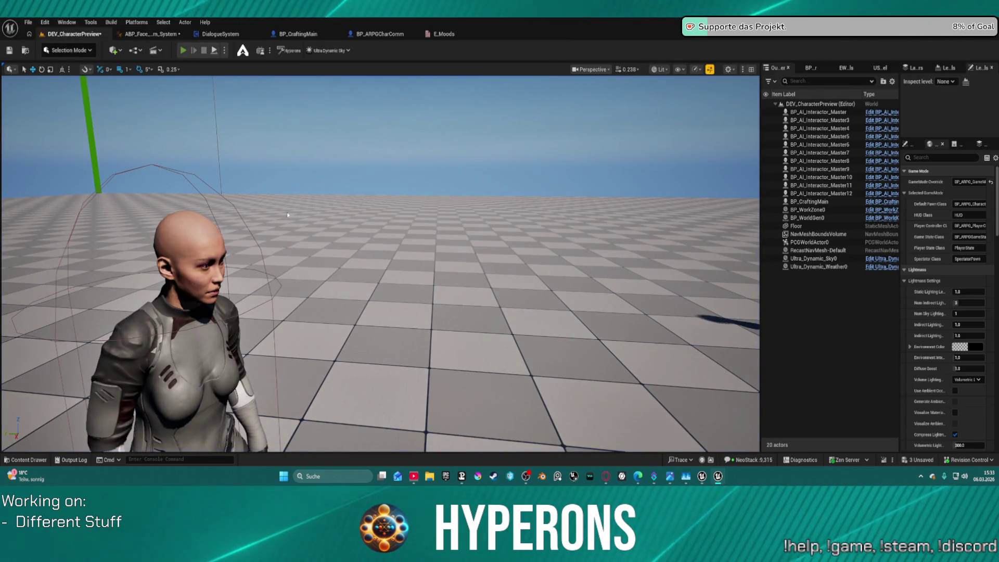
Step: Play-test the level, open the crafting NPC's Crafting - ABC window, then eject and watch ABP_Face_Comm_System
key(alt+p)
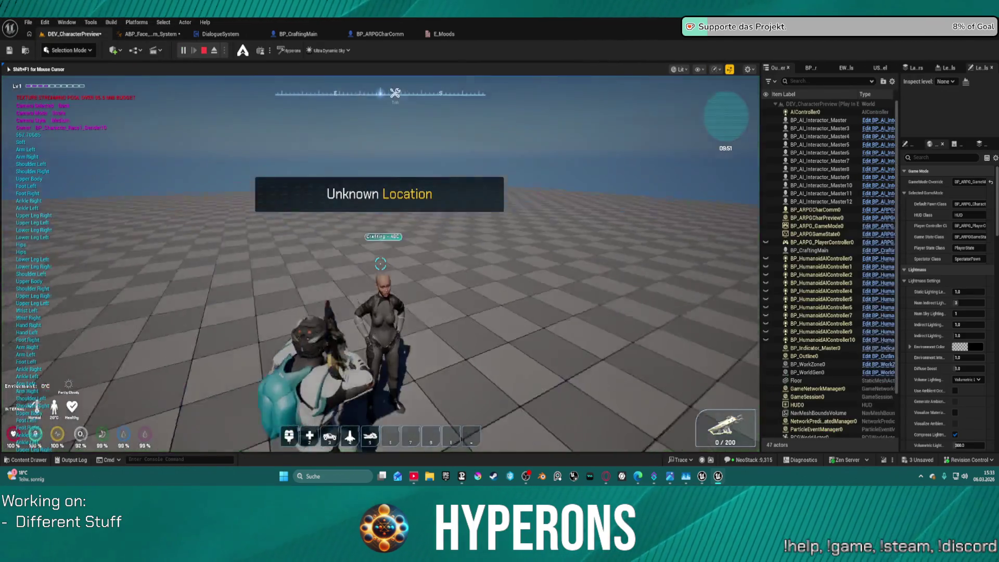
key(e)
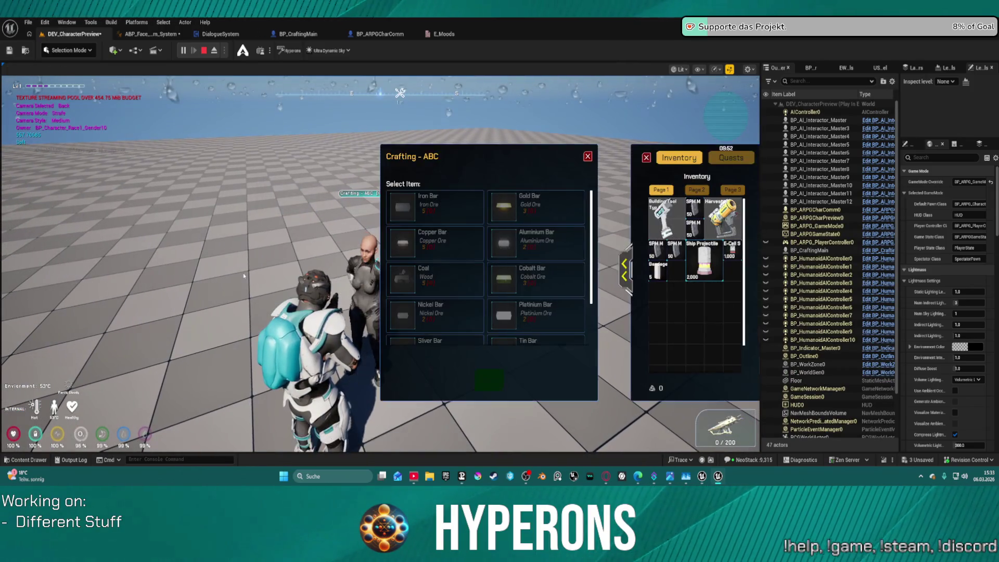
key(F8)
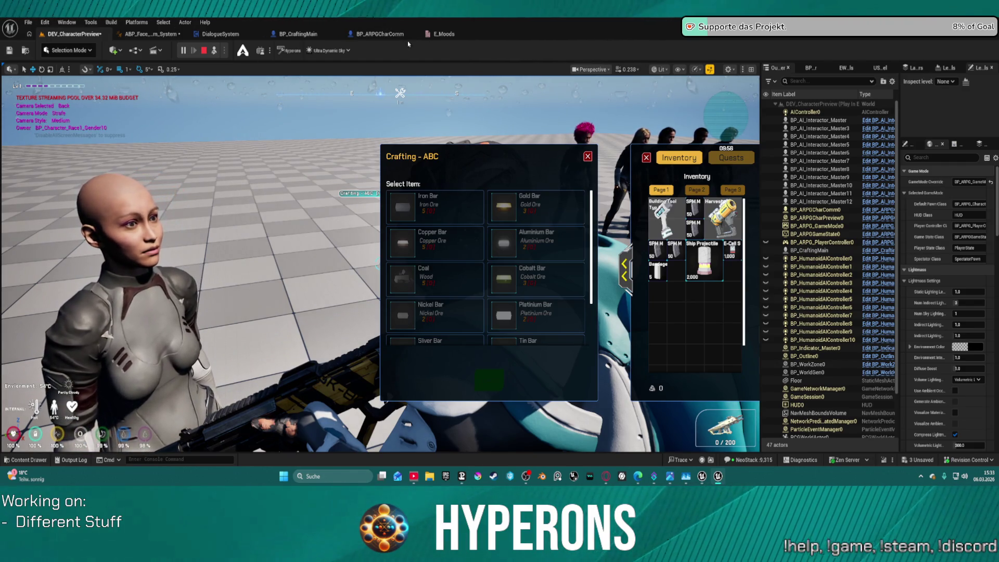
click(160, 36)
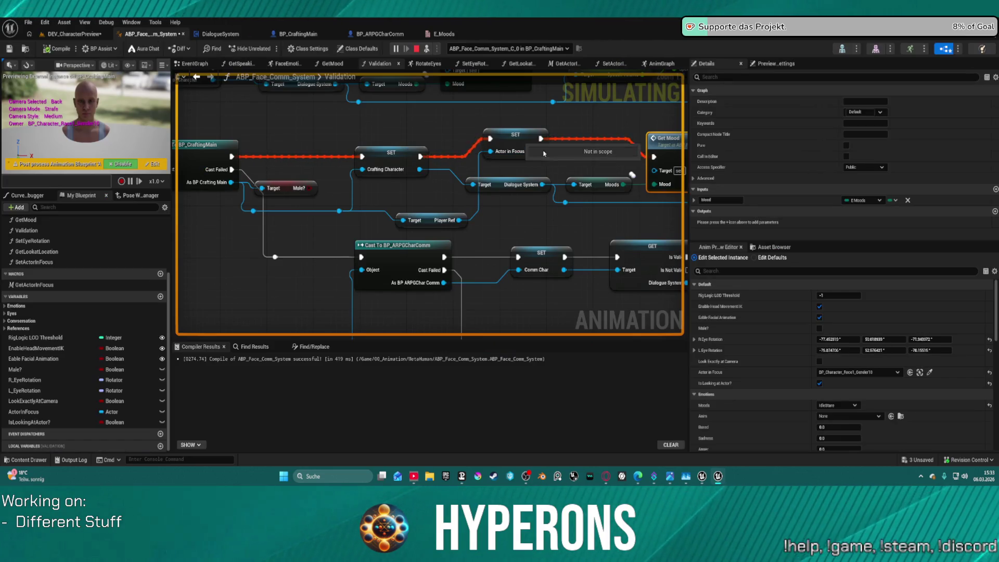
Step: Look through the SetActorInFocus, GetActorInFocus, GetLookatLocation and RotateEyes graphs, then move on to BP_CraftingMain
click(618, 65)
click(567, 63)
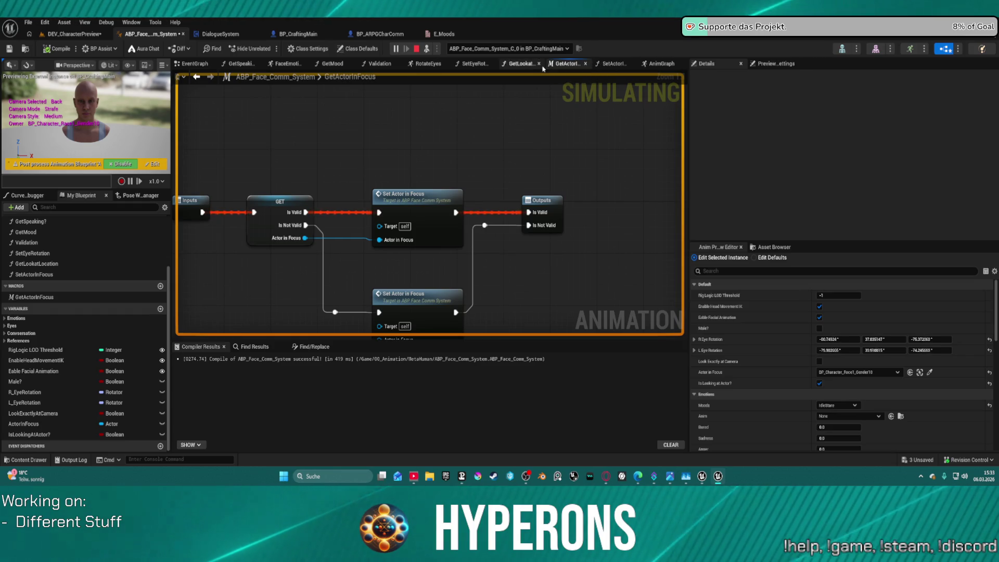
click(518, 63)
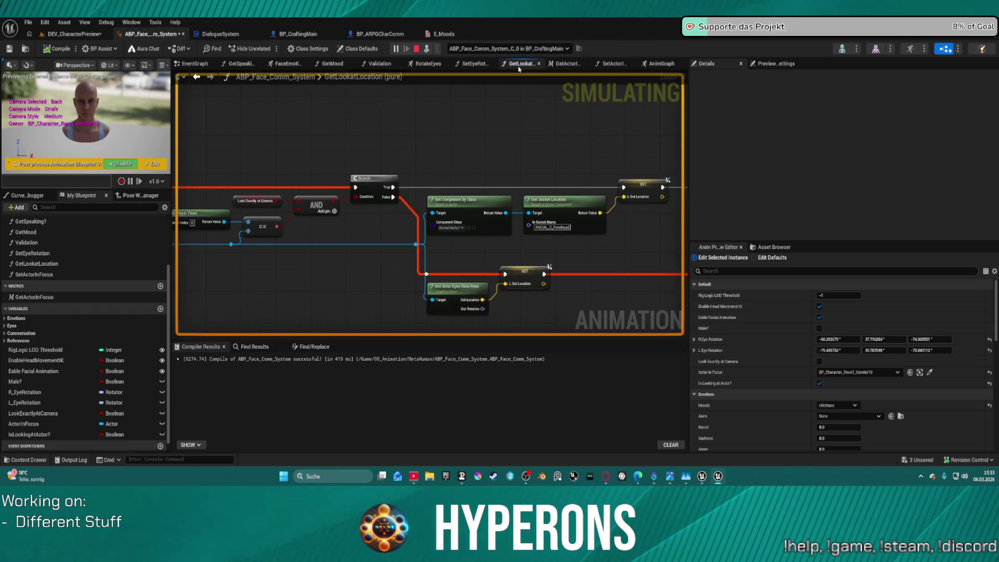
scroll(453, 170, down, 5)
scroll(333, 153, up, 4)
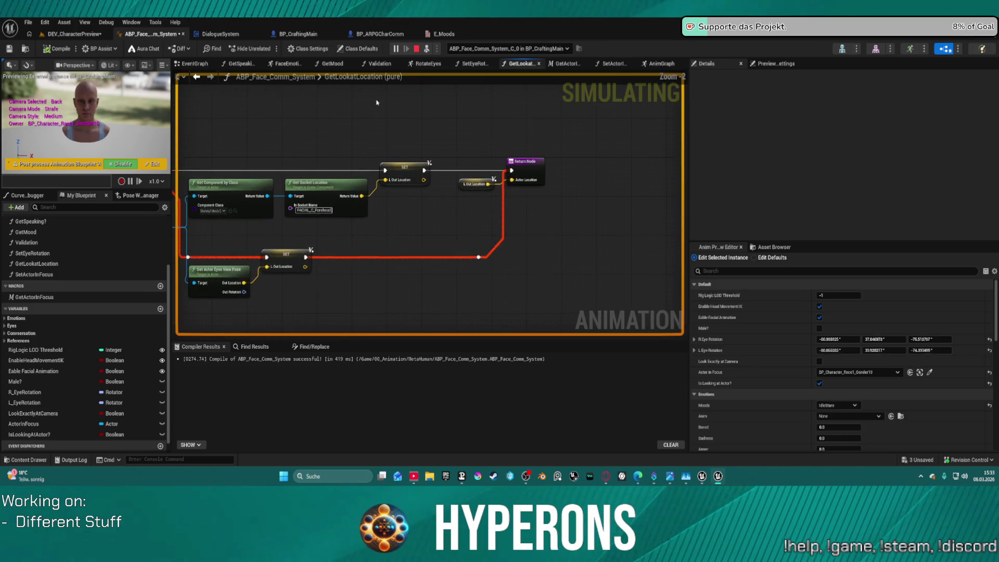
click(425, 65)
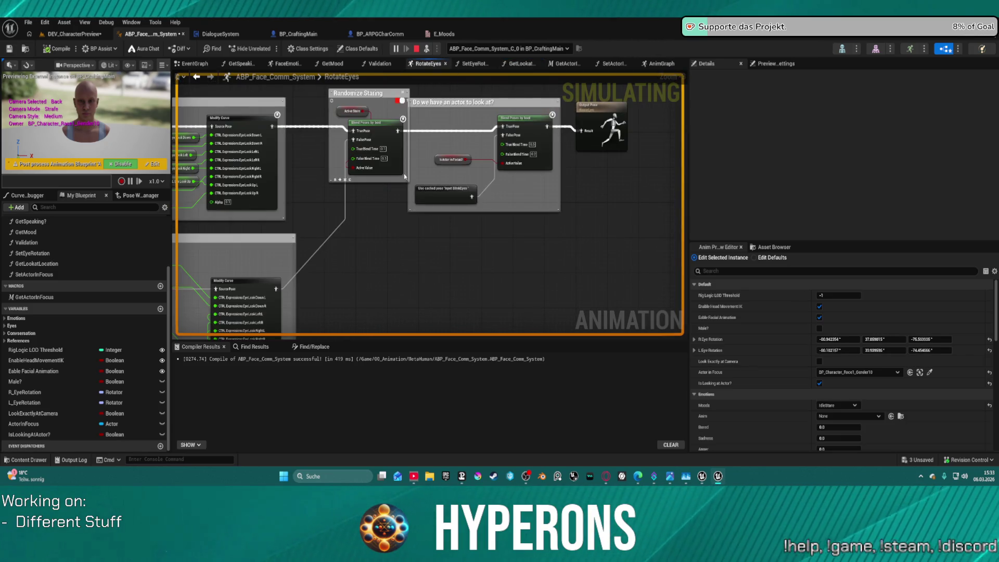
drag(405, 177, 622, 197)
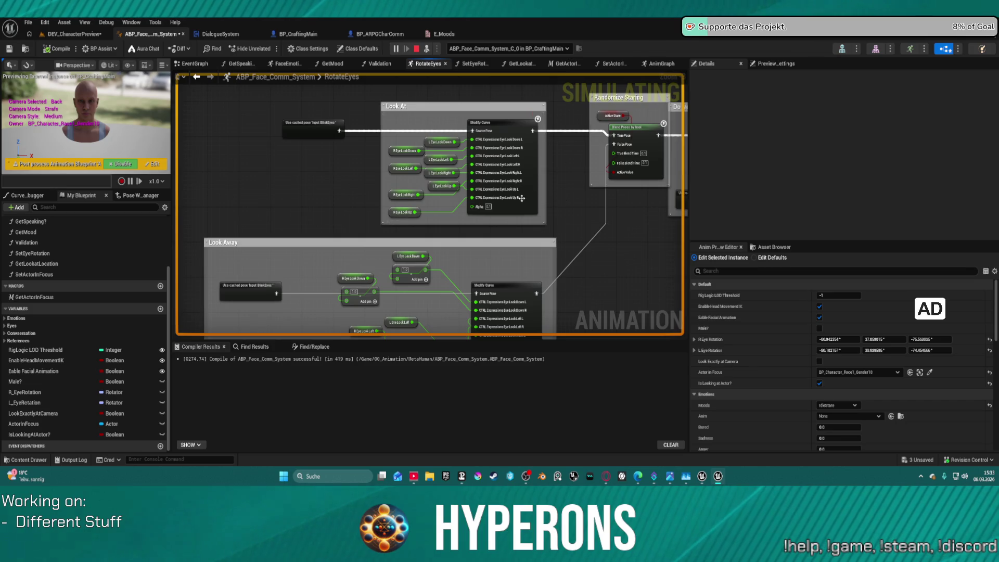
click(78, 34)
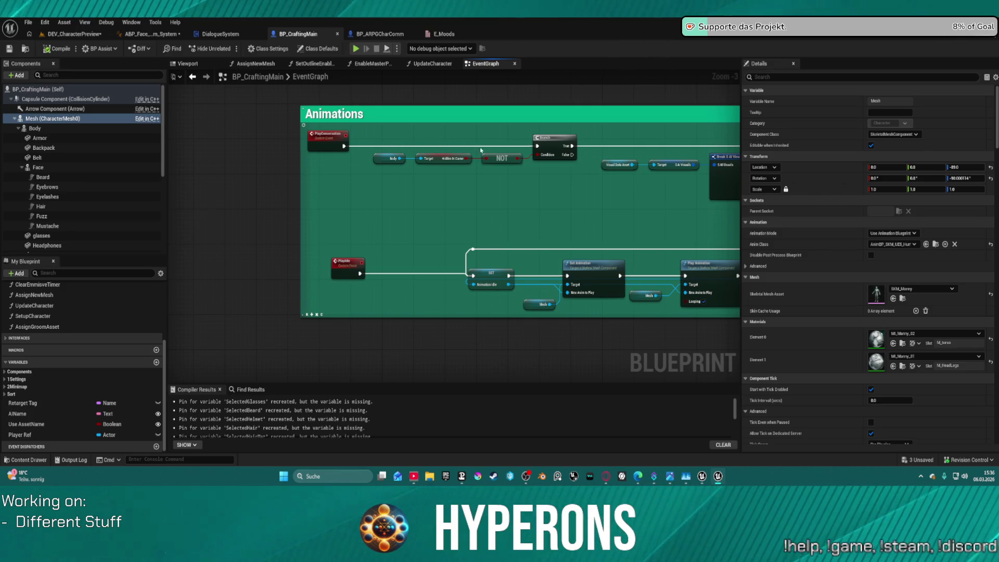
mouse_move(595, 187)
mouse_down()
mouse_move(410, 212)
mouse_move(282, 206)
mouse_move(264, 189)
mouse_up()
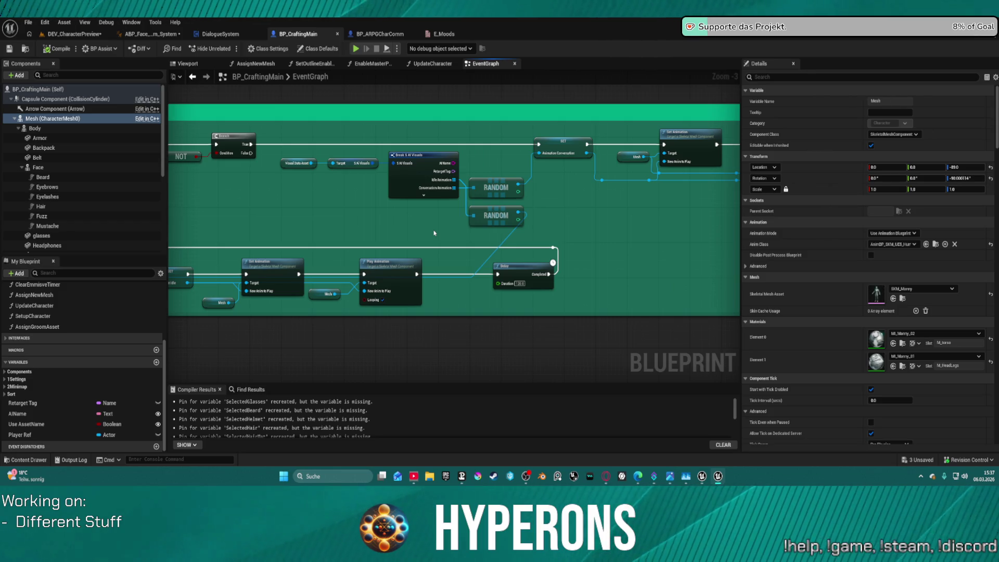
scroll(507, 232, down, 1)
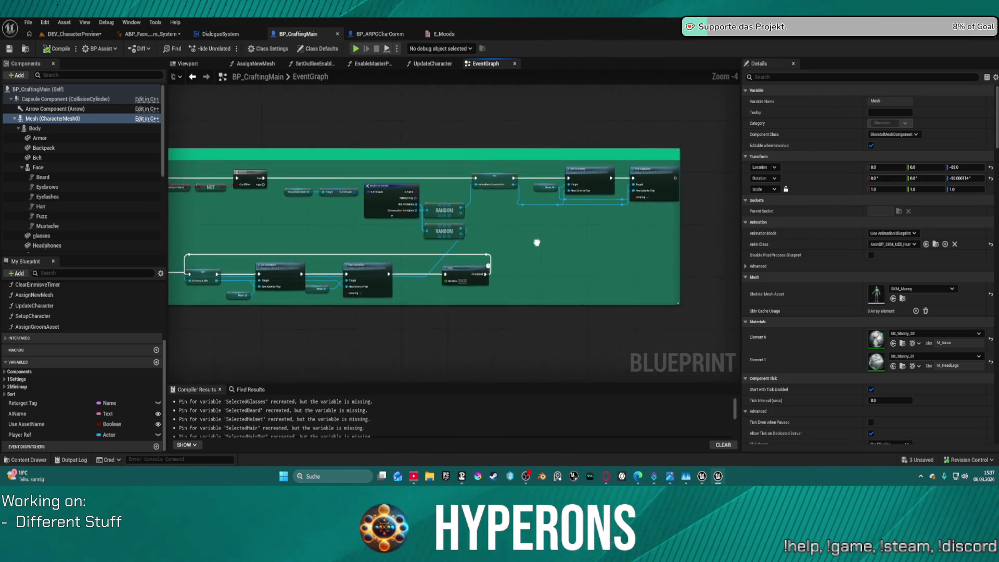
scroll(615, 243, up, 1)
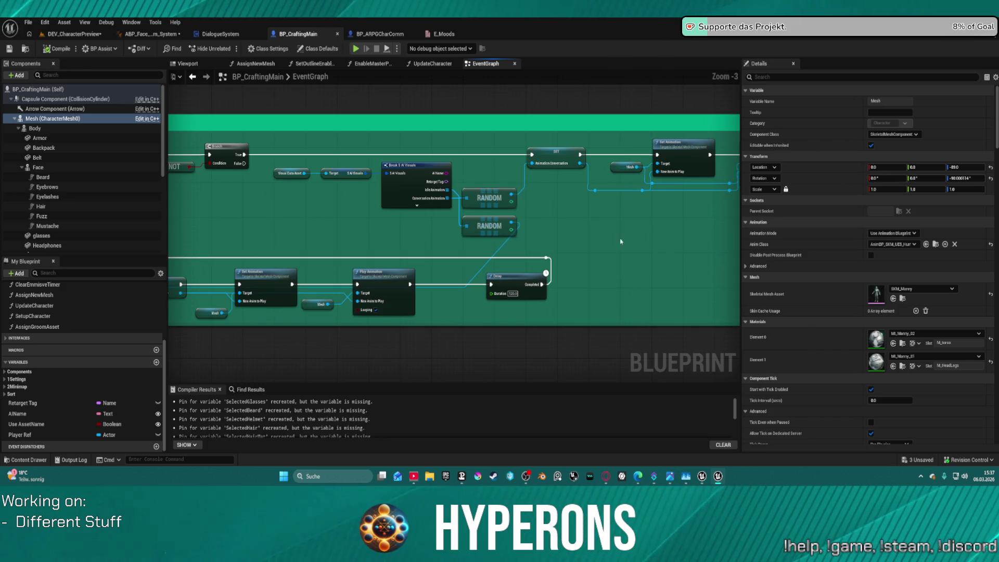
scroll(671, 229, up, 1)
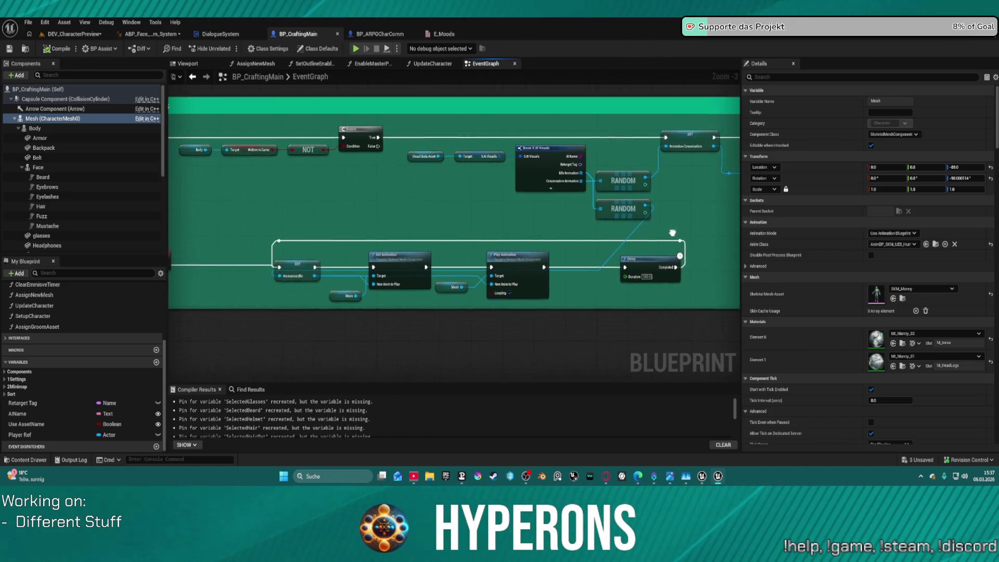
scroll(658, 229, down, 1)
scroll(664, 234, up, 1)
drag(658, 238, 512, 208)
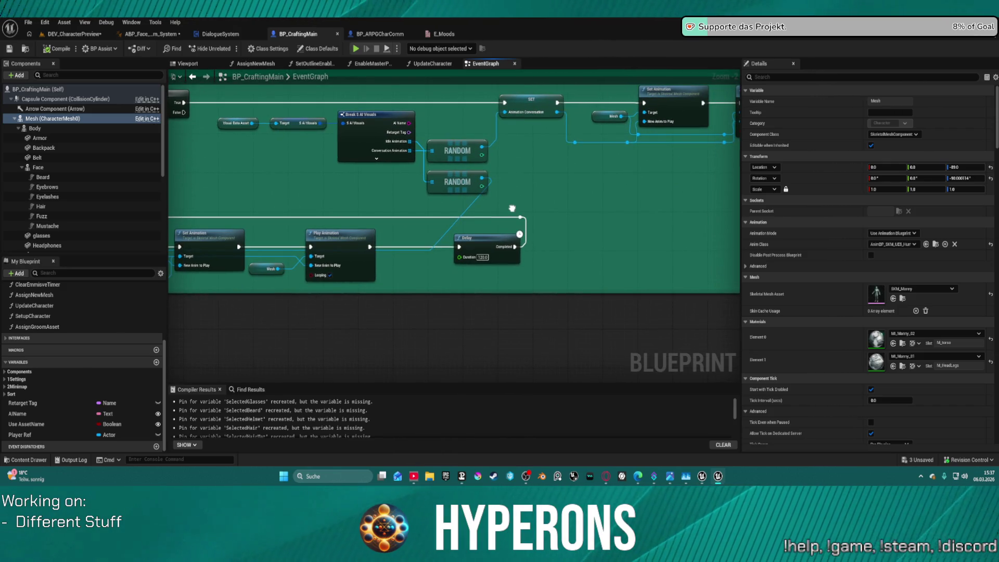
click(369, 142)
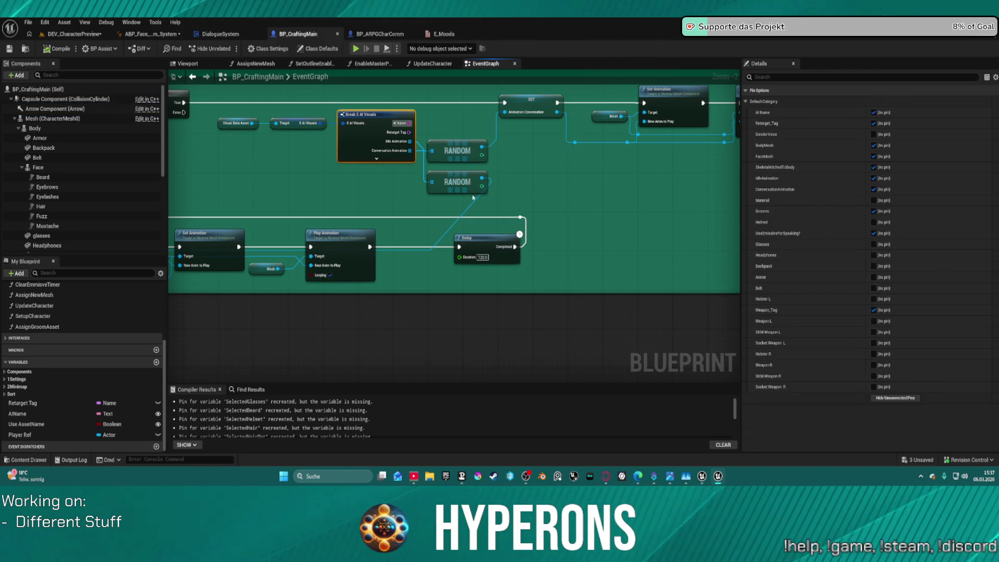
mouse_move(521, 193)
mouse_down()
mouse_move(444, 210)
mouse_move(455, 214)
mouse_up()
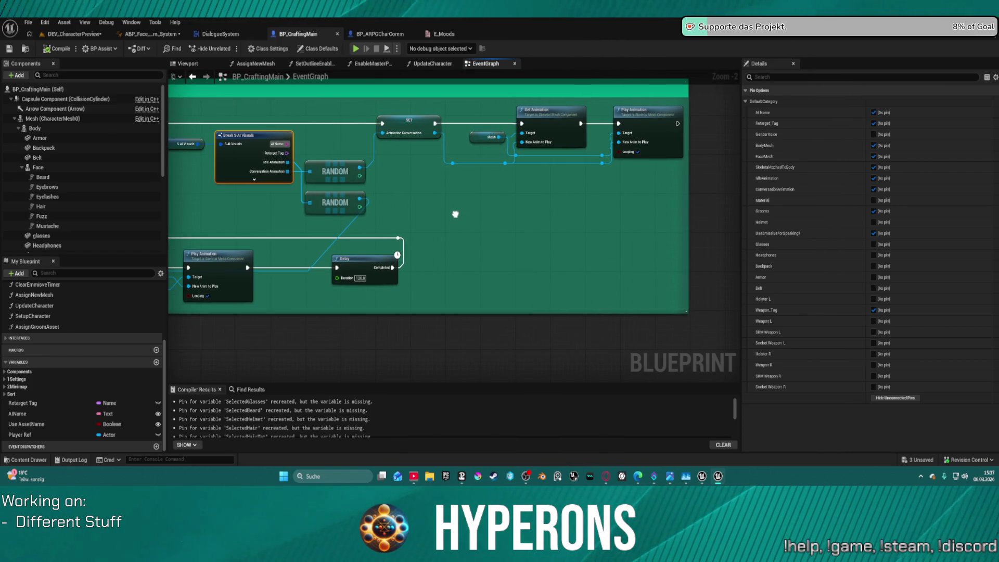
mouse_move(456, 214)
mouse_down()
mouse_move(537, 217)
mouse_move(497, 221)
mouse_up()
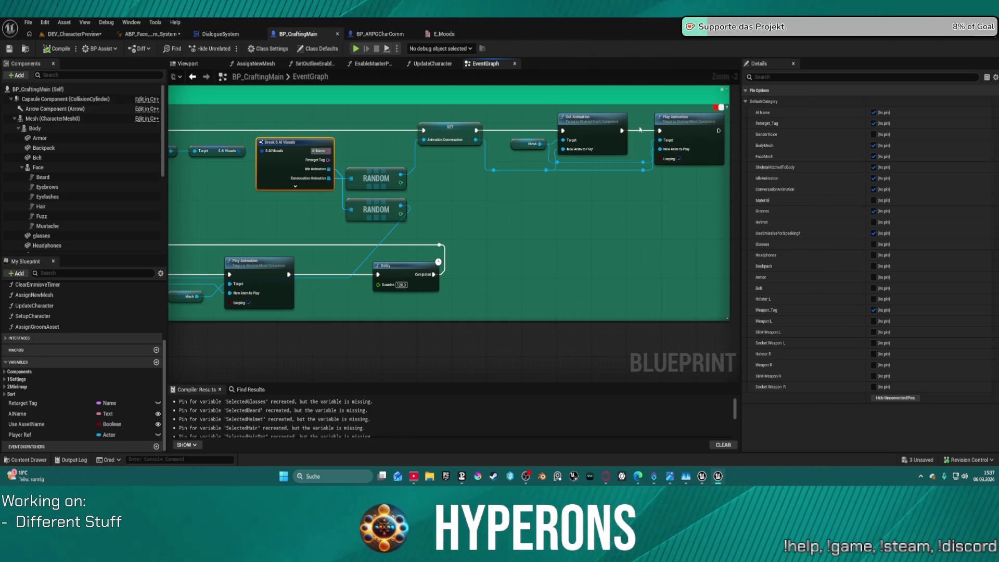
mouse_move(543, 144)
mouse_down()
mouse_move(680, 147)
mouse_move(397, 156)
mouse_up()
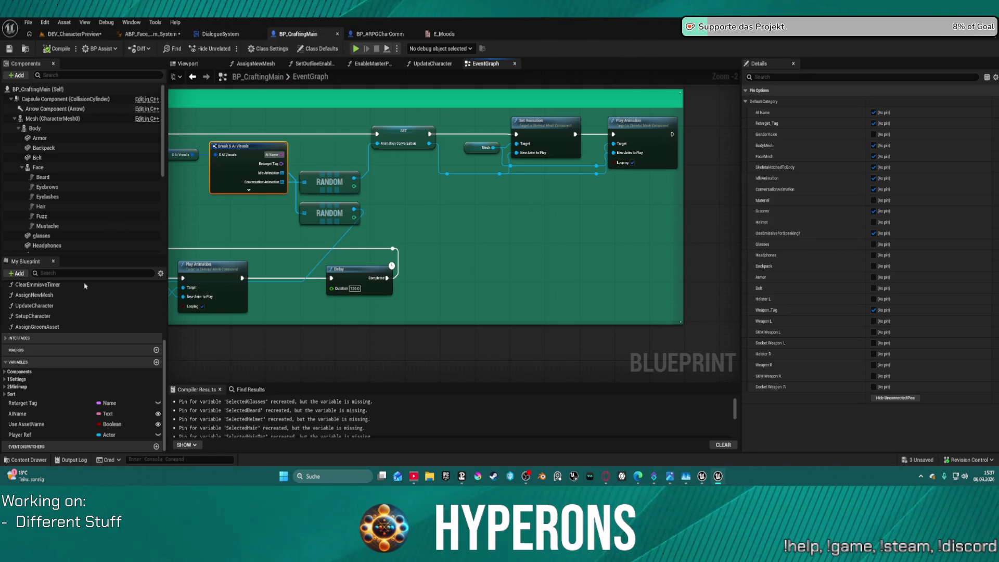
scroll(73, 294, up, 4)
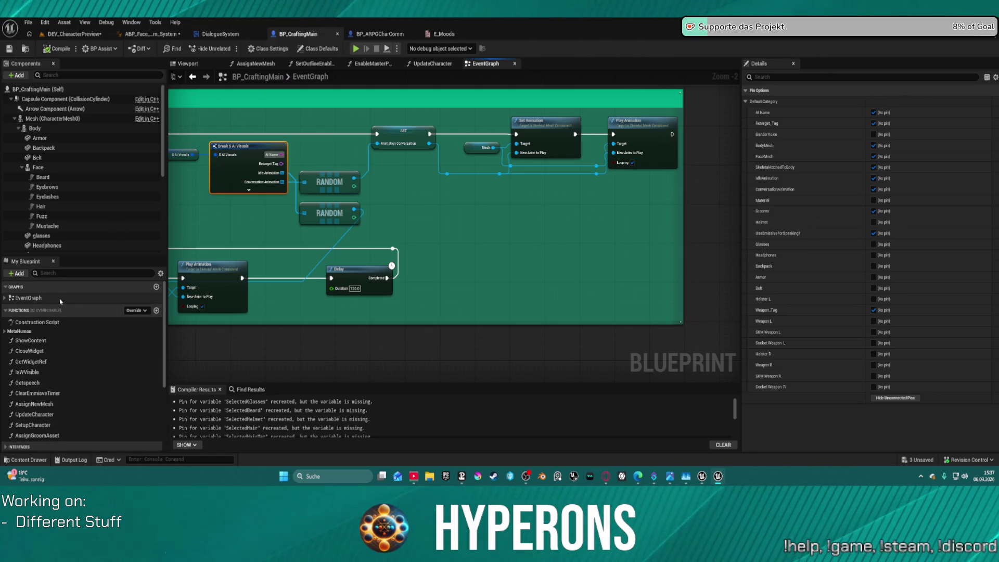
Step: Inspect the SkeletalMesh component's settings and pan to the left part of the event graph
scroll(66, 229, down, 3)
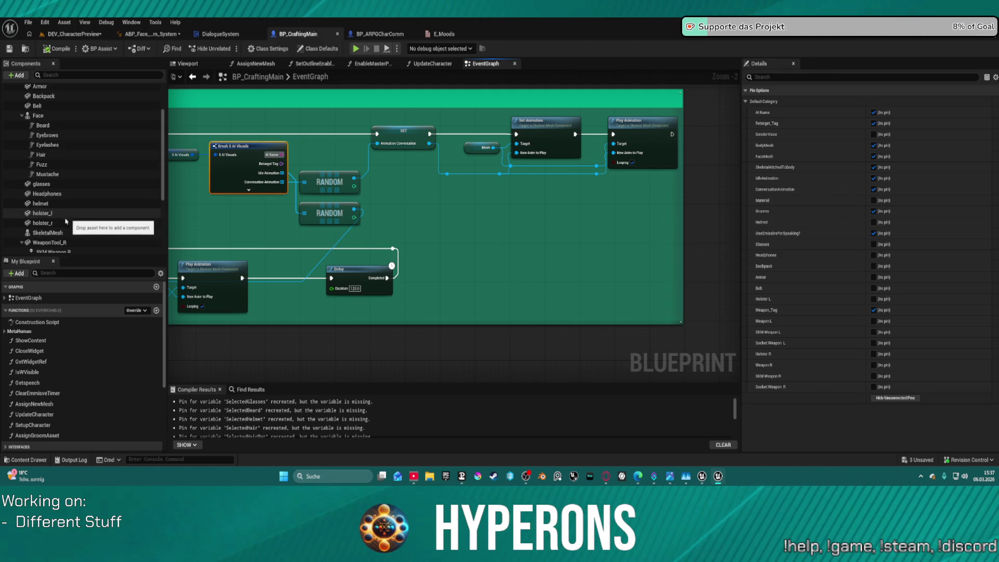
scroll(67, 224, down, 1)
click(50, 219)
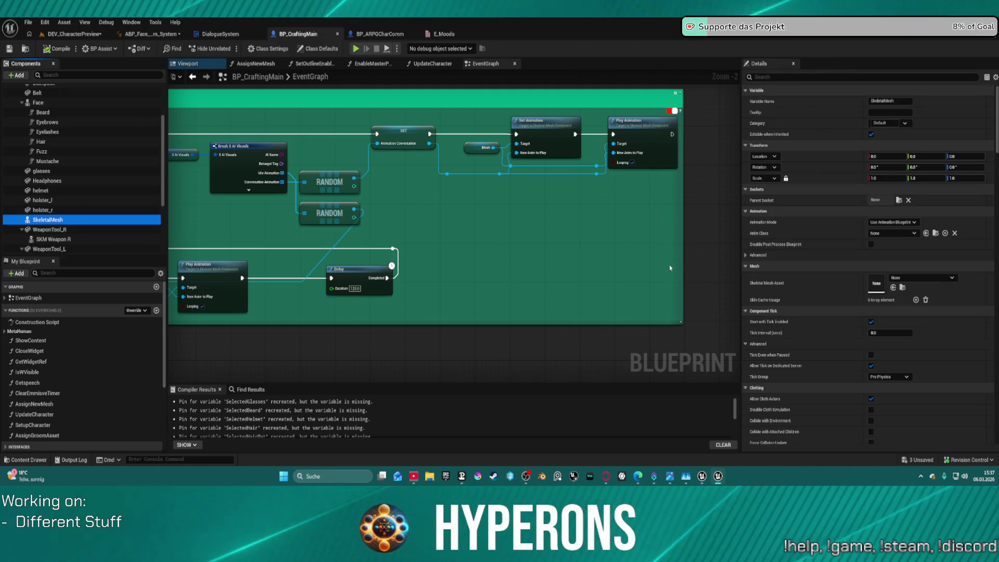
scroll(54, 229, down, 2)
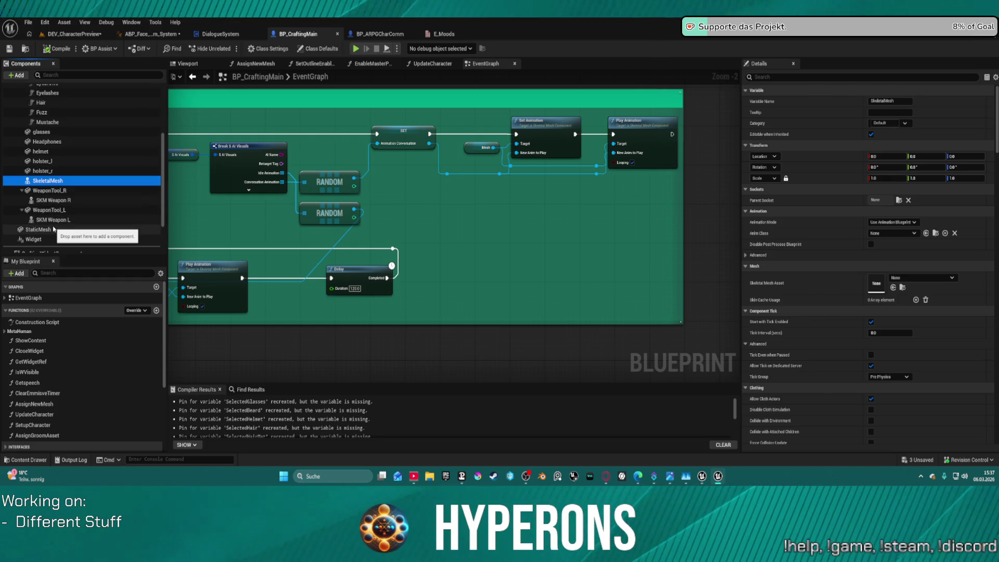
scroll(54, 229, up, 5)
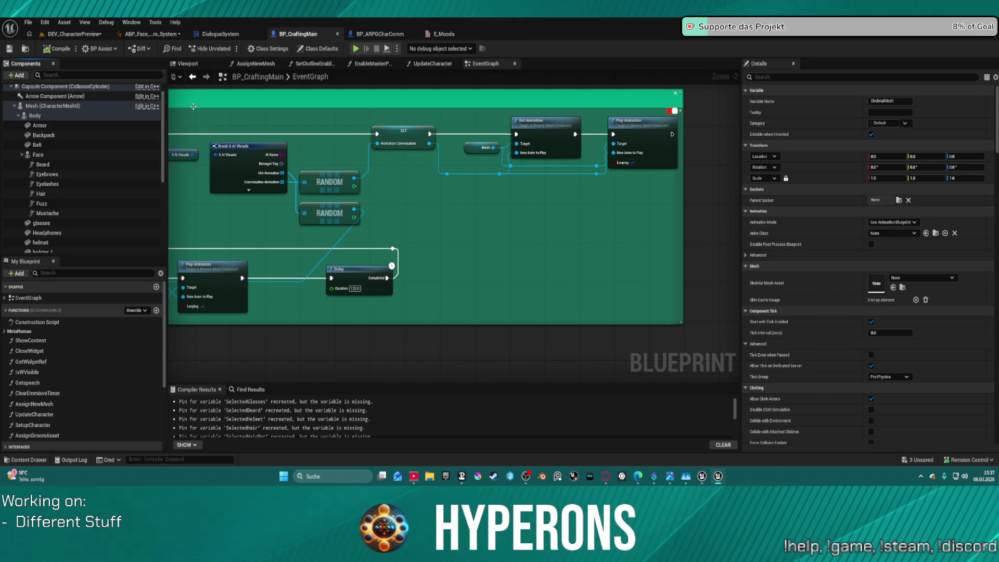
drag(299, 110, 620, 134)
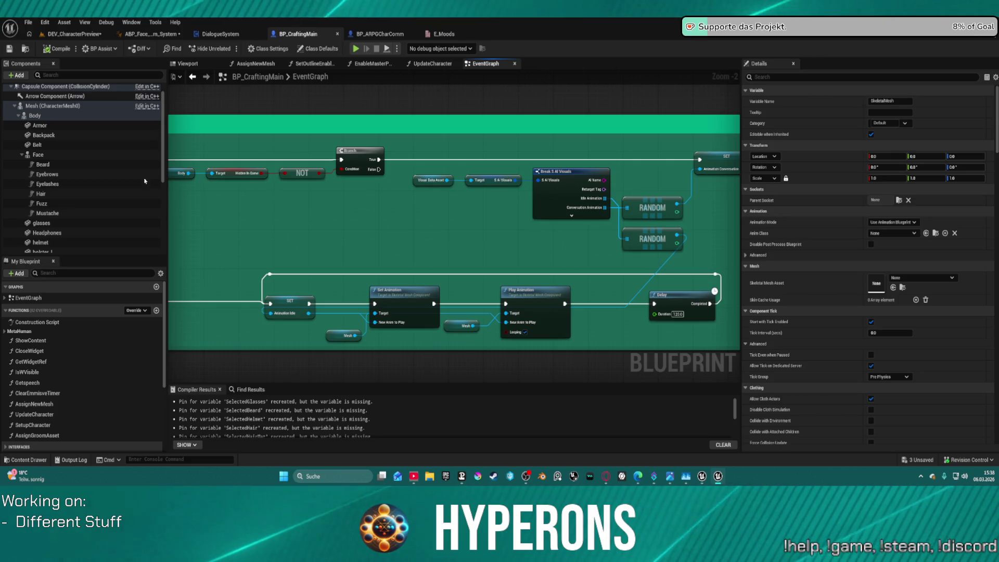
Step: Check the Body and Mesh anim classes, locate Body's anim blueprint, then return to ABP_Face_Comm_System
click(41, 117)
click(33, 108)
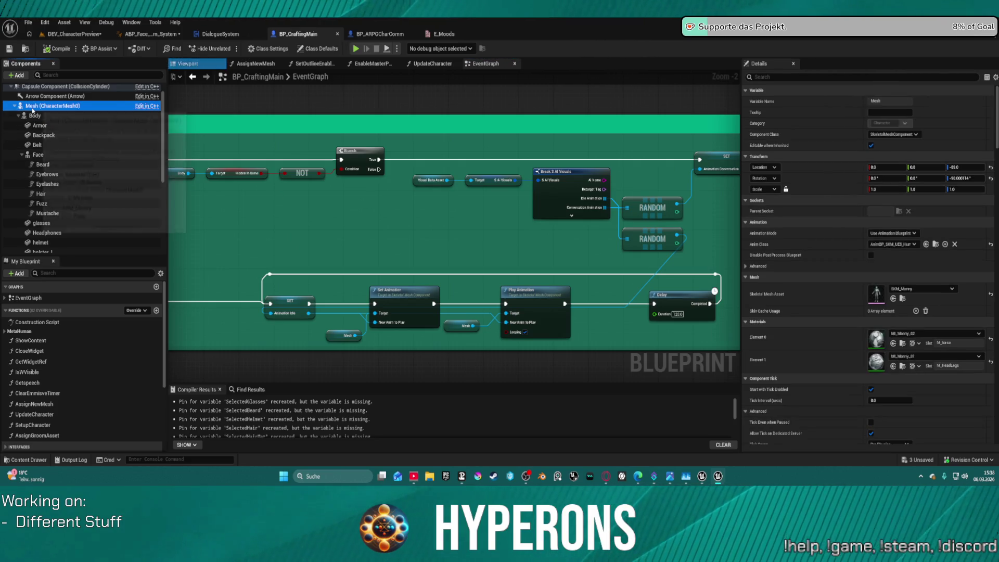
click(45, 118)
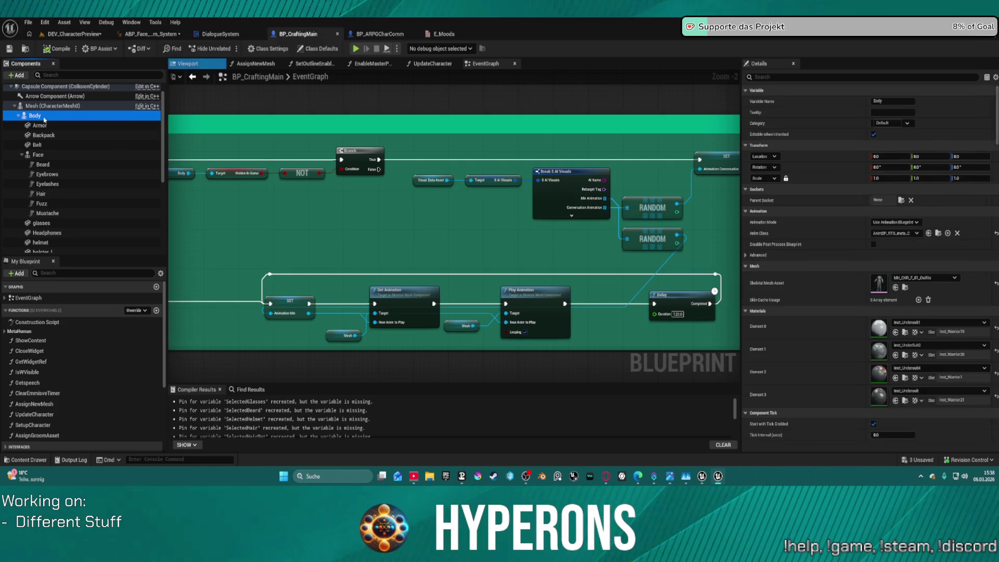
click(896, 234)
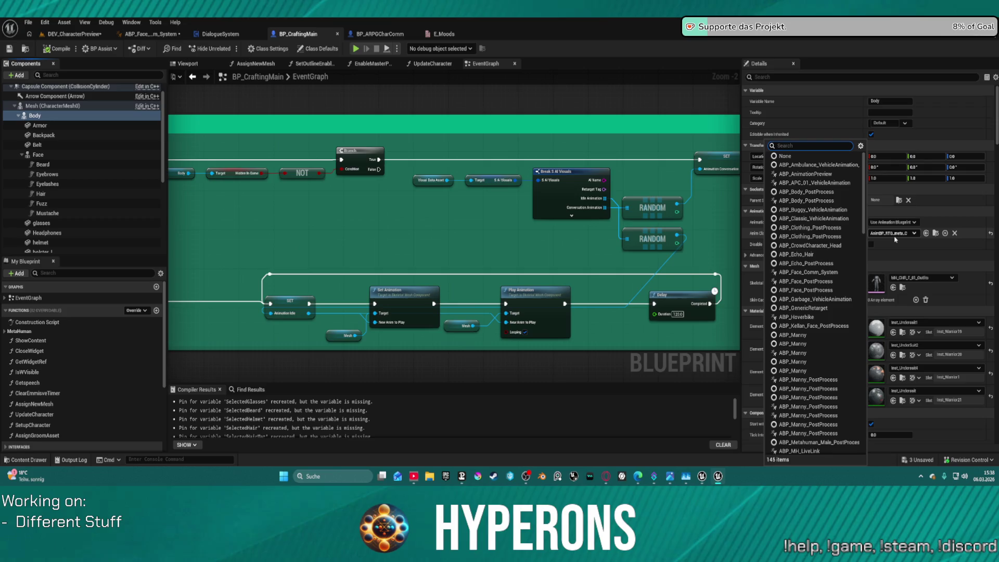
click(896, 239)
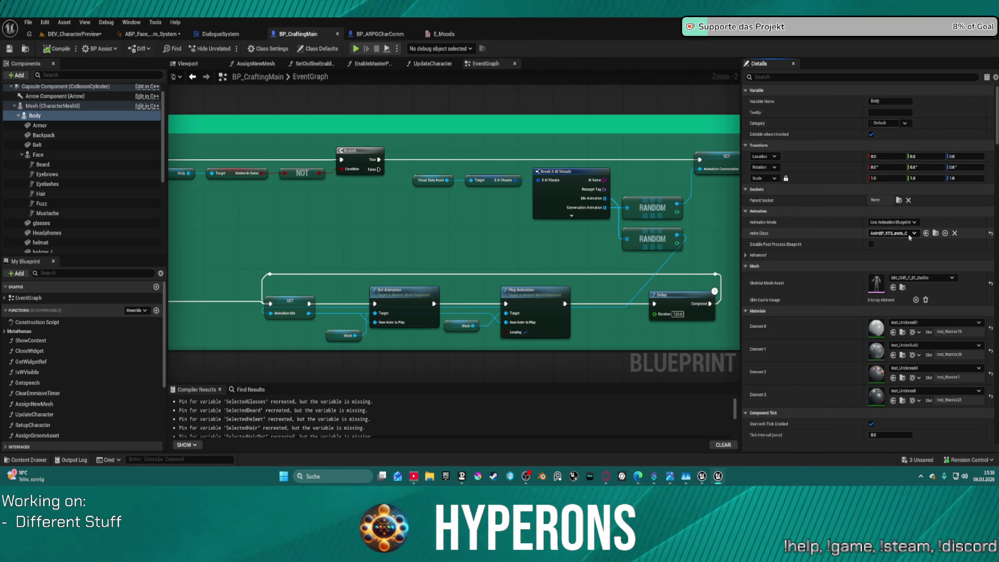
click(936, 233)
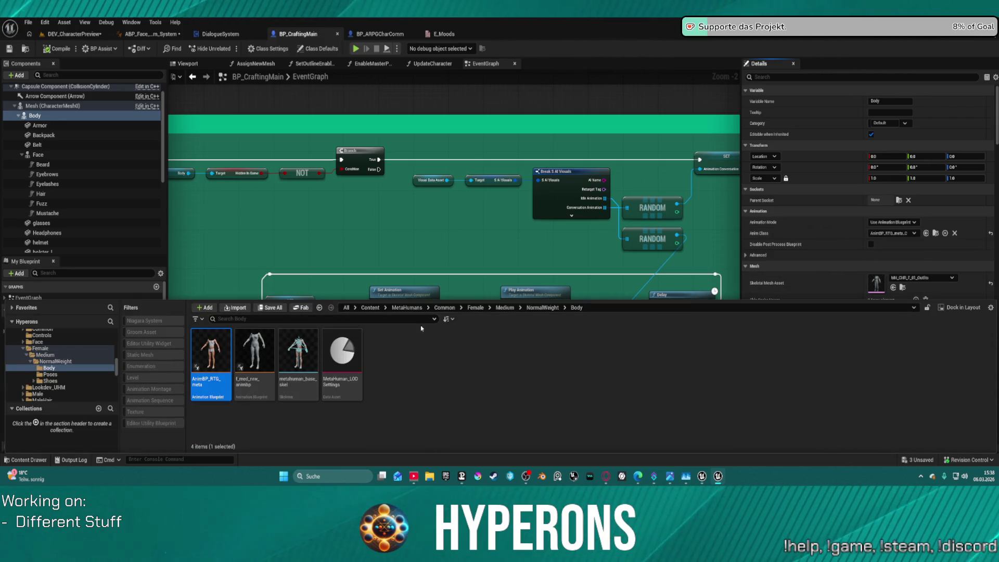
click(390, 227)
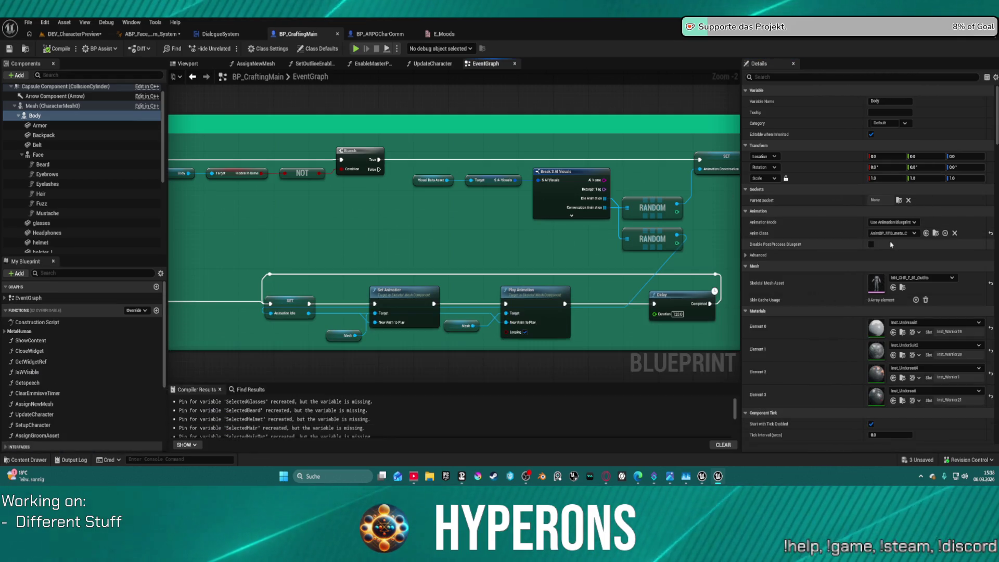
click(139, 35)
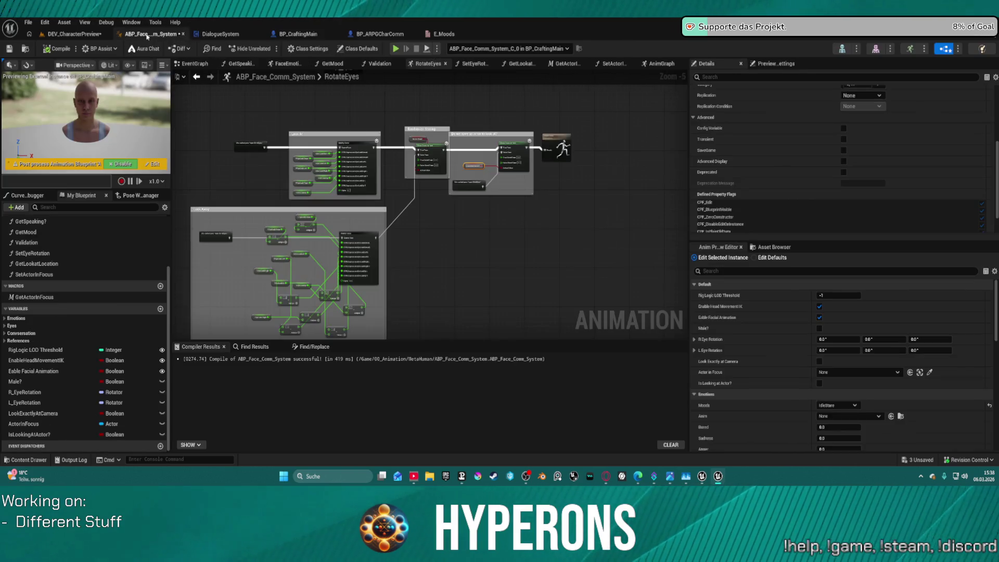
Step: Switch to the DialogueSystem blueprint and show its asset's folder in the Content Browser
key(ctrl+space)
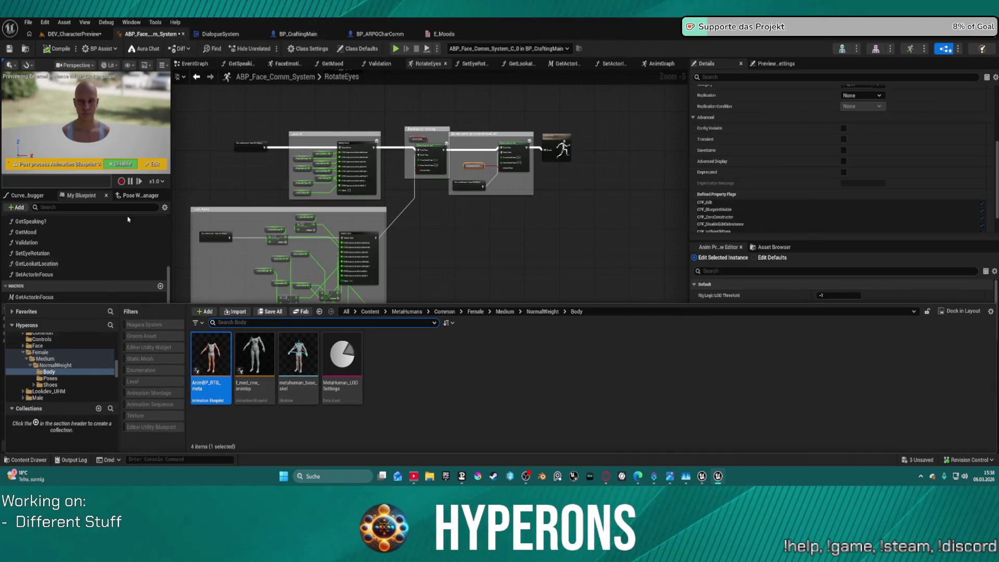
key(ctrl+space)
click(214, 35)
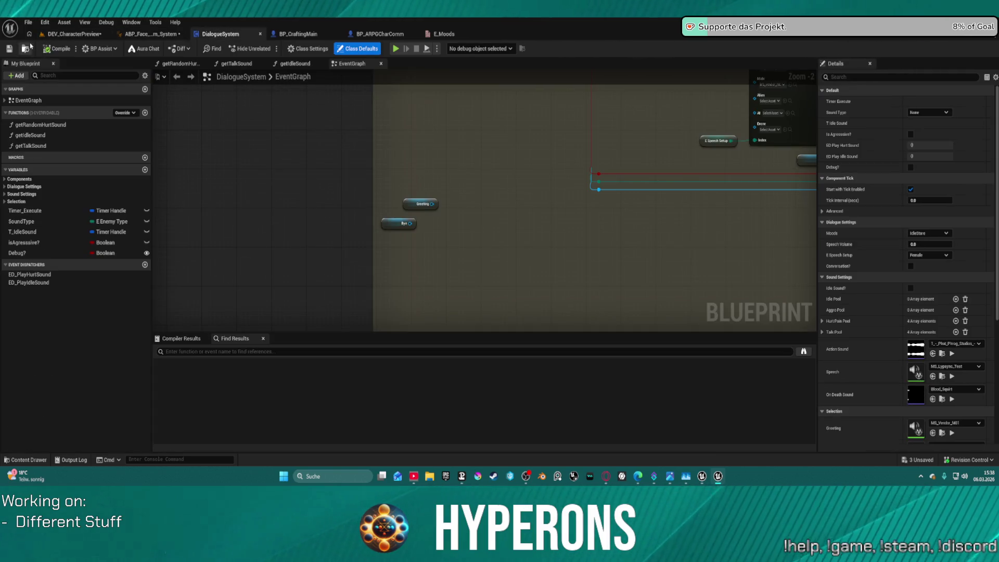
key(ctrl+b)
Step: Browse ActionRPGStarterSystem > AI > AIPresets > AI_UE5 and open BP_AI_RTG
scroll(58, 371, up, 5)
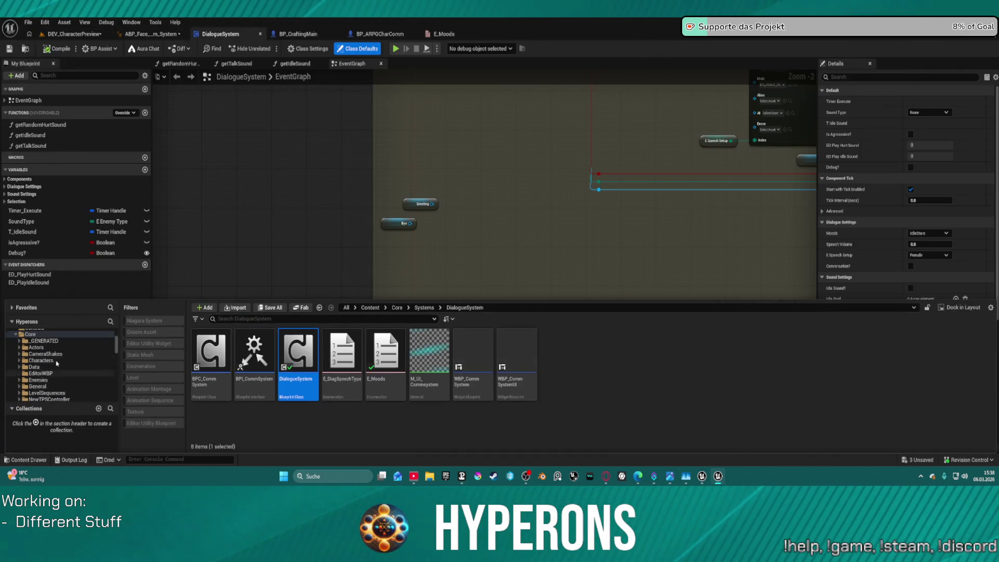
scroll(59, 371, up, 3)
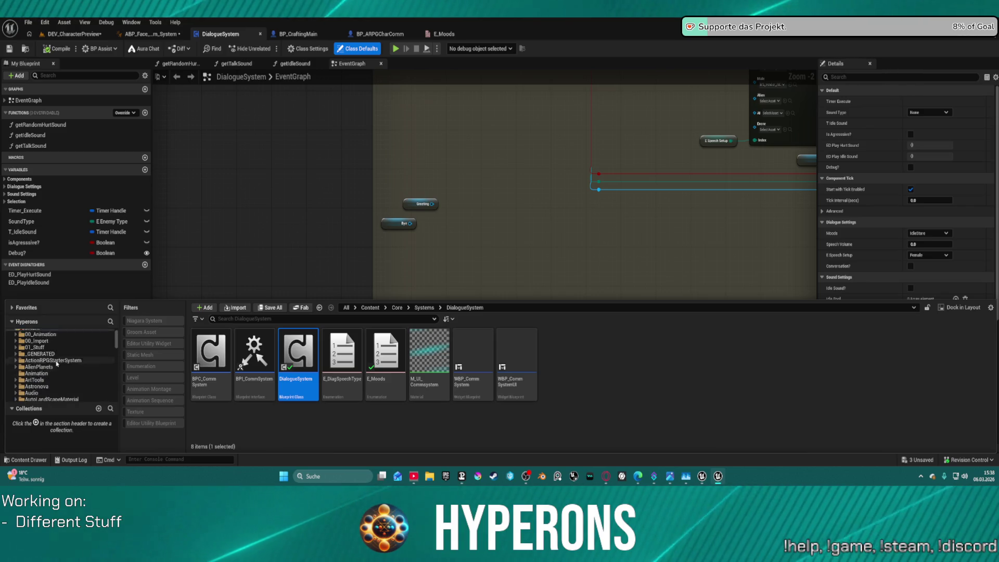
scroll(57, 379, down, 1)
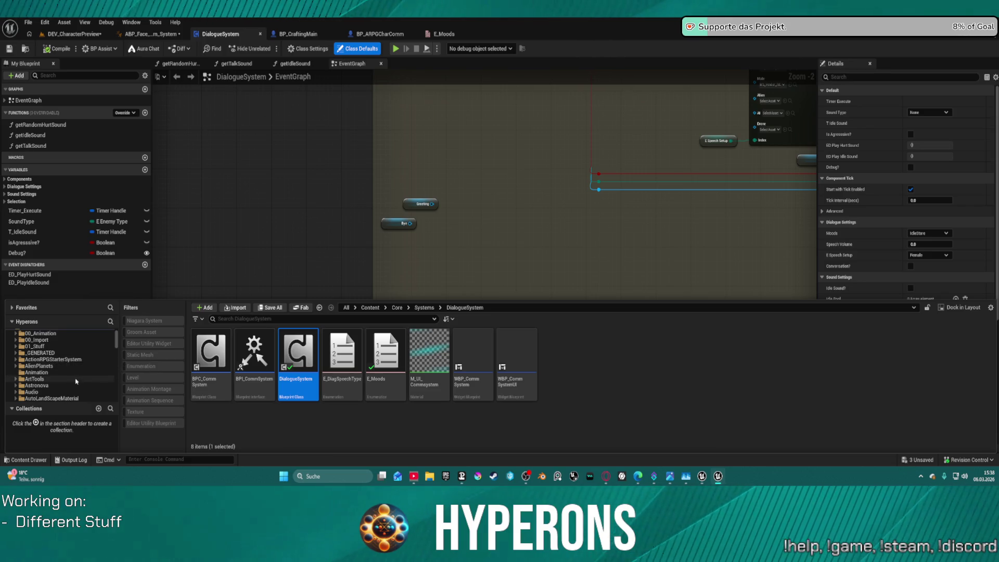
scroll(73, 375, down, 1)
click(57, 346)
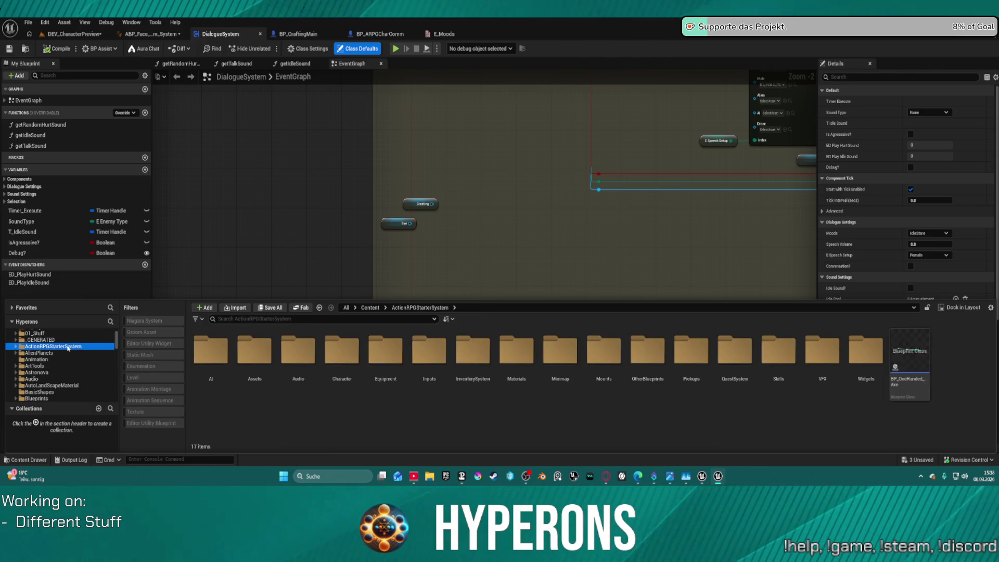
double_click(219, 357)
click(225, 361)
double_click(224, 362)
double_click(218, 359)
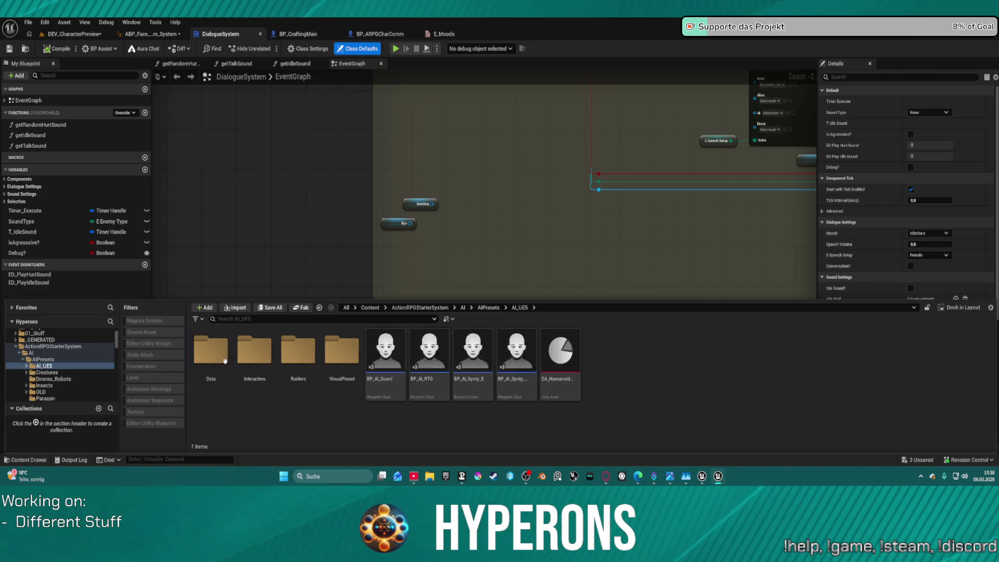
click(439, 354)
double_click(439, 354)
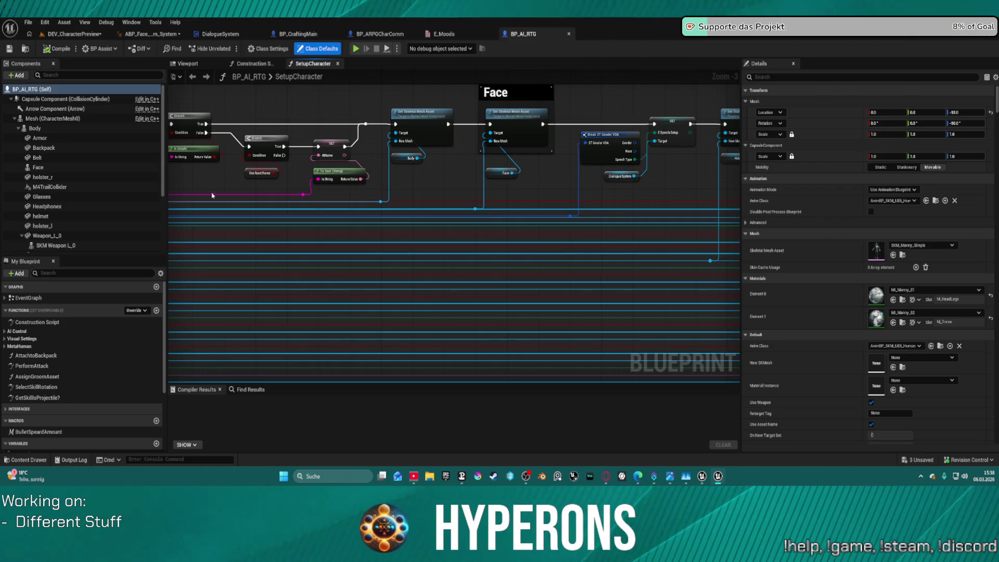
Step: Set the Anim Class of BP_ARPGCharComm's Body to the generic retarget anim blueprint
click(35, 128)
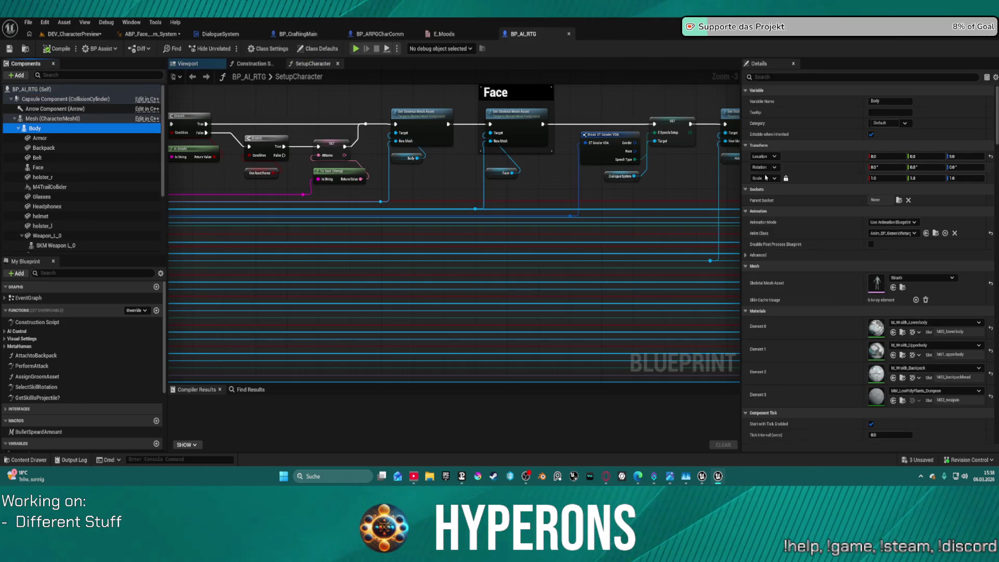
click(807, 233)
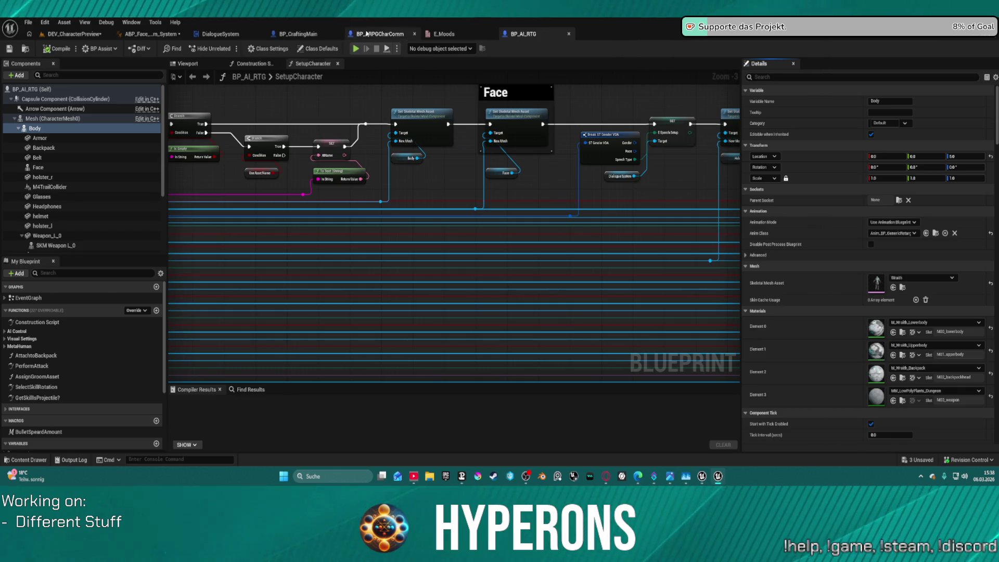
click(367, 34)
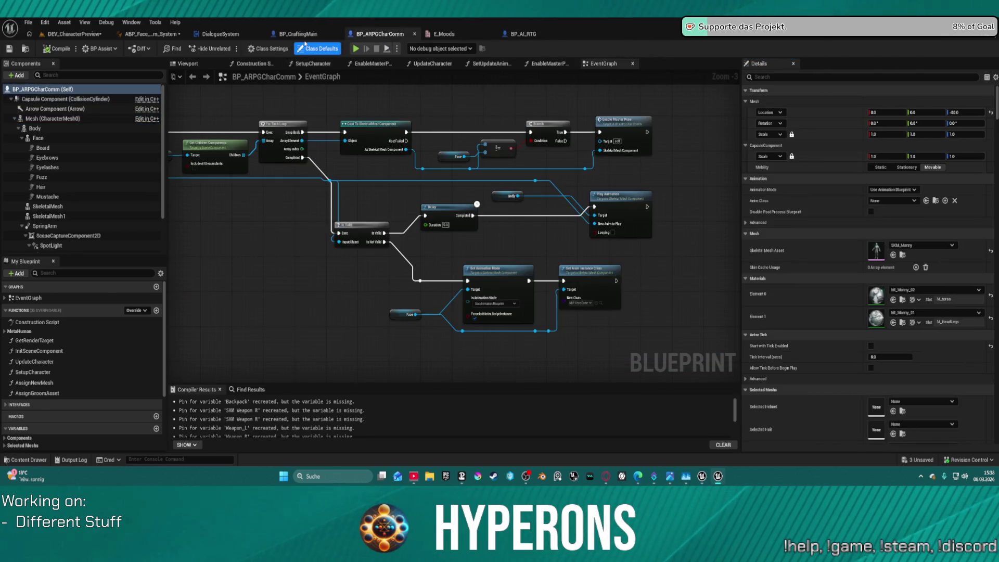
shift+click(68, 131)
click(67, 131)
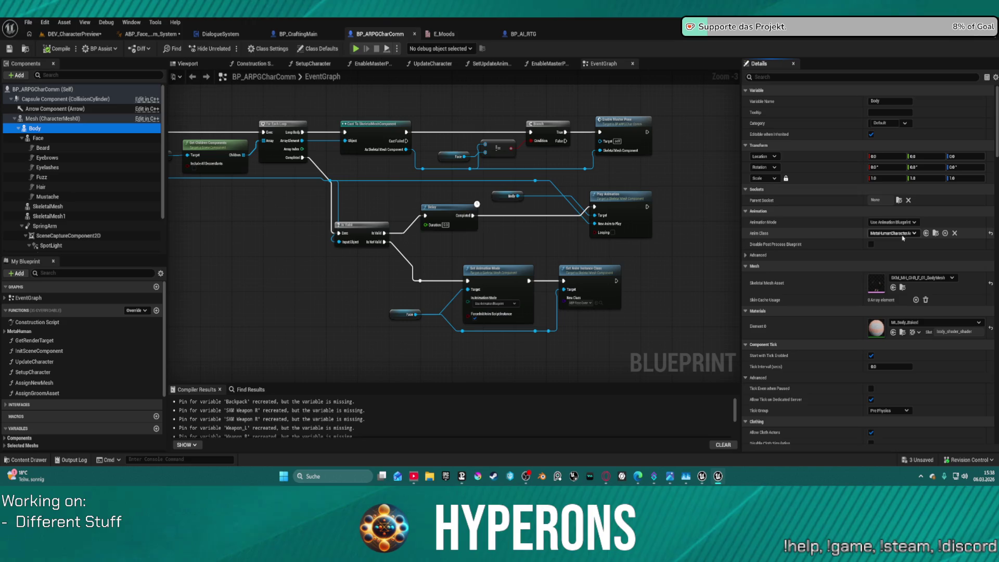
click(926, 234)
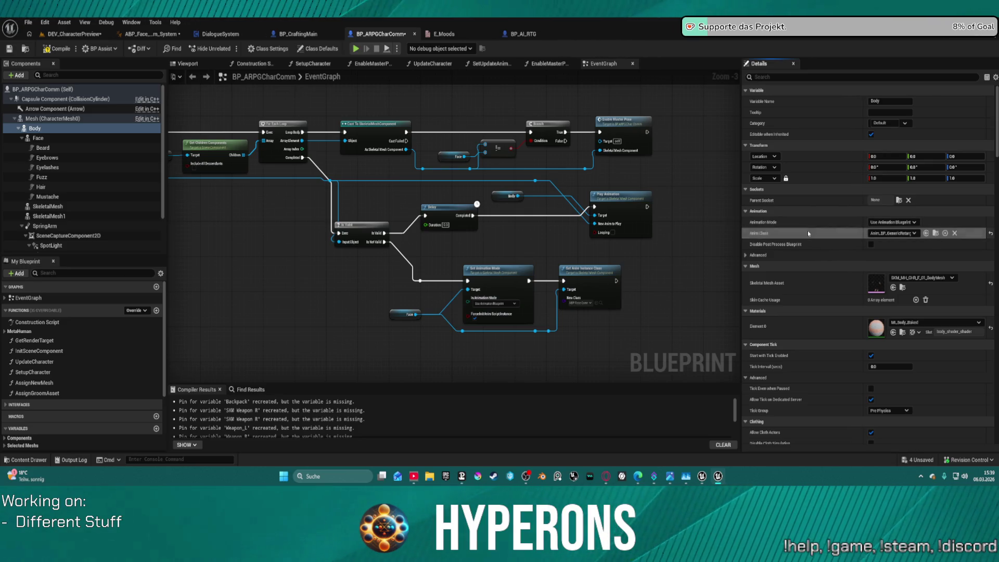
key(ctrl+v)
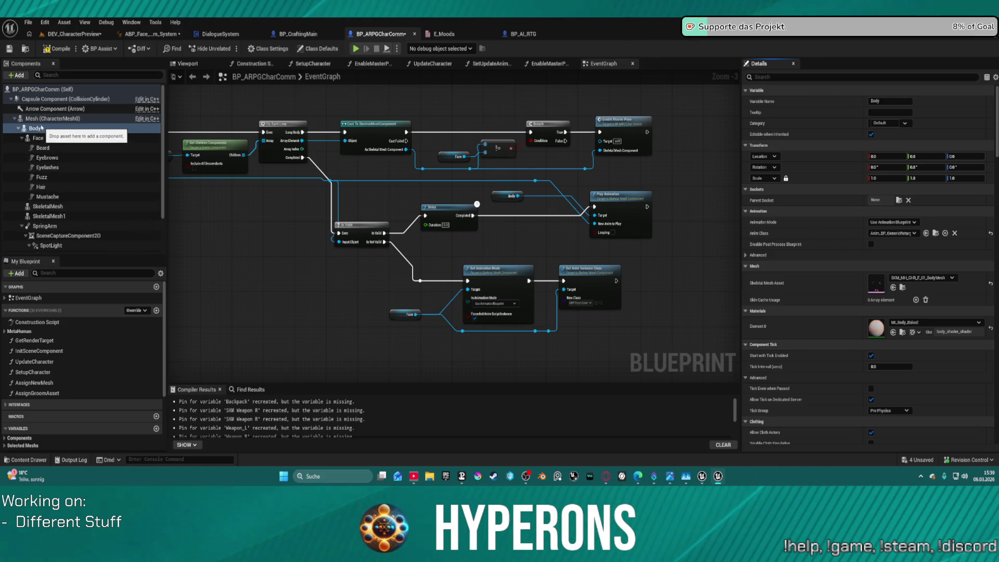
Step: Compare the Mesh and Body component settings between BP_ARPGCharComm and BP_AI_RTG
click(40, 121)
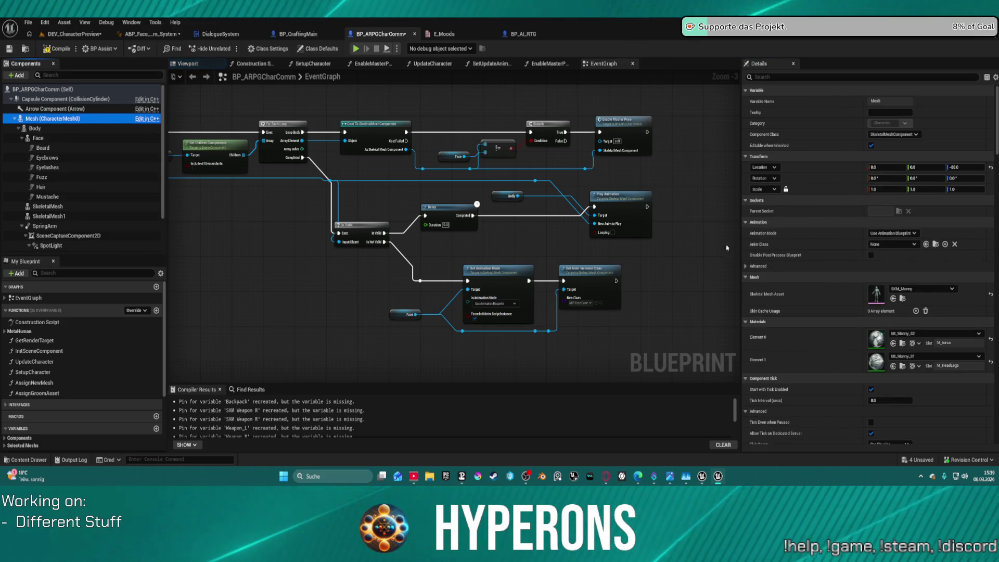
click(518, 34)
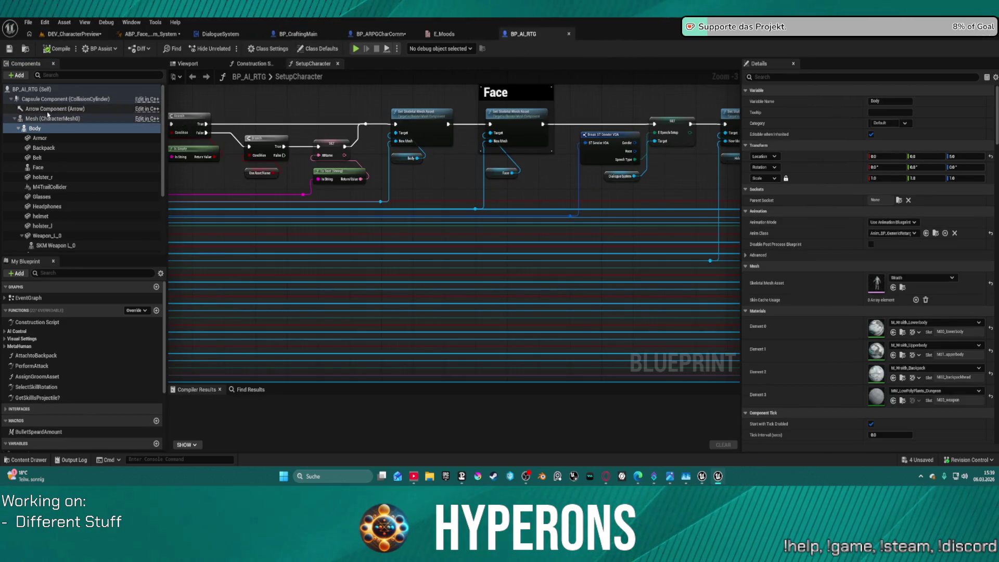
click(46, 118)
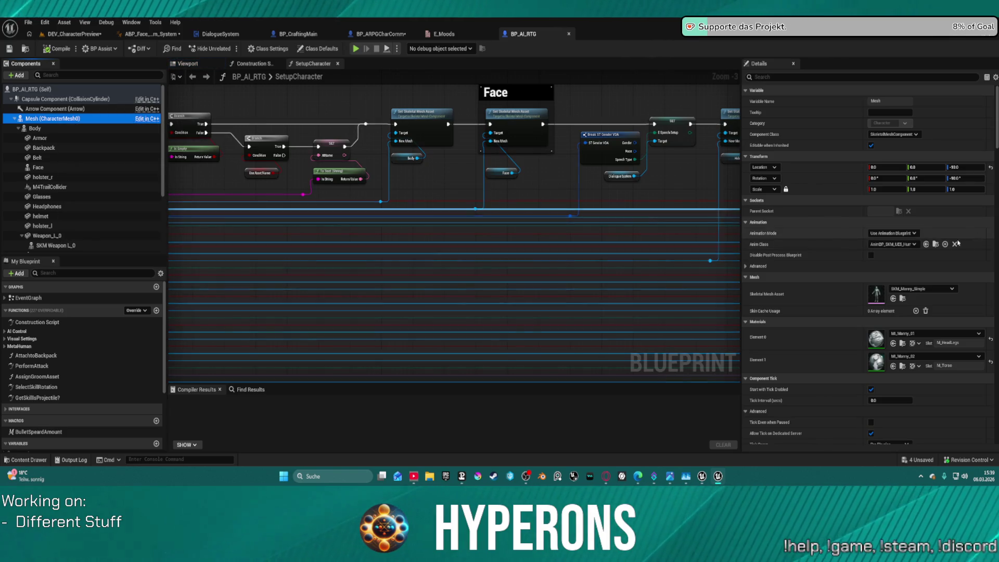
click(813, 243)
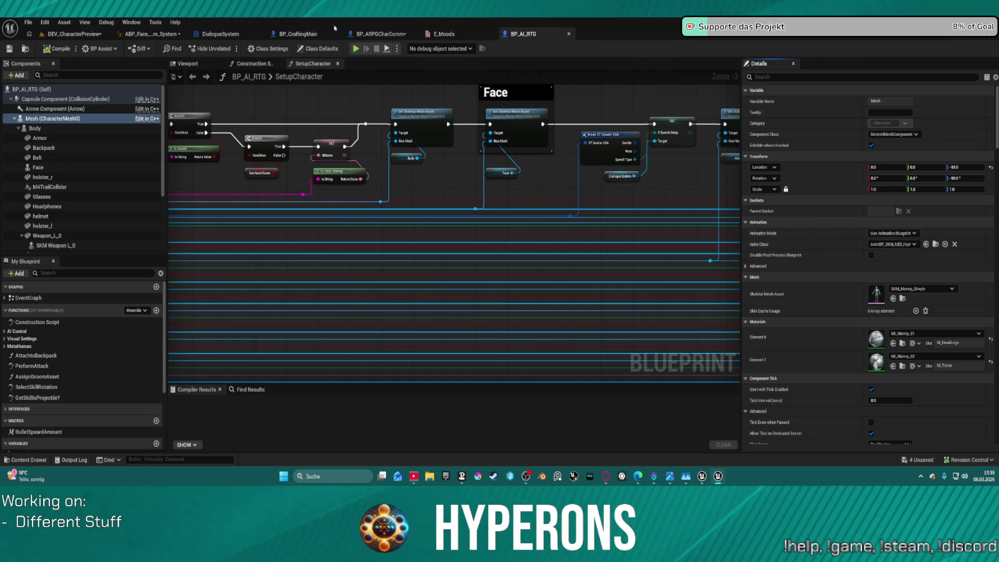
click(385, 34)
click(48, 119)
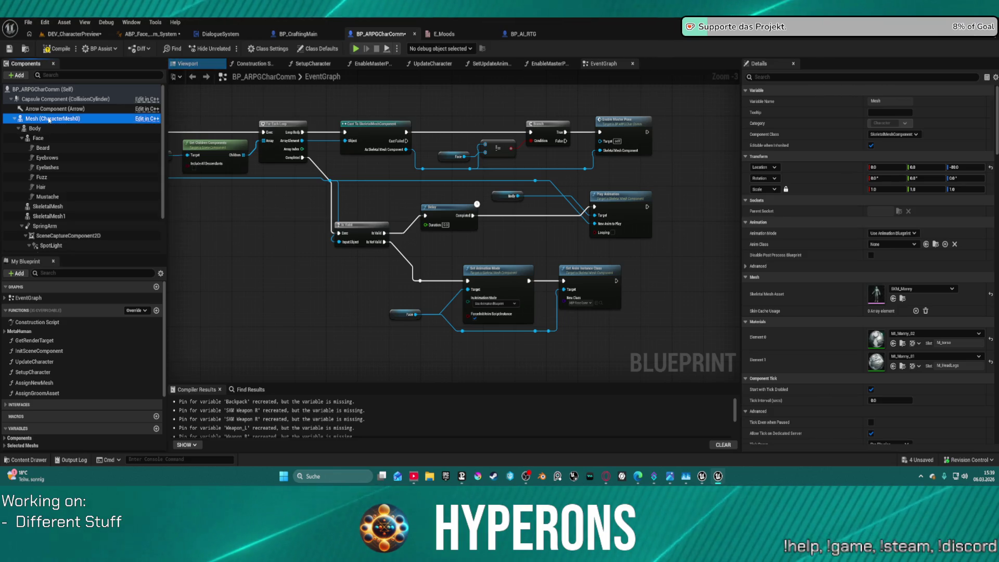
click(926, 244)
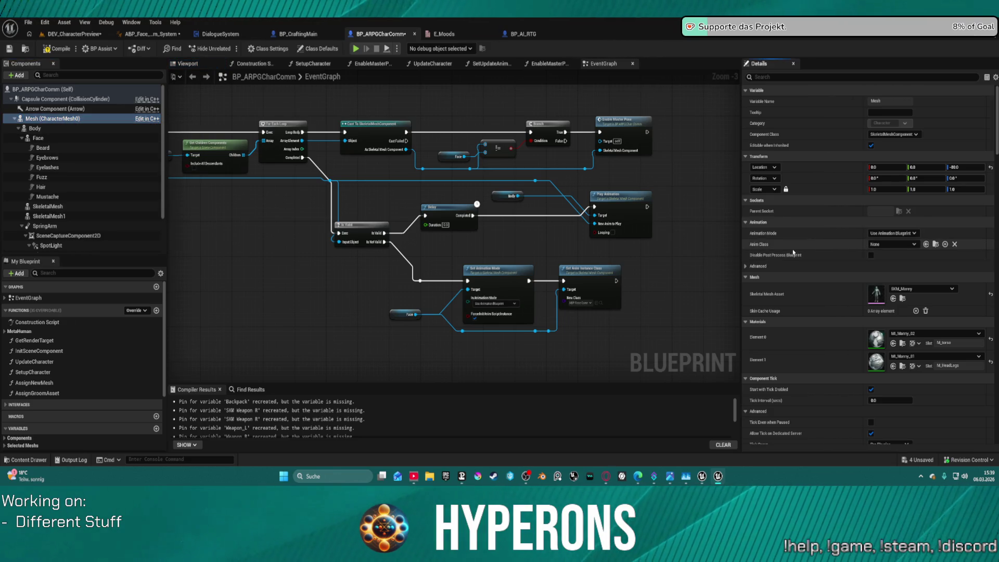
click(34, 128)
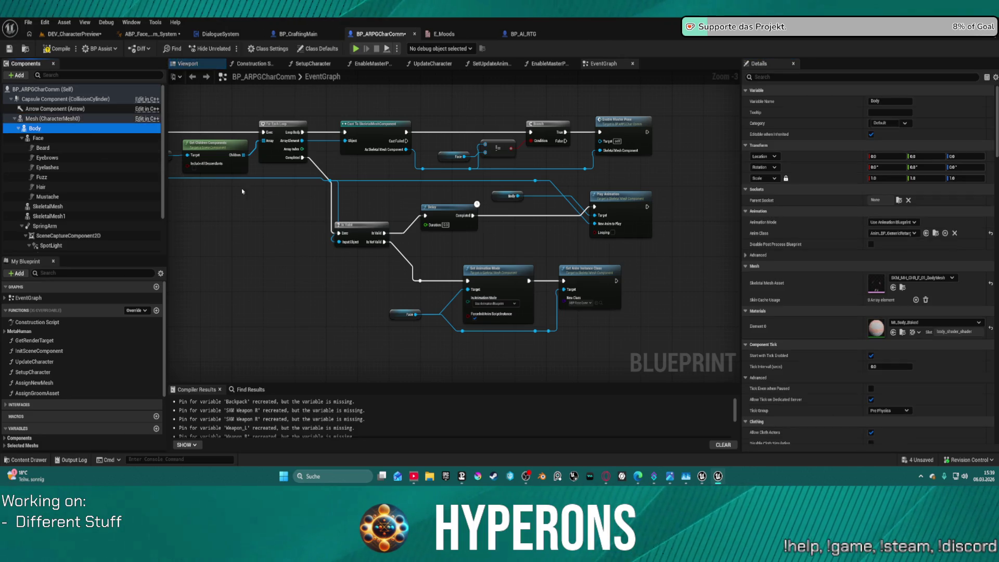
click(41, 129)
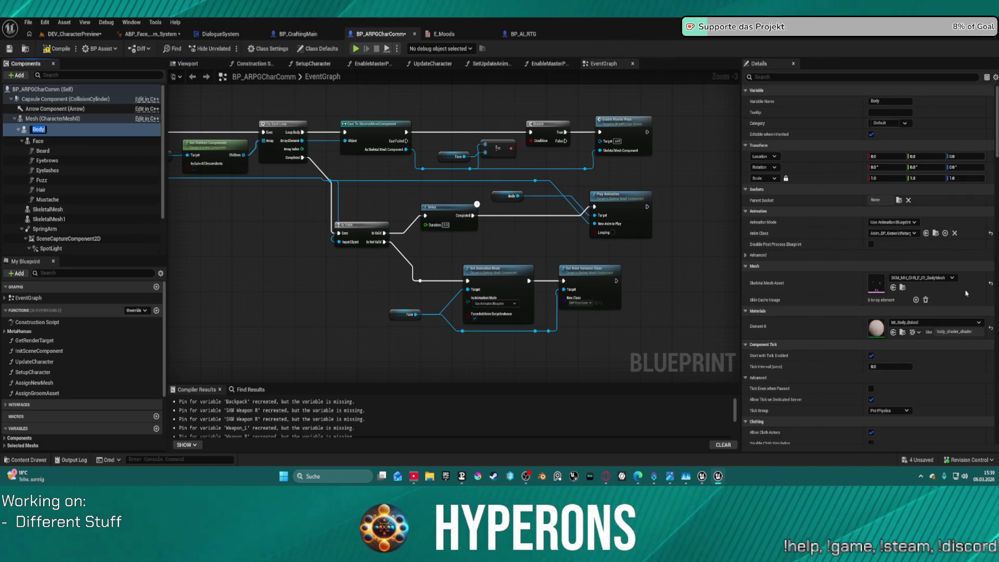
scroll(853, 352, down, 10)
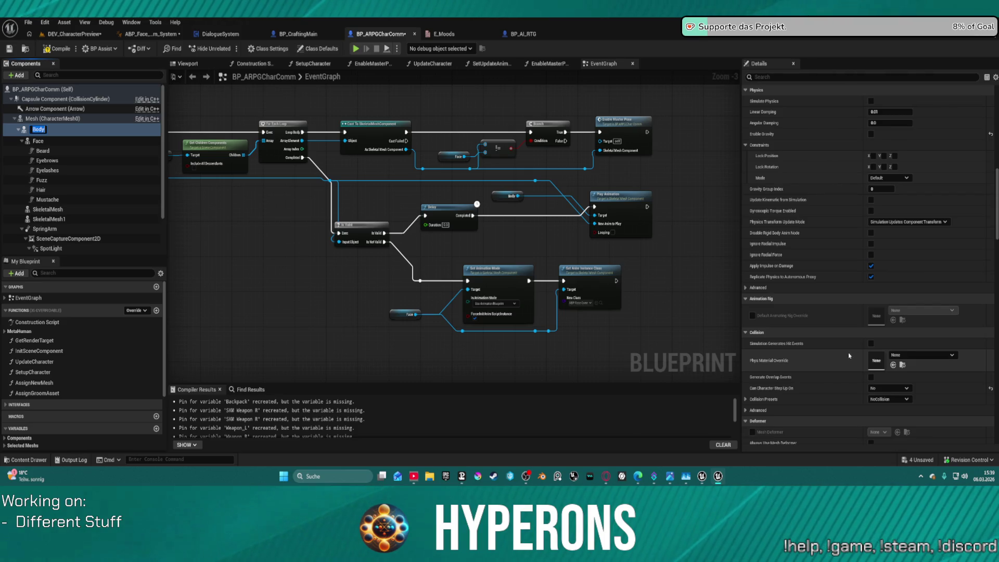
scroll(851, 354, down, 2)
Step: Open BP_AI_Interactor_Master from the Interactors folder, then return to BP_CraftingMain
click(518, 34)
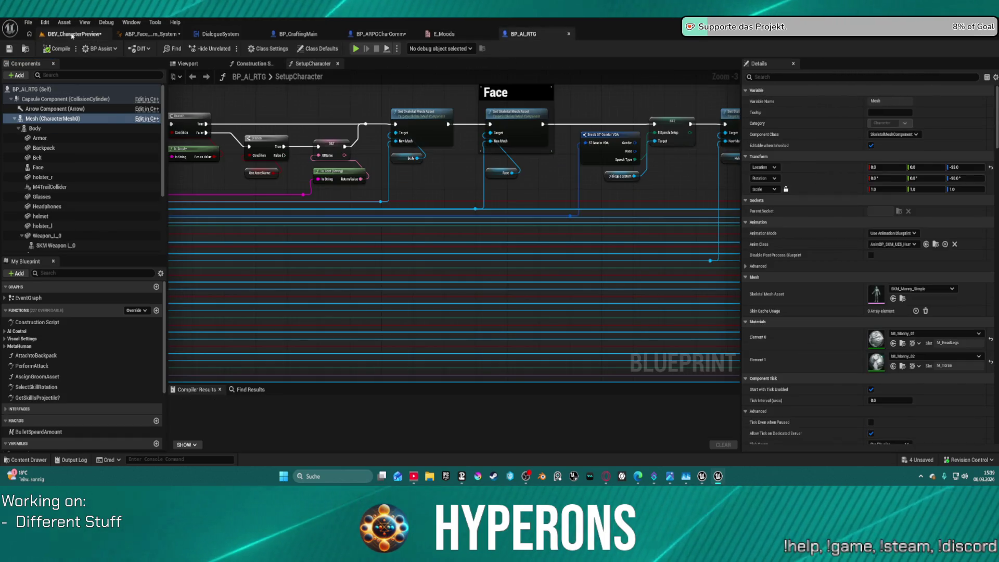
click(70, 34)
key(ctrl+space)
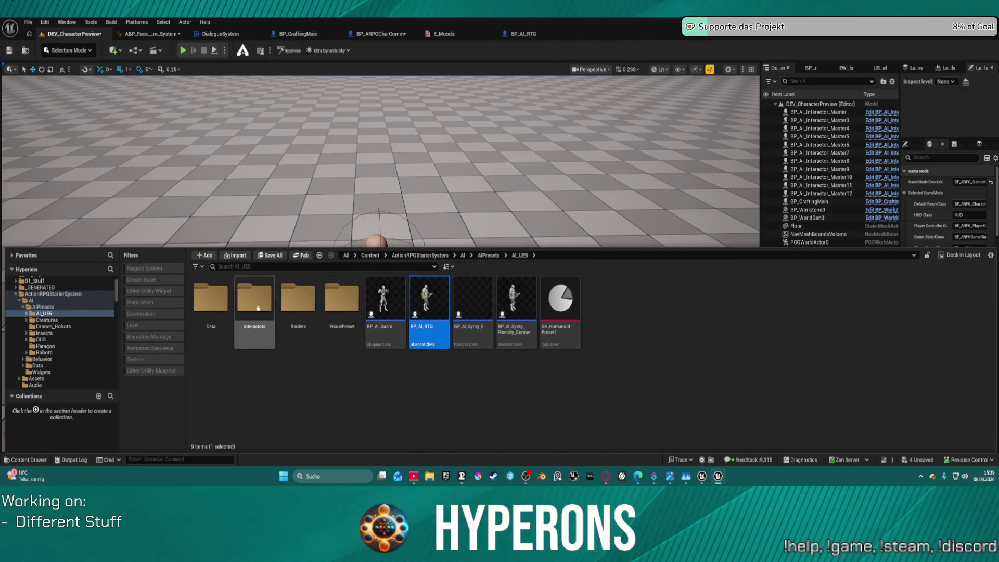
double_click(253, 297)
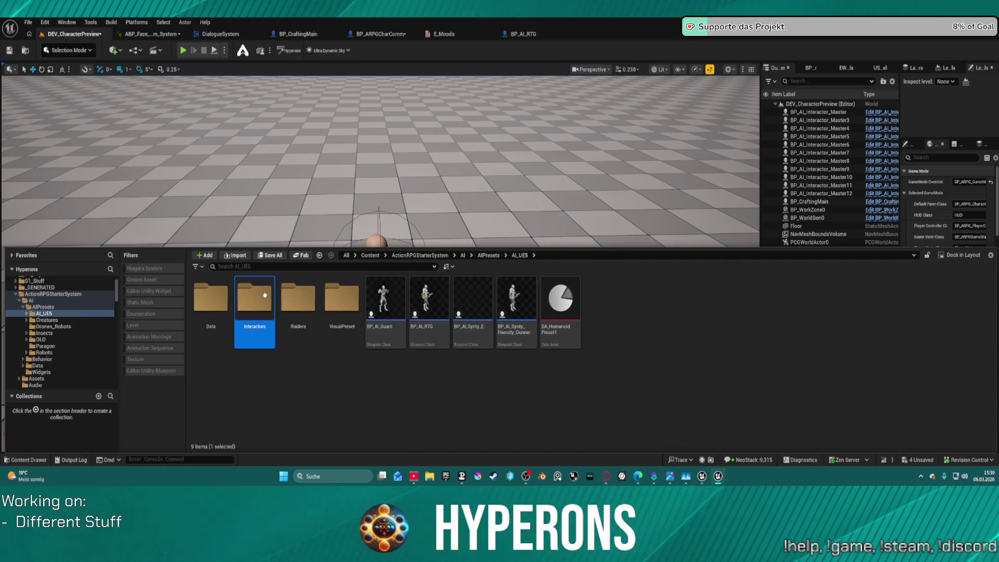
double_click(243, 297)
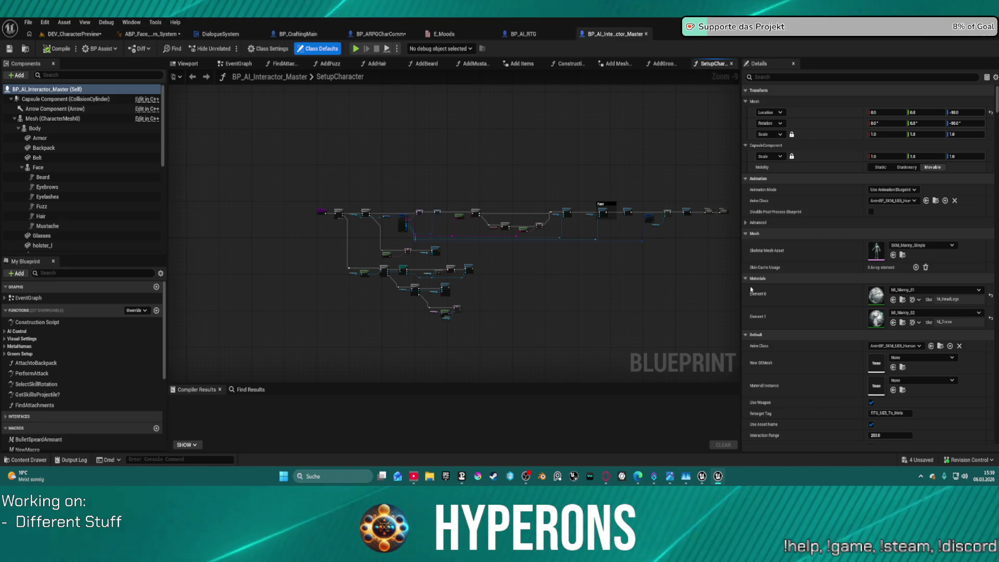
scroll(883, 361, down, 2)
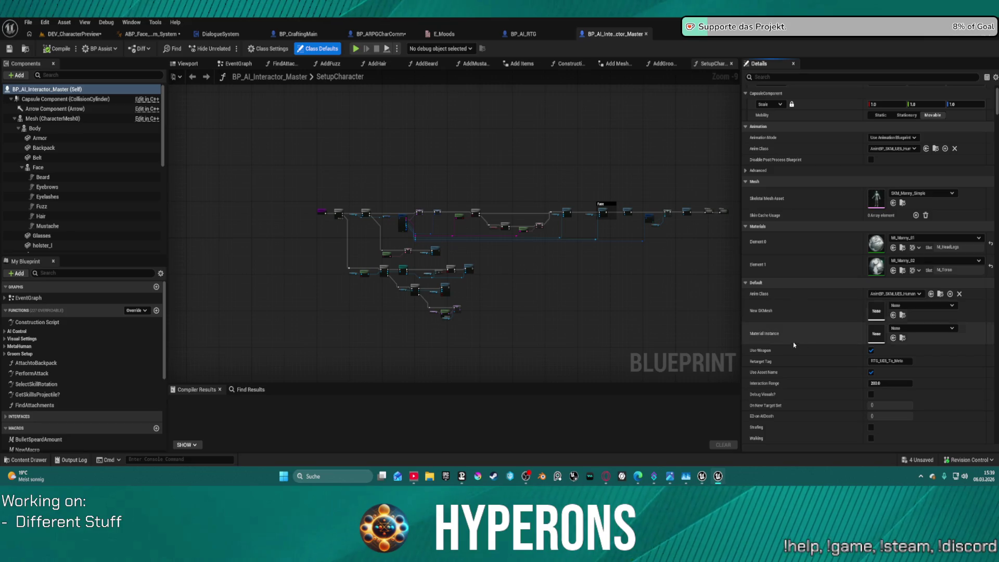
click(298, 37)
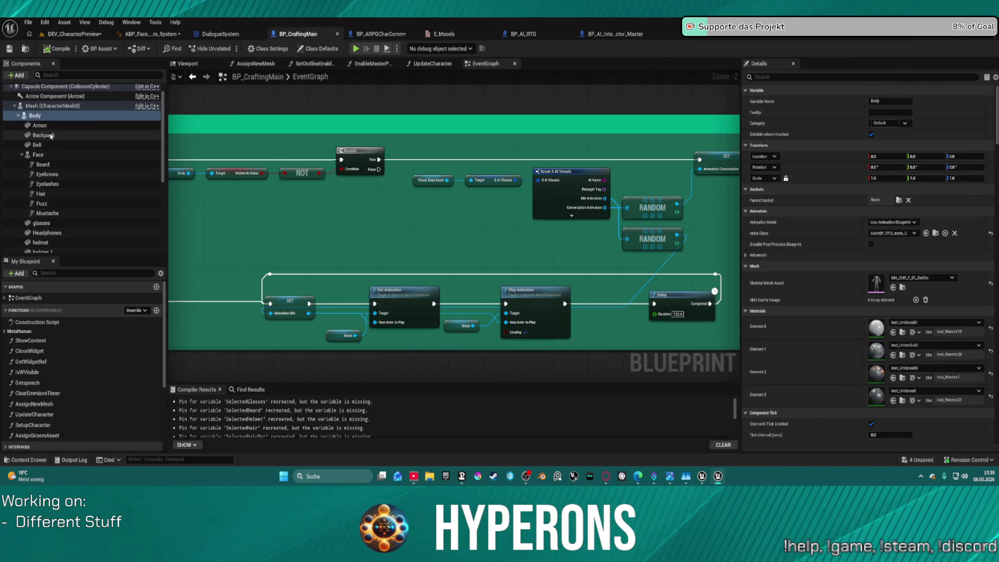
Step: Add RTG_UE5_To_Meta as a Component Tag on BP_CraftingMain's Body; the editor crashes
scroll(856, 325, down, 2)
scroll(856, 326, down, 3)
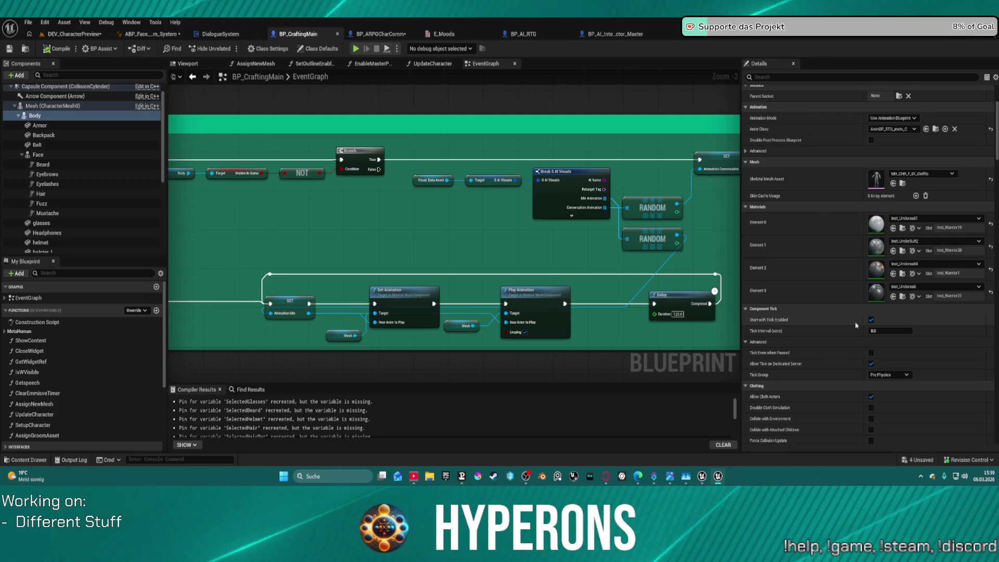
scroll(833, 290, up, 5)
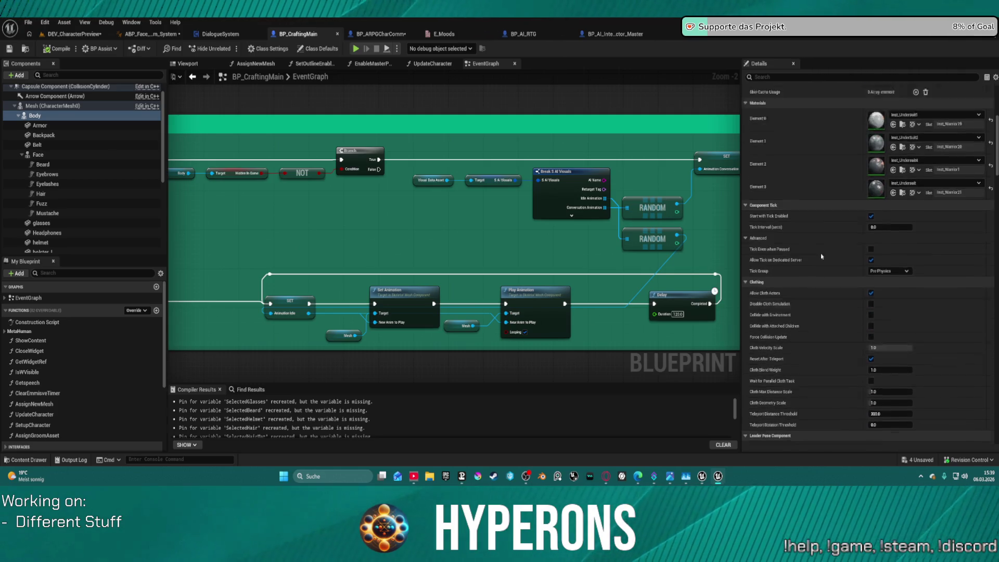
scroll(833, 290, down, 15)
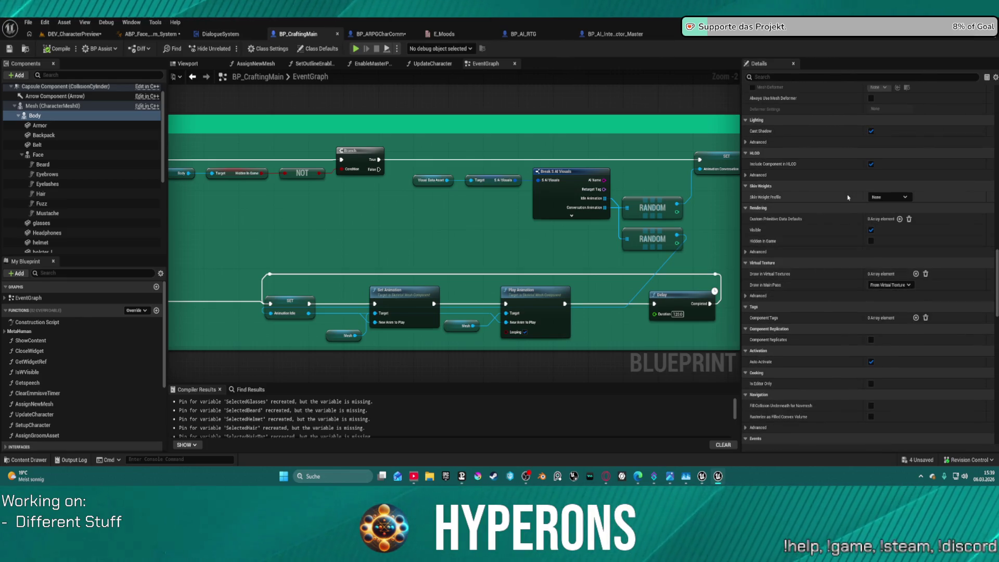
scroll(848, 214, up, 1)
scroll(847, 211, down, 1)
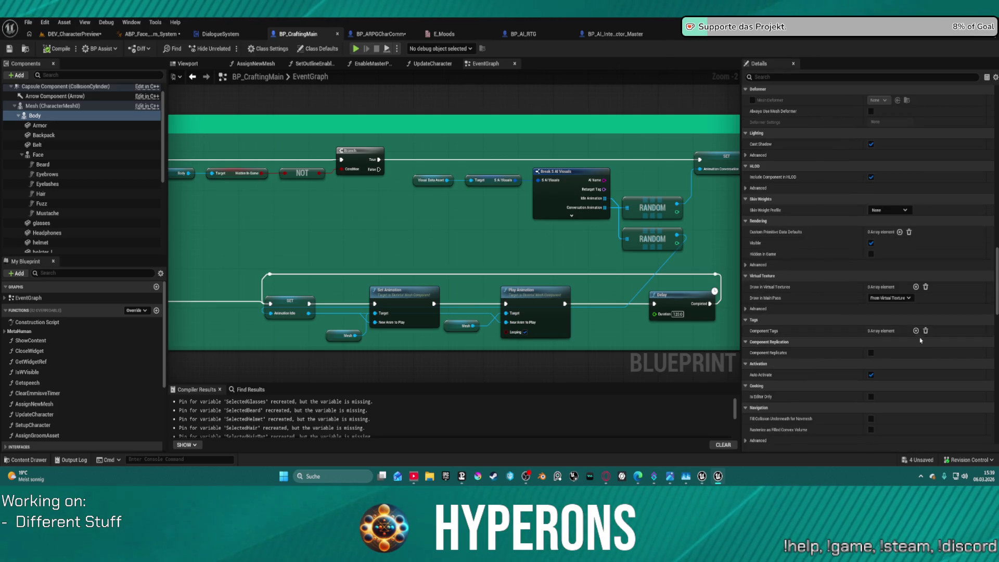
click(916, 331)
key(ctrl+v)
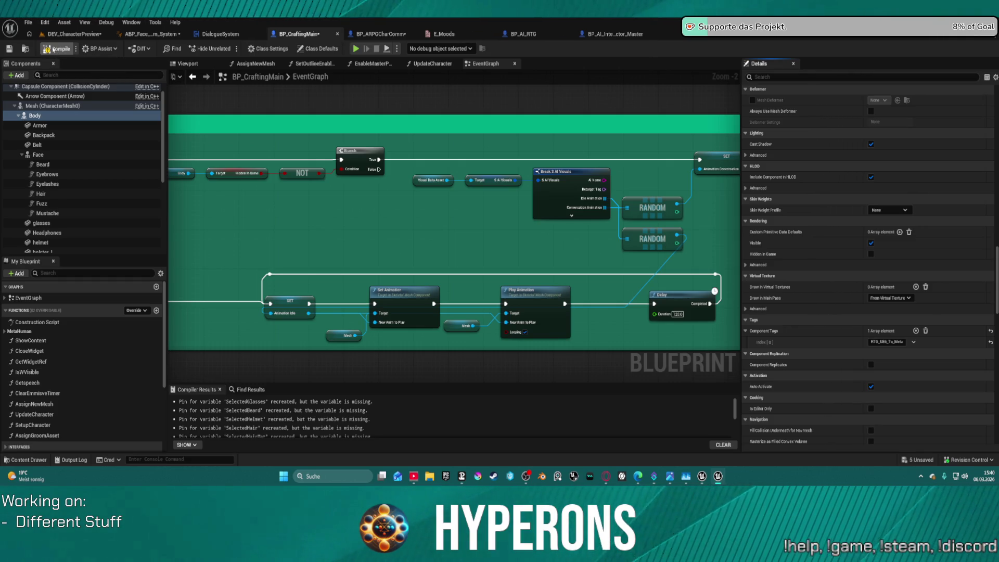
key(super+d)
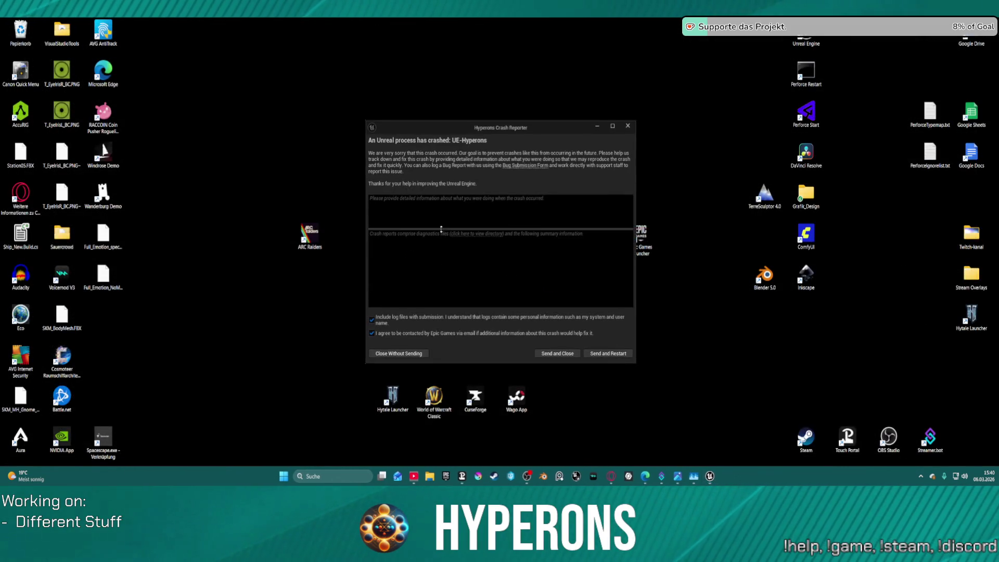
Step: Send the crash report and restart, letting the editor relaunch on LoadMap
click(613, 353)
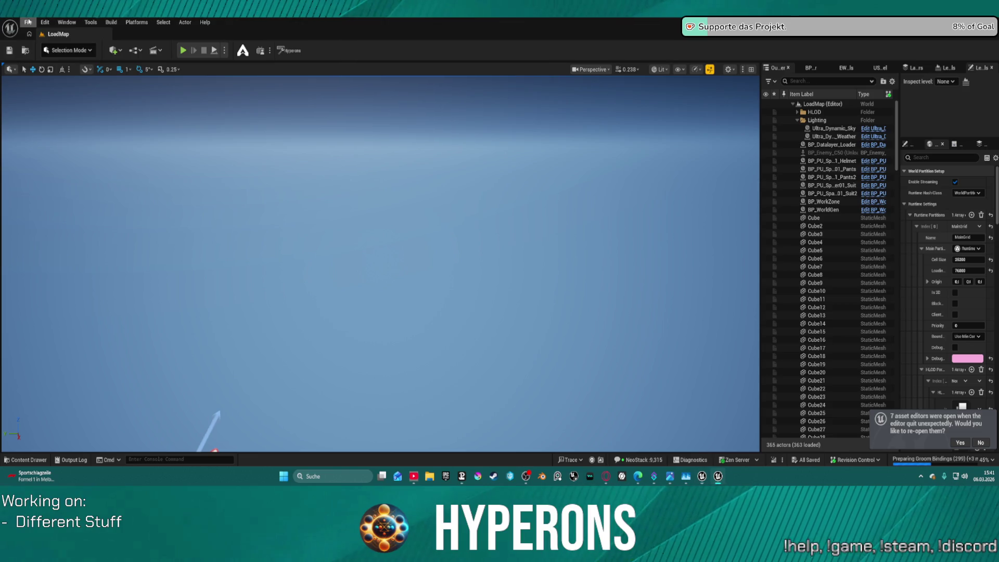
Step: Reopen DEV_CharacterPreview from File > Recent Levels
click(28, 22)
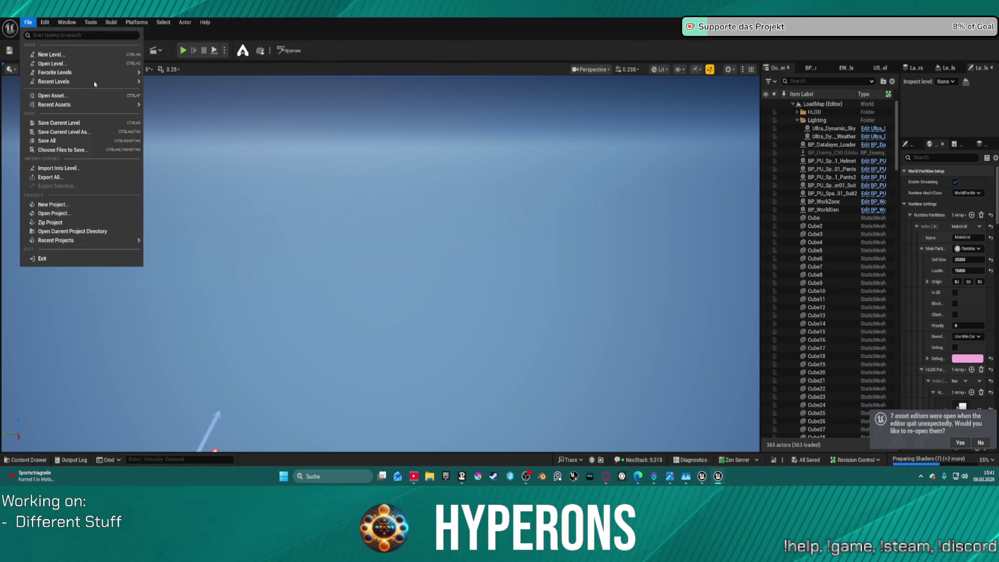
mouse_move(95, 83)
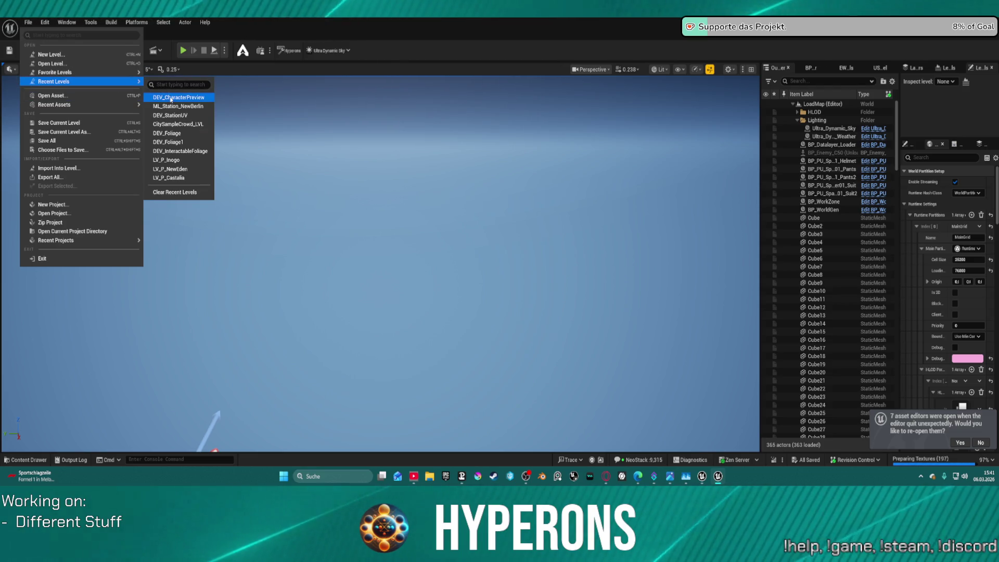
click(170, 98)
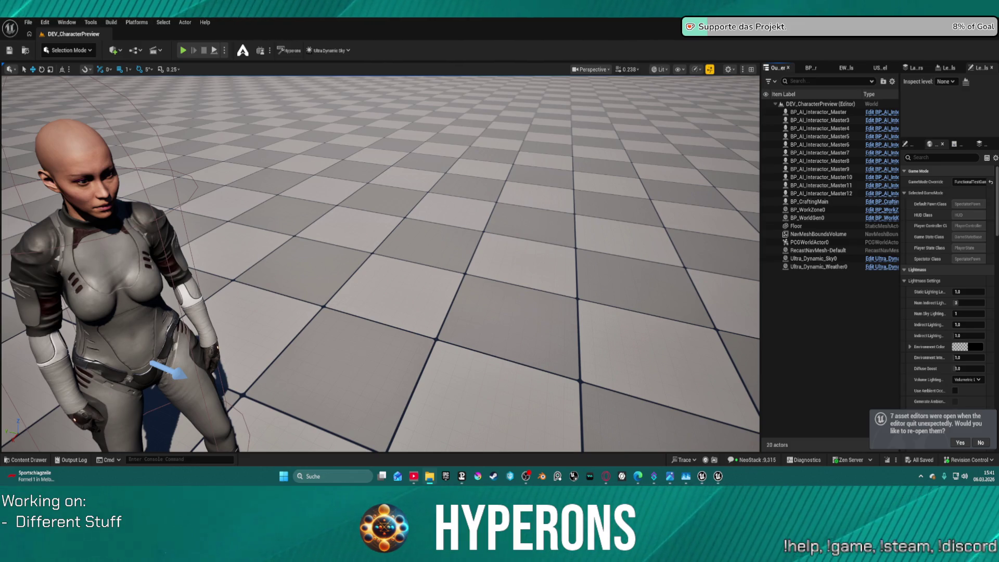
click(965, 443)
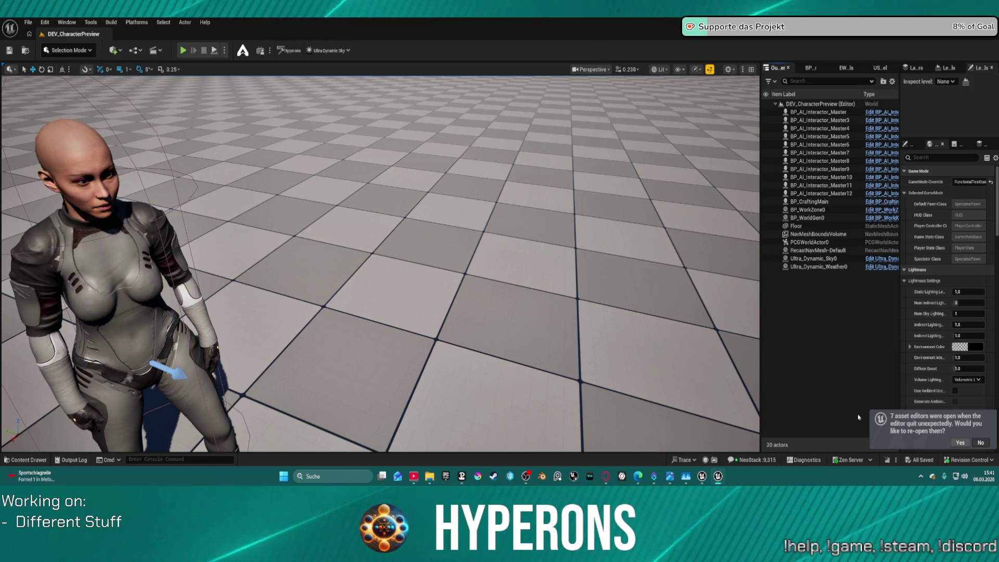